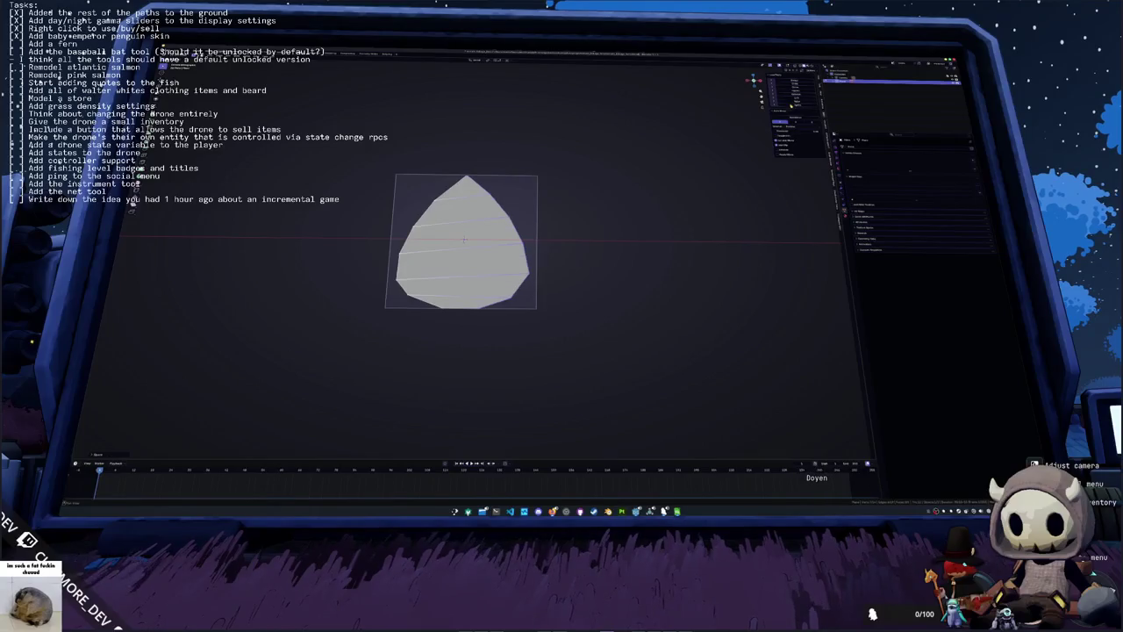
Step: Slant the leaf's crosswise edge loops, compare them with undo/redo, and preview a centre loop cut
left_click(735, 378)
left_click(733, 379)
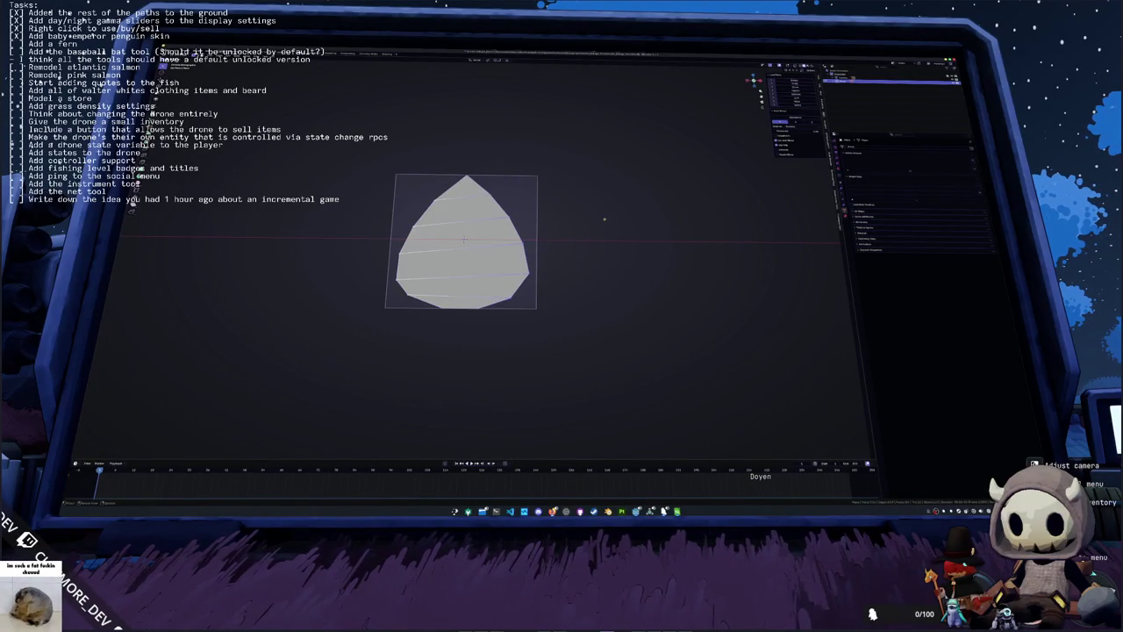
key("ctrl+z")
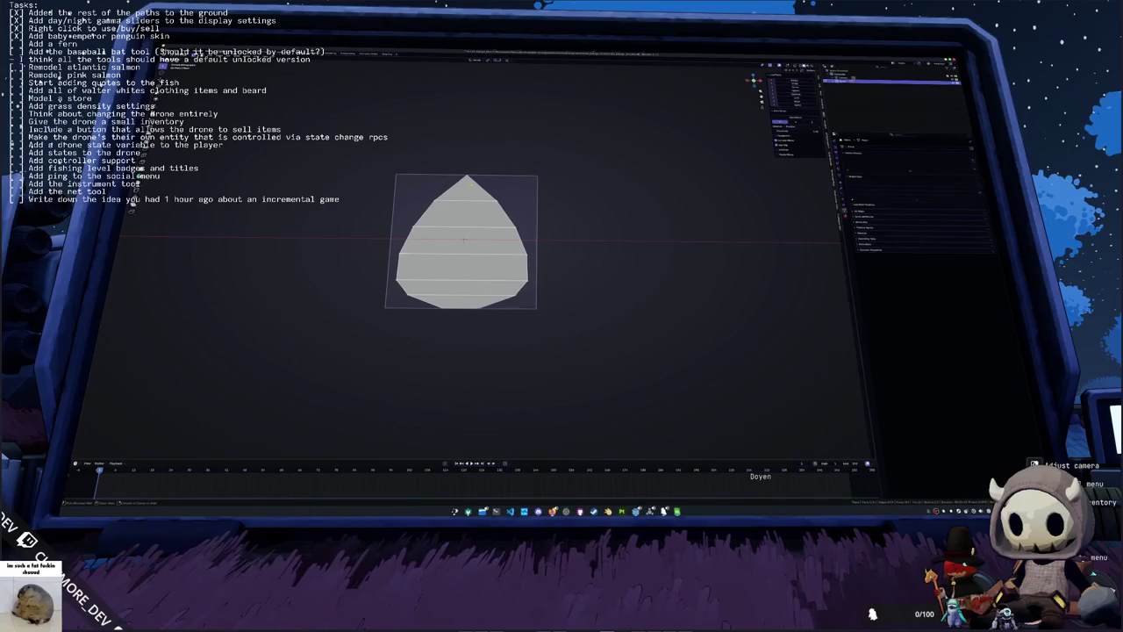
key("ctrl+shift+z")
left_click(805, 105)
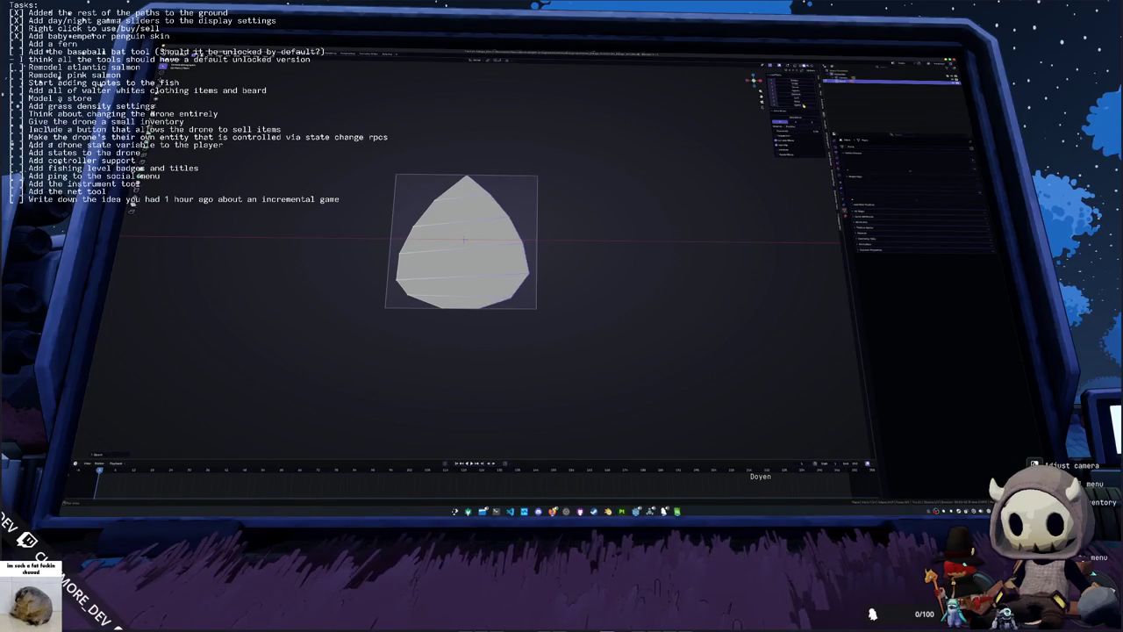
left_click(795, 118)
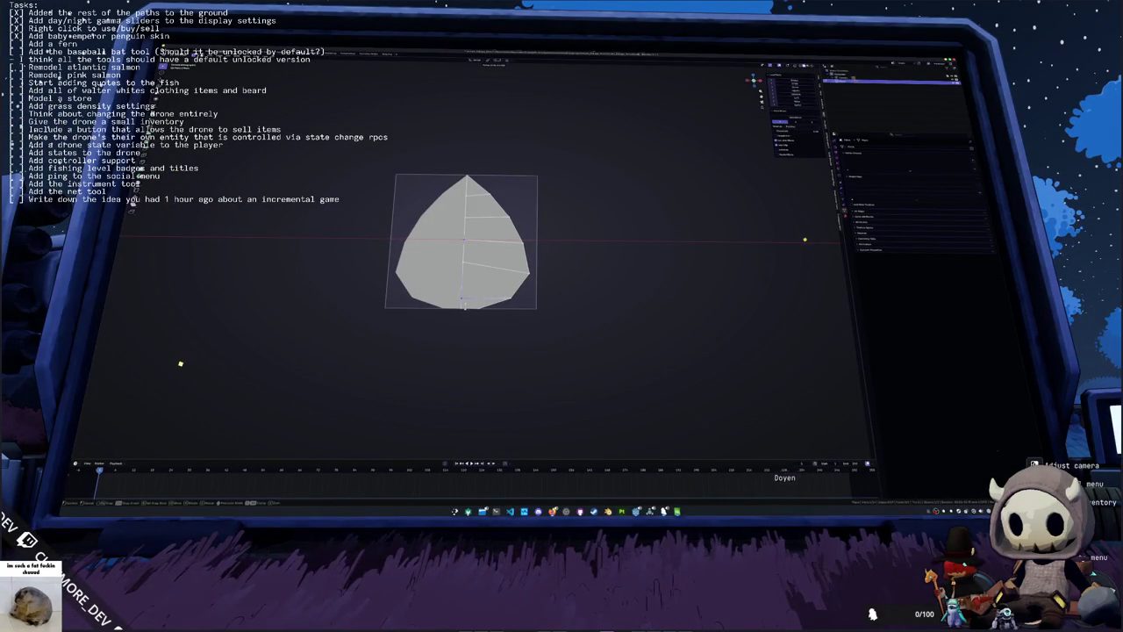
Step: Commit the centre edge loop down the leaf and move the edges along Z
scroll(465, 233, "up", 3)
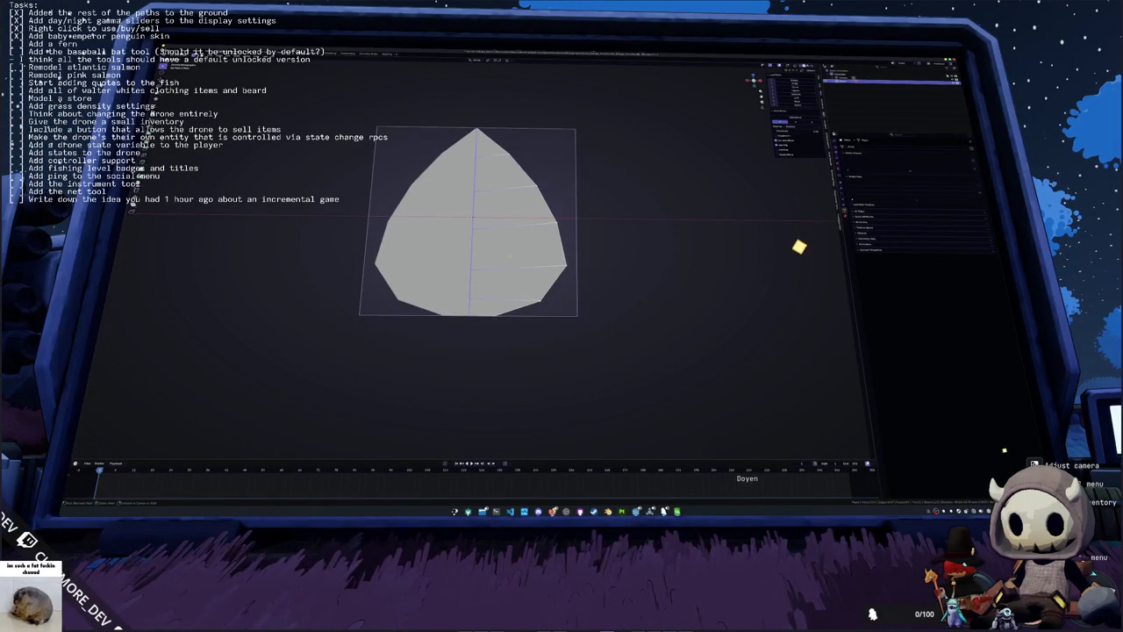
left_click(496, 304)
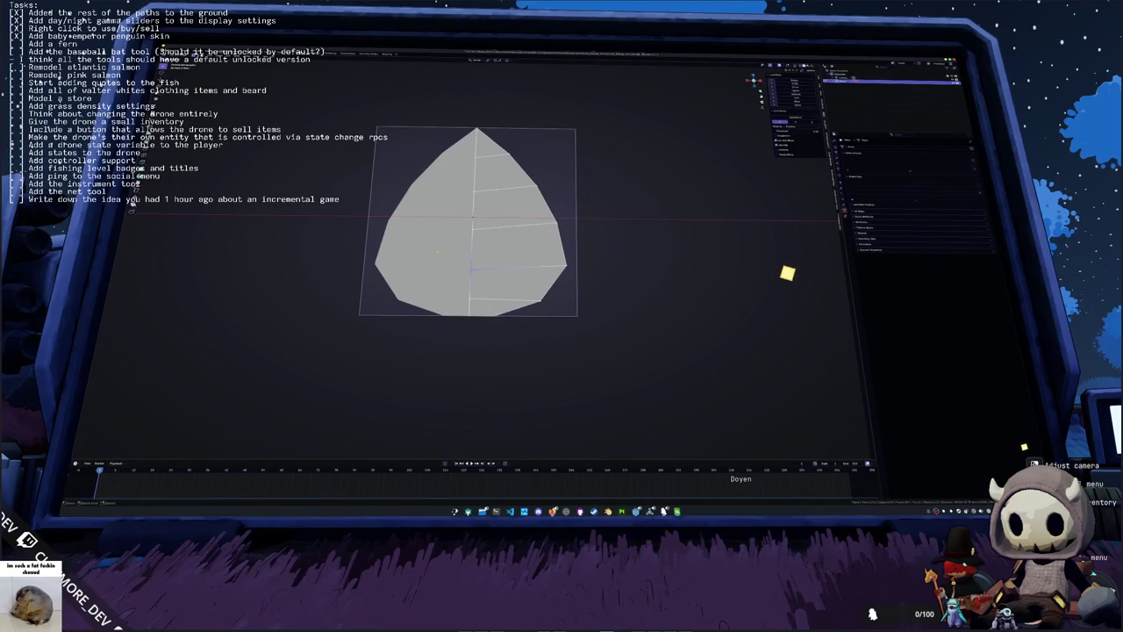
key("g")
key("z")
left_click(446, 203)
Step: Retry the vertical Z move of the edges twice, cancelling each attempt
key("g")
key("z")
key("Escape")
key("g")
key("z")
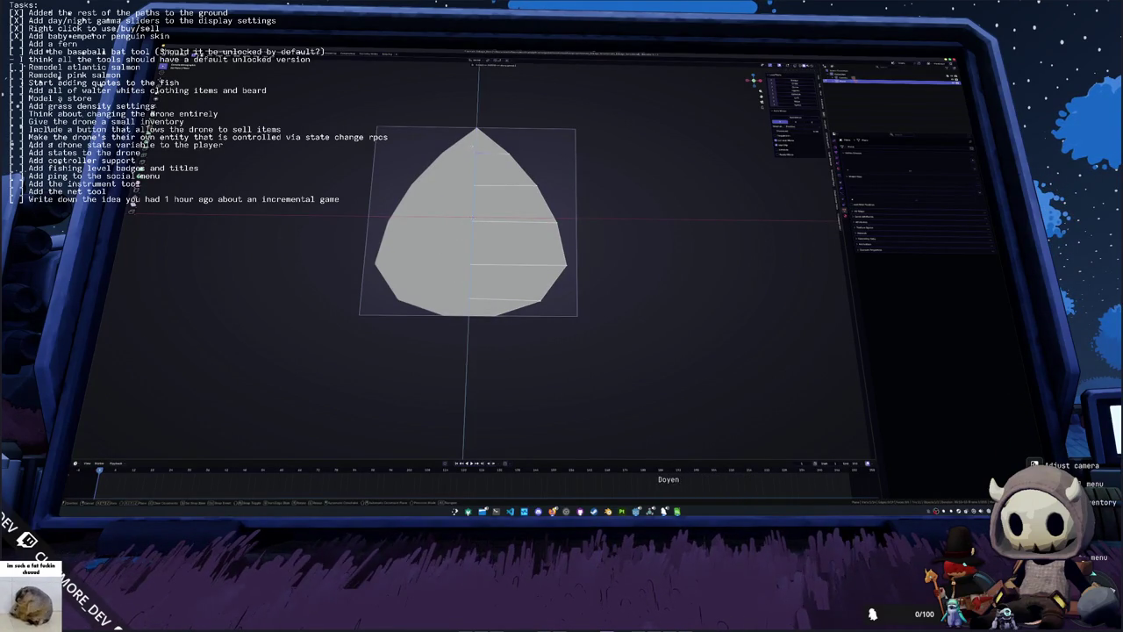
key("Escape")
scroll(548, 279, "down", 1)
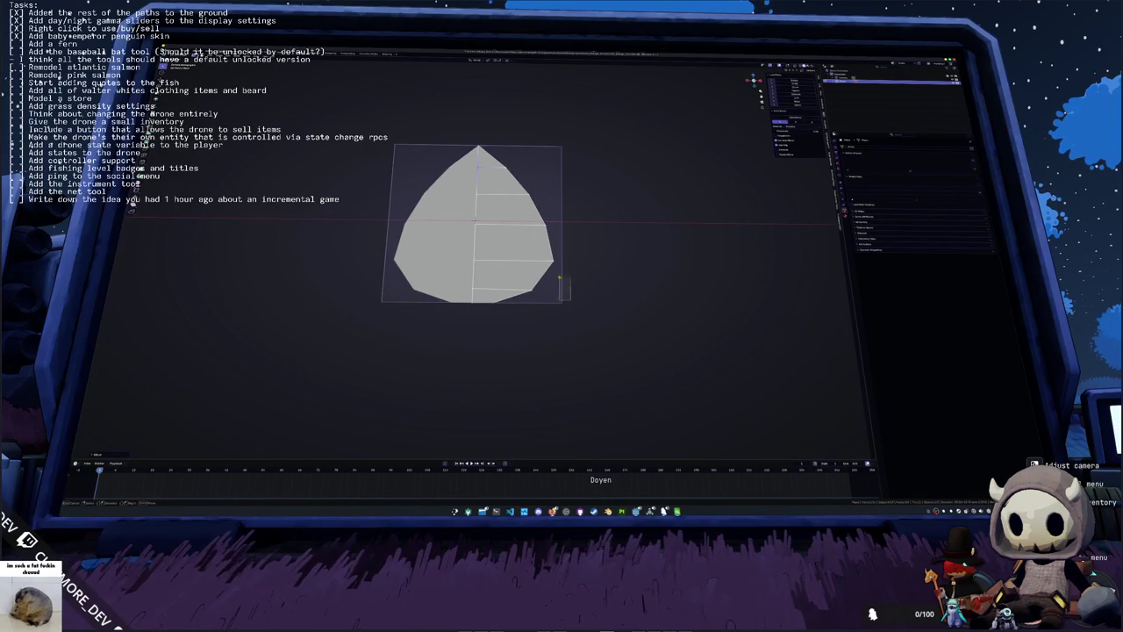
Step: Cut level crosswise edges across the leaf's right half with the Knife tool
key("k")
key("Escape")
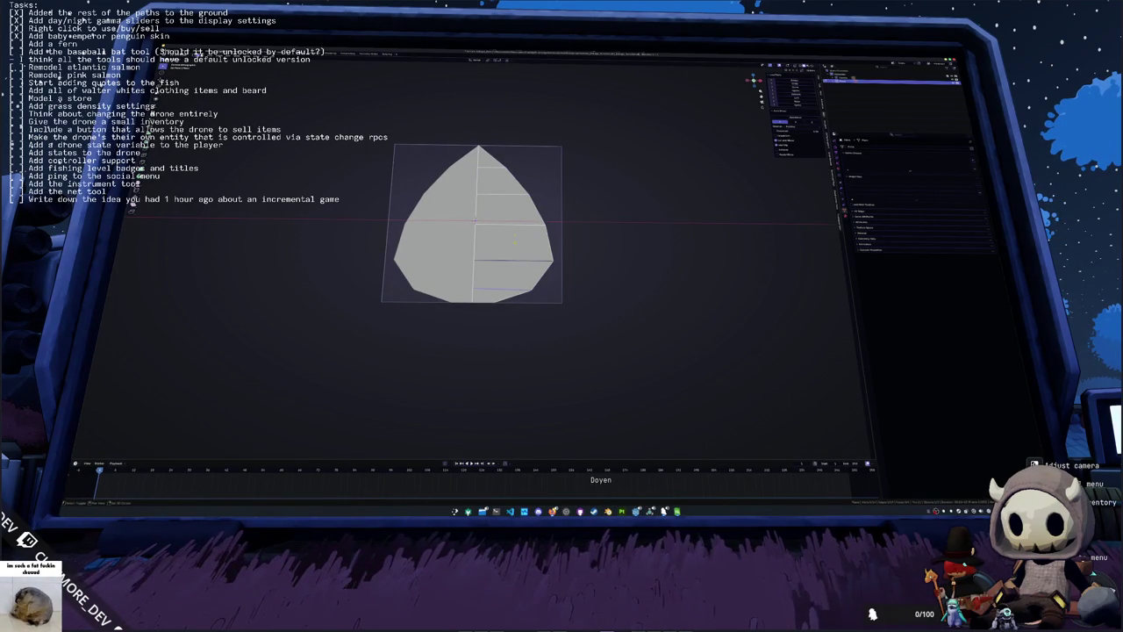
key("ctrl+b")
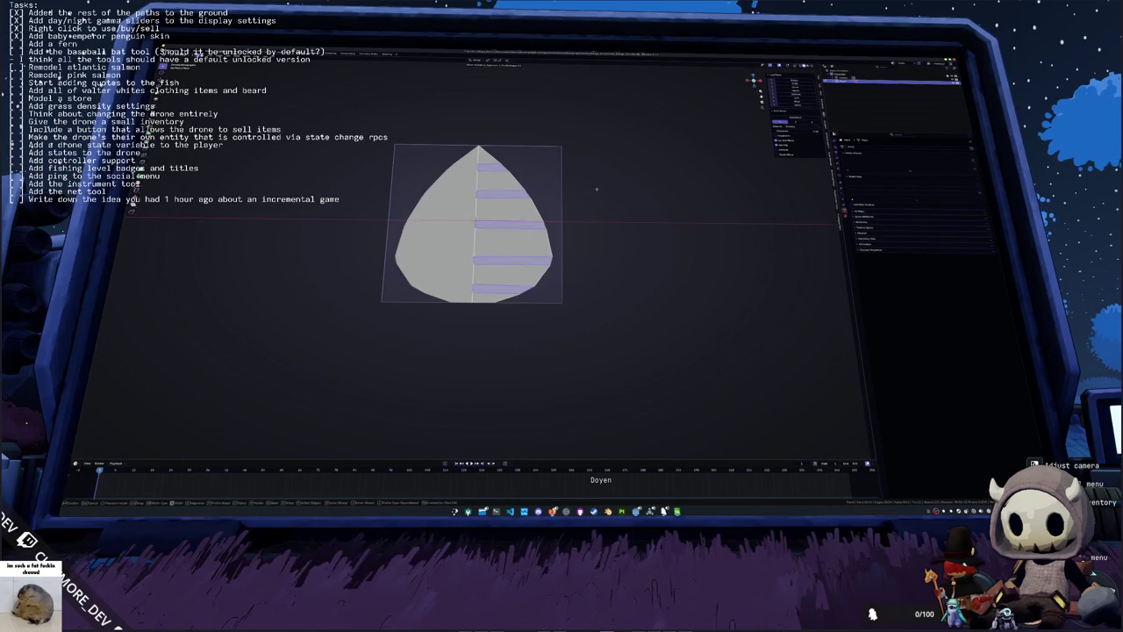
Step: Bevel the leaf's crosswise edges with extra segments and clear the selection
scroll(673, 225, "up", 5)
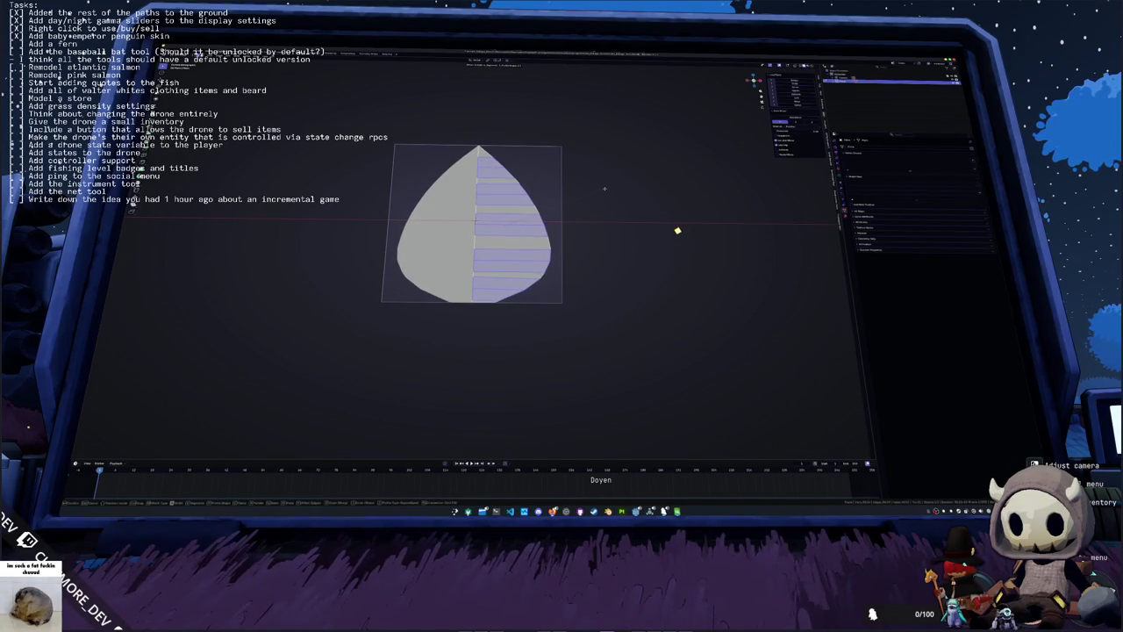
left_click(690, 245)
left_click(703, 256)
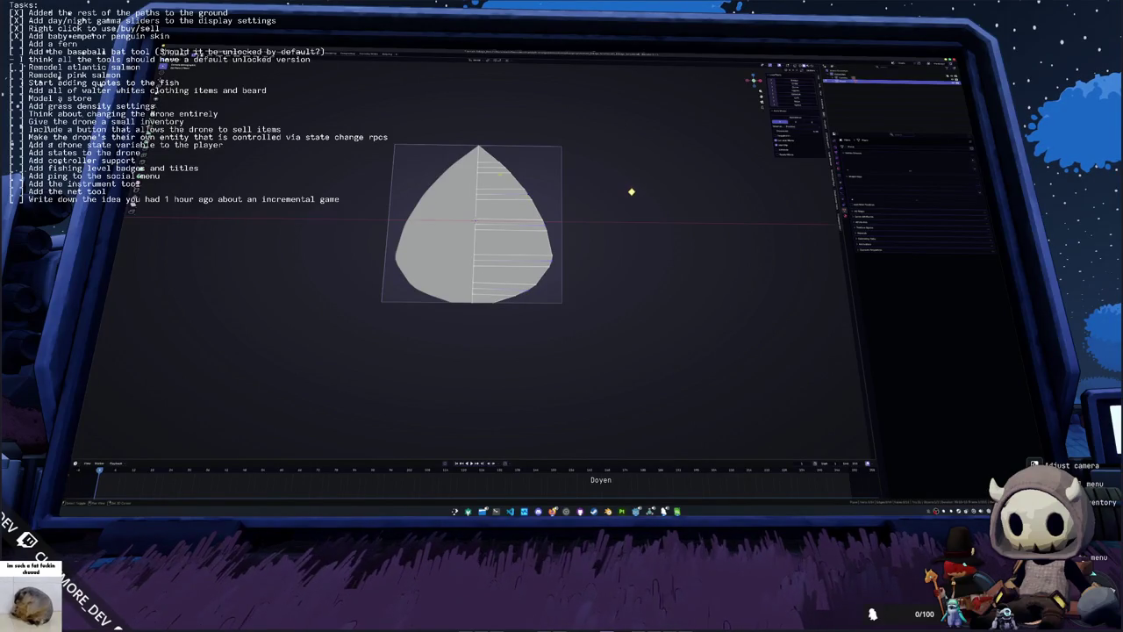
Step: Scale the edges along X into a sawtooth outline and return to Object Mode
key("s")
key("x")
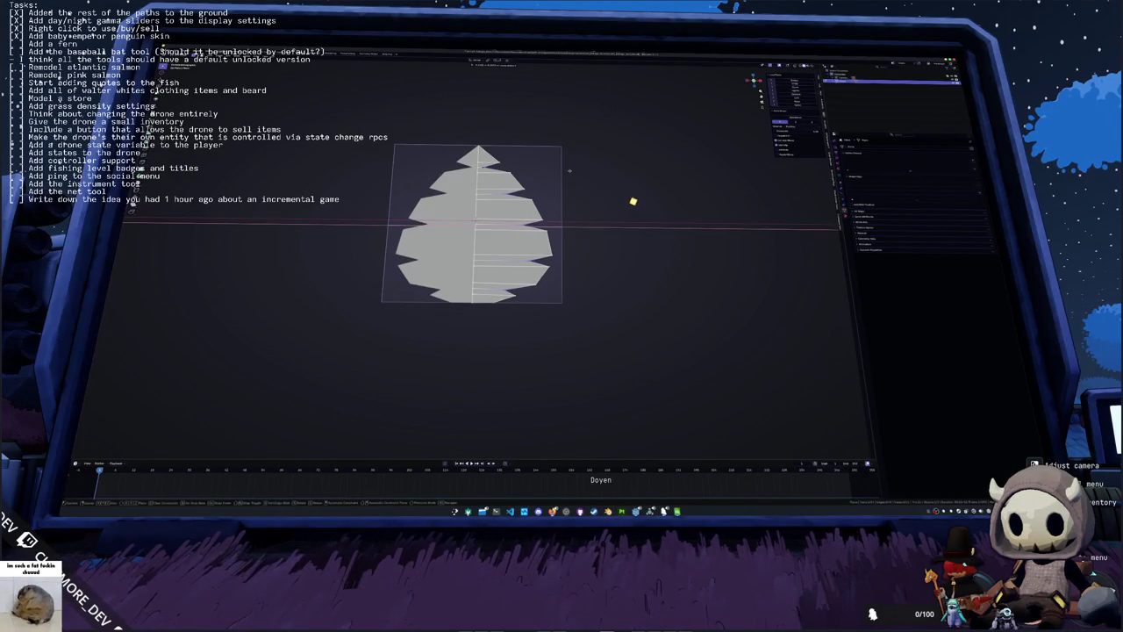
left_click(634, 197)
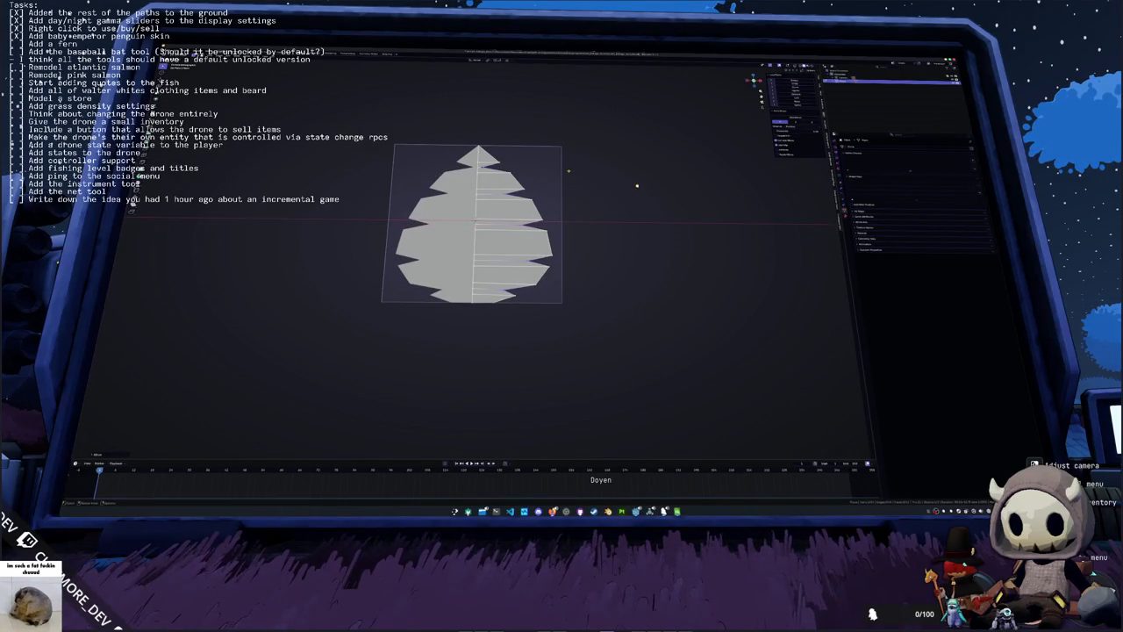
key("Tab")
scroll(589, 214, "down", 1)
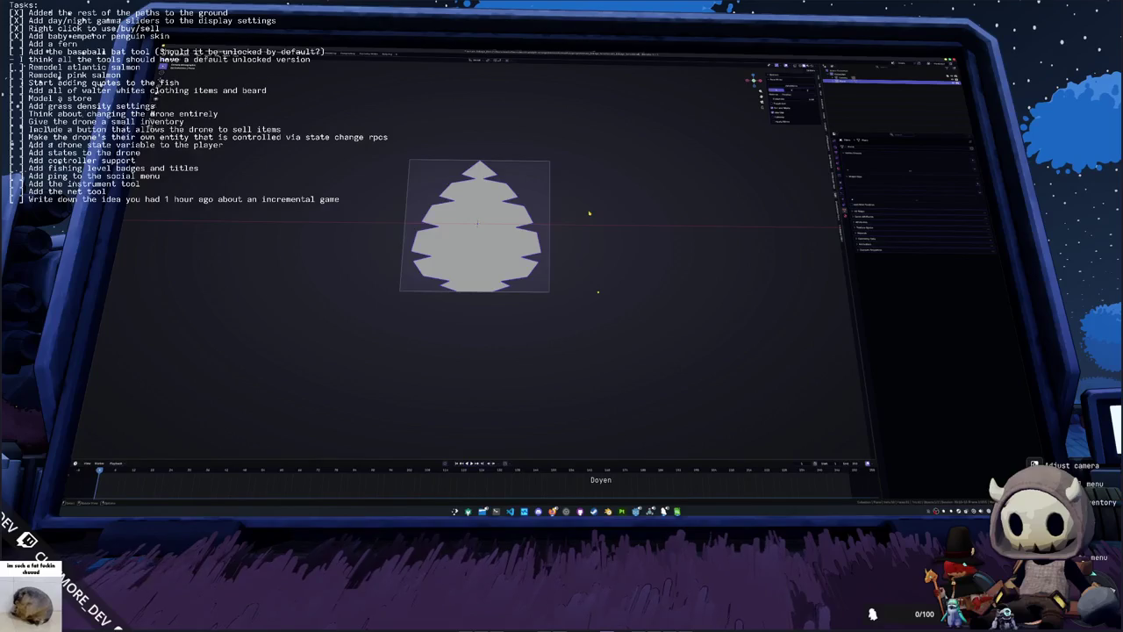
Step: Edit the leaf mesh, cancel a trial rotation, deselect it, and switch to the workspace showing the leaf square
key("ctrl+a")
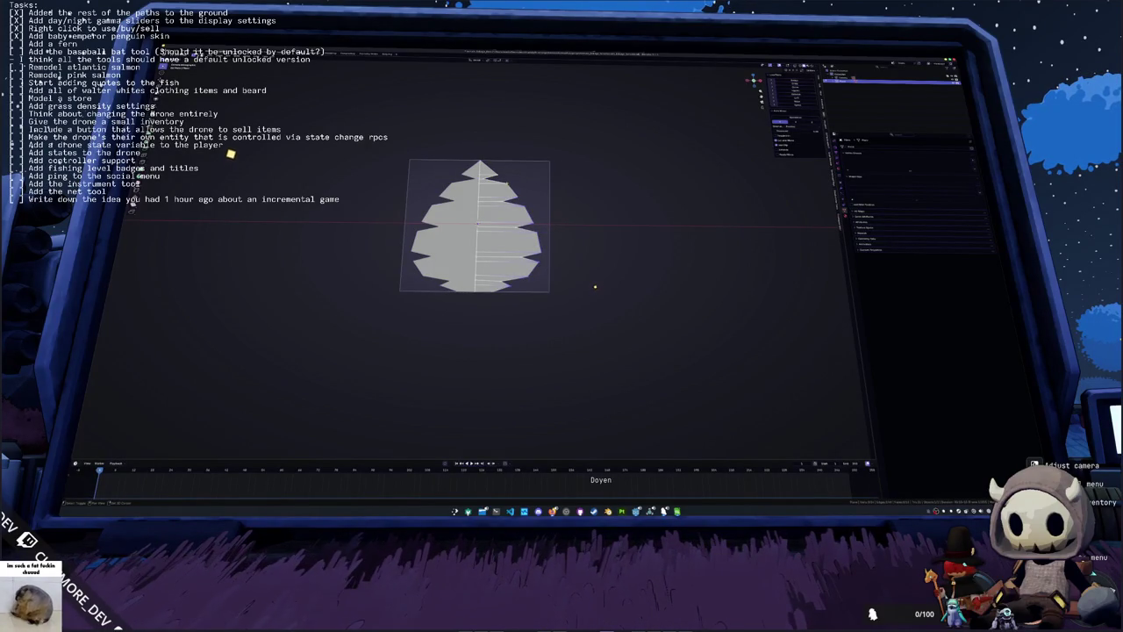
key("r")
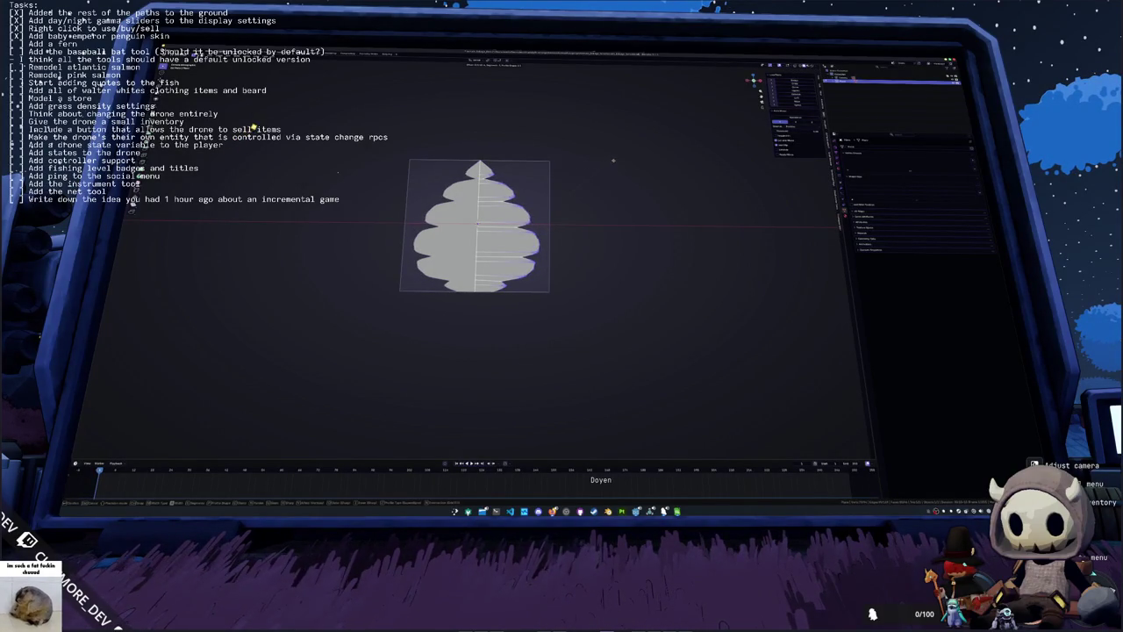
key("Escape")
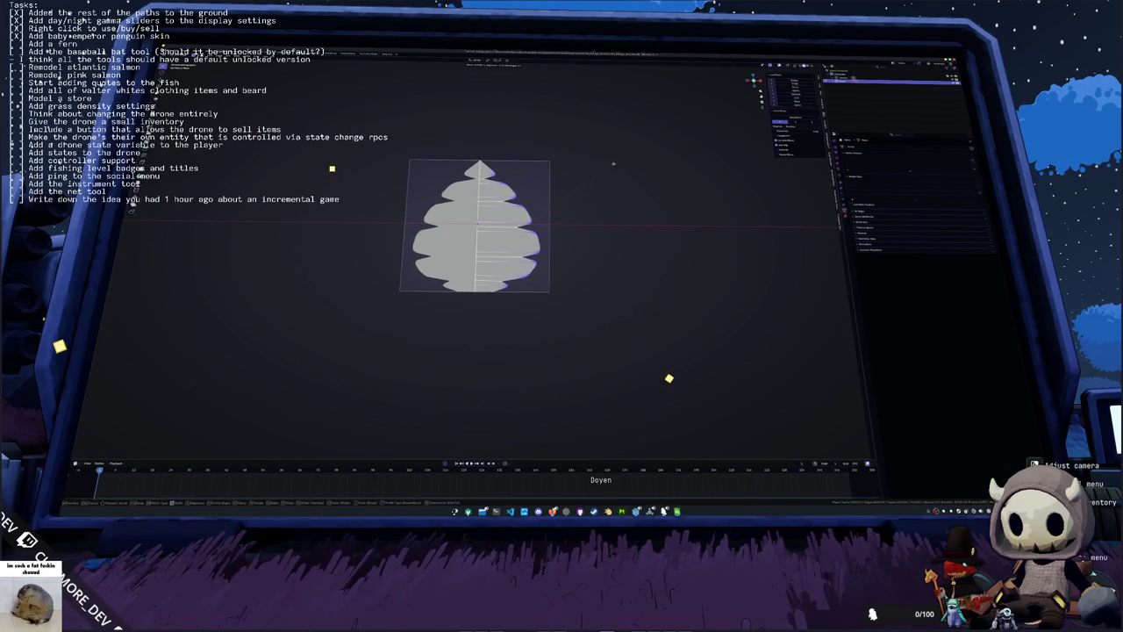
key("Tab")
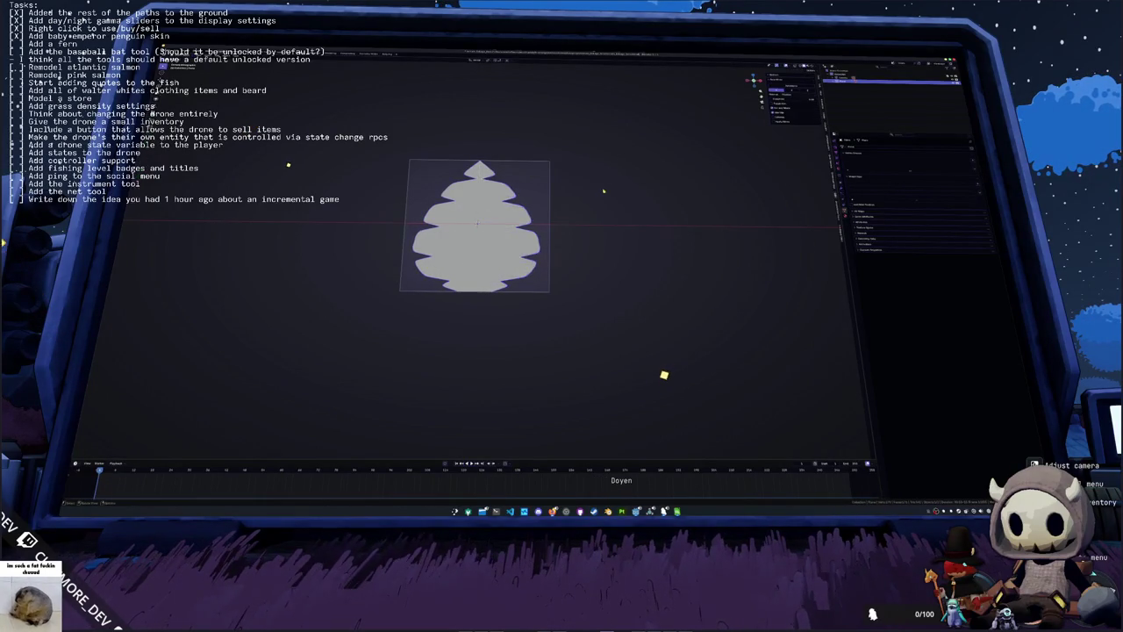
scroll(571, 228, "down", 1)
left_click(576, 230)
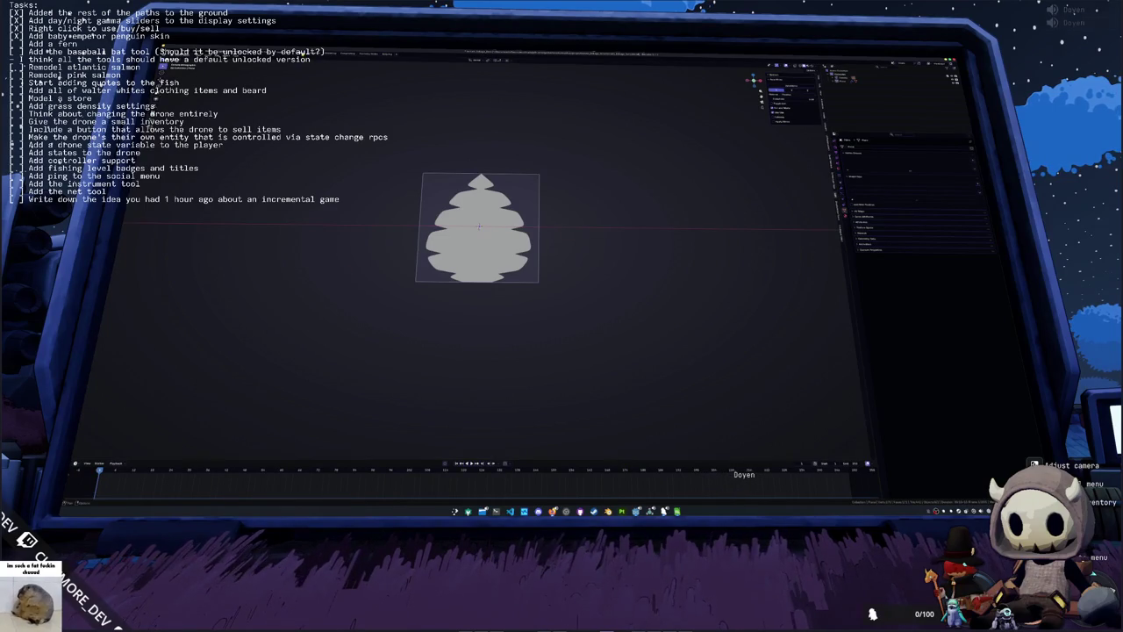
left_click(335, 68)
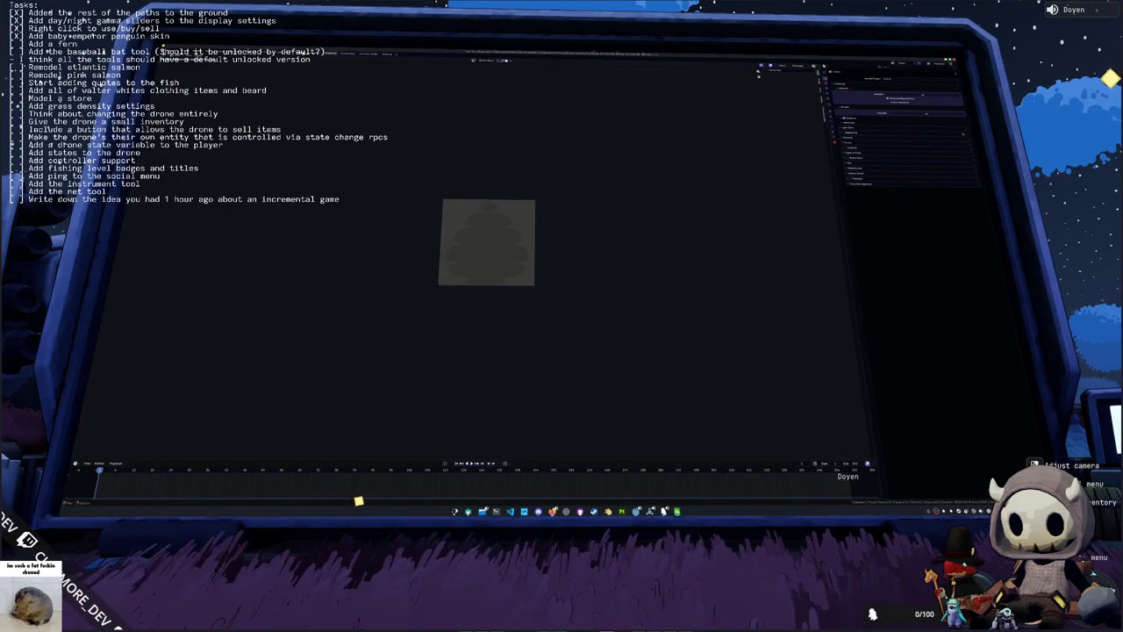
Step: View the fern leaf through the camera with Numpad 0, then switch to the game window
key("KP_0")
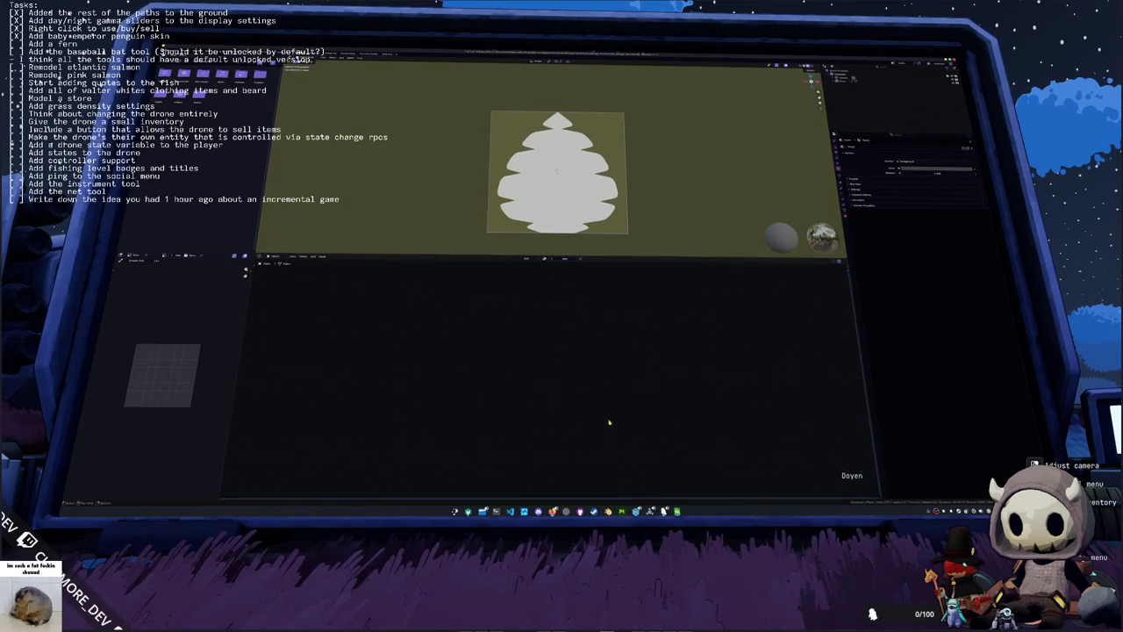
left_click(646, 472)
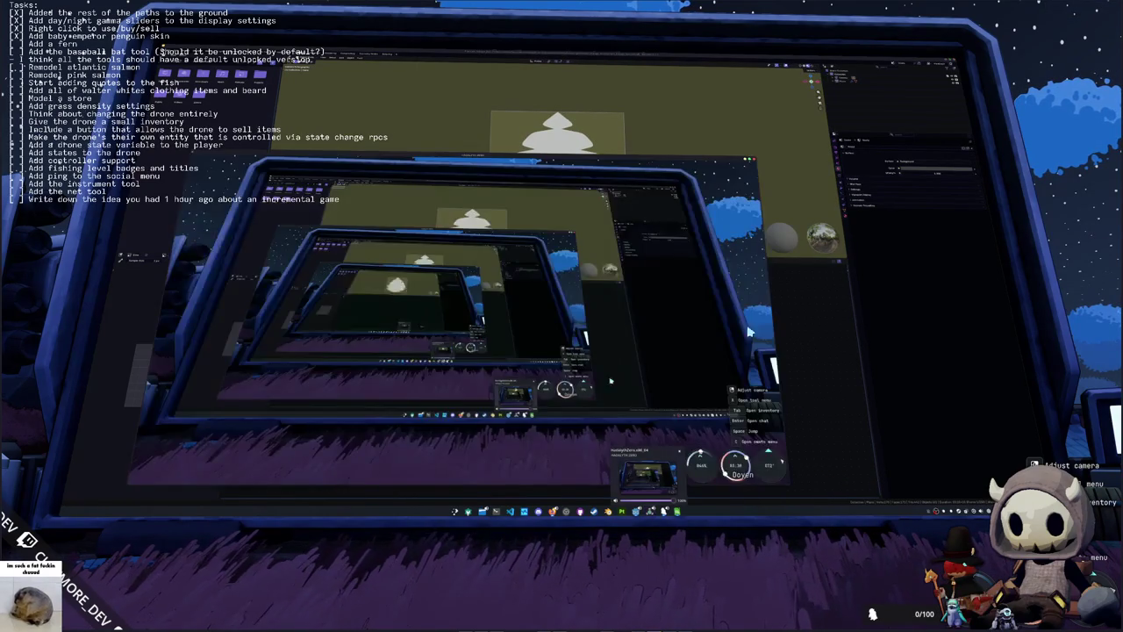
key("w")
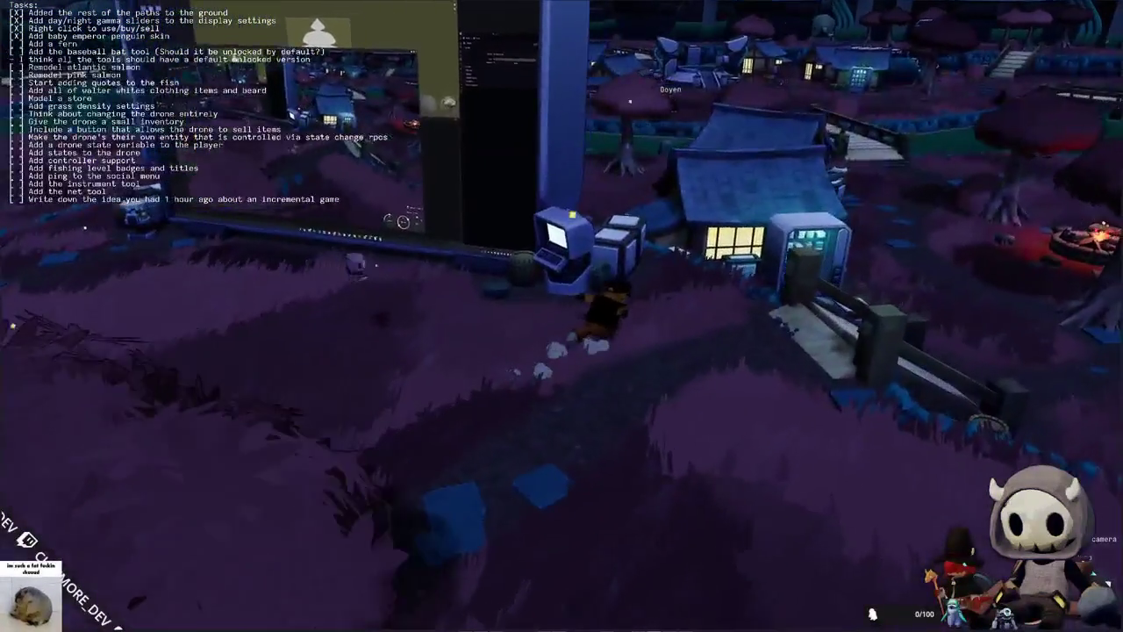
Step: Jump the character onto the house roof and walk along its back edge
key("w")
key("space")
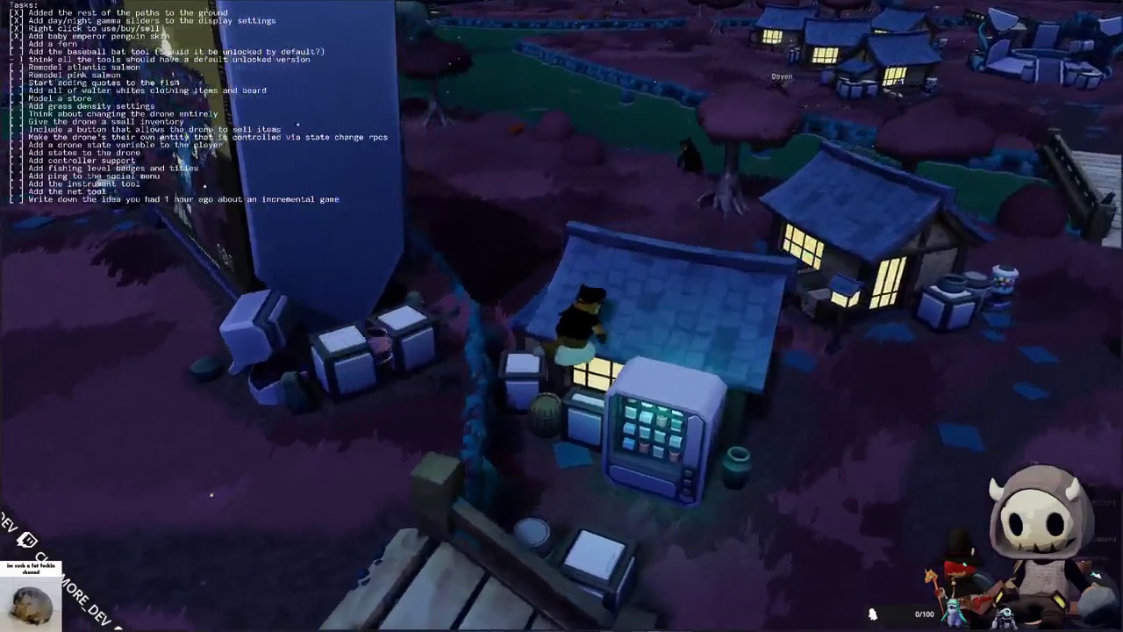
key("w")
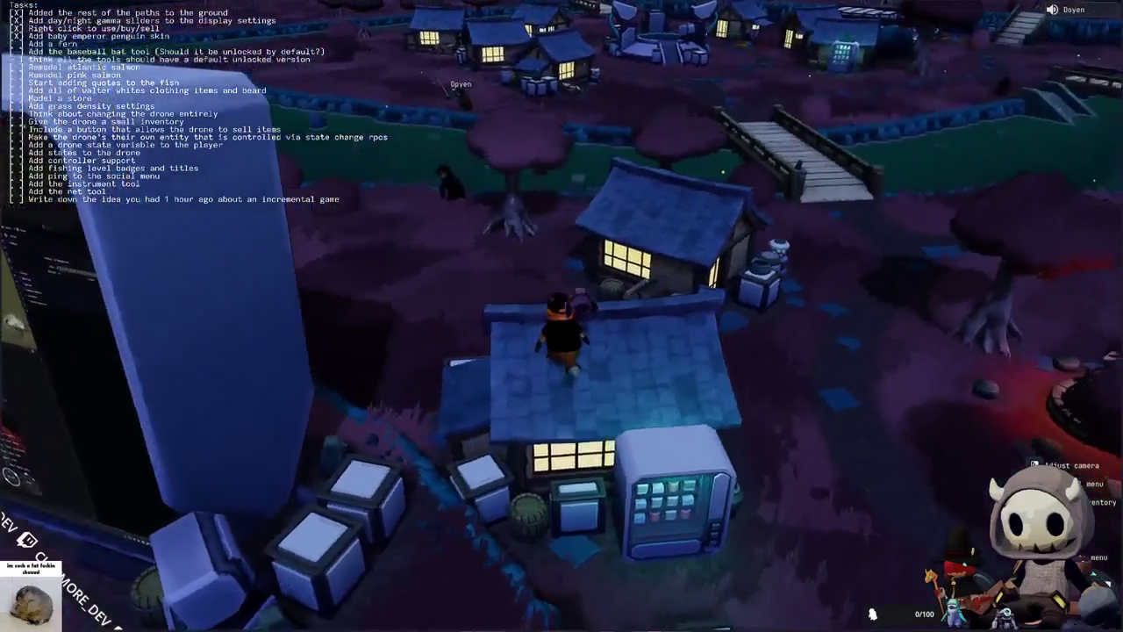
key("a")
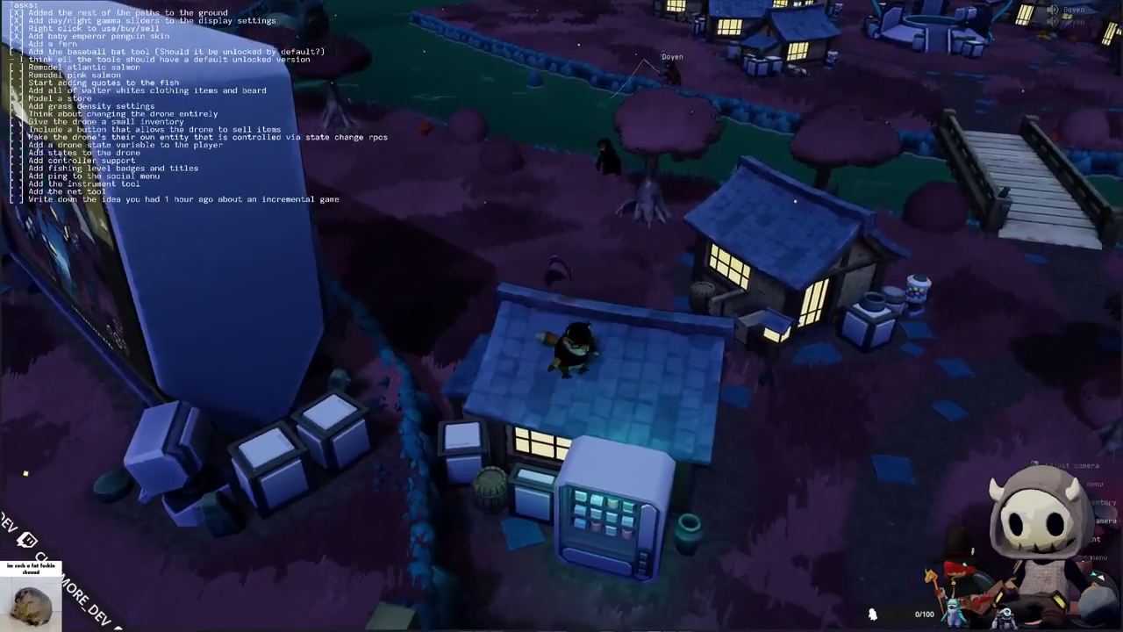
key("a")
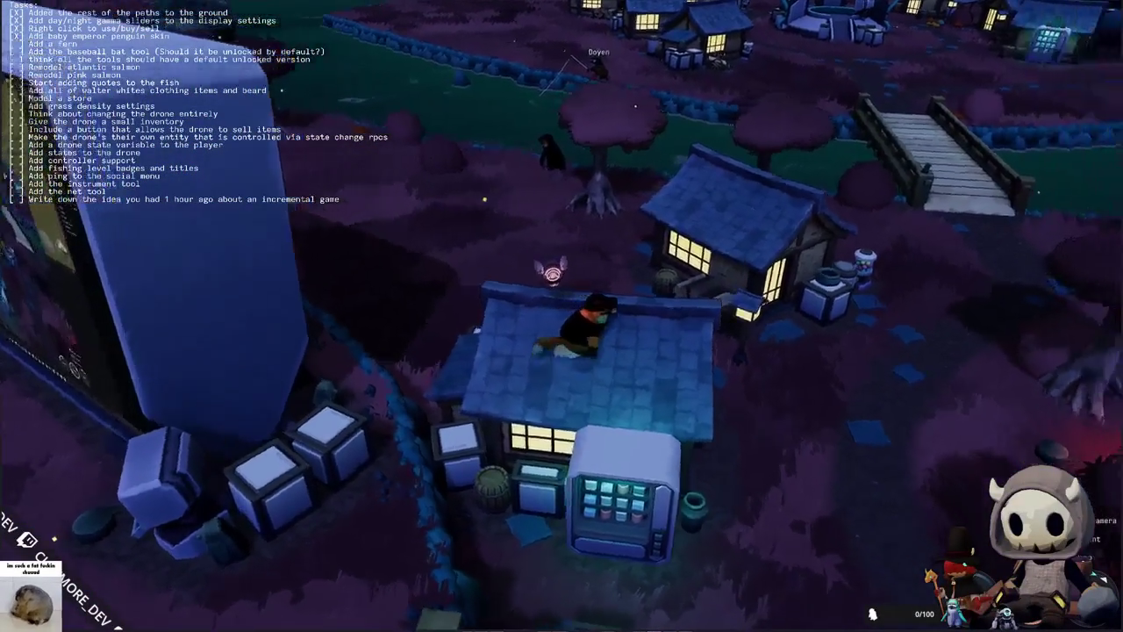
key("a")
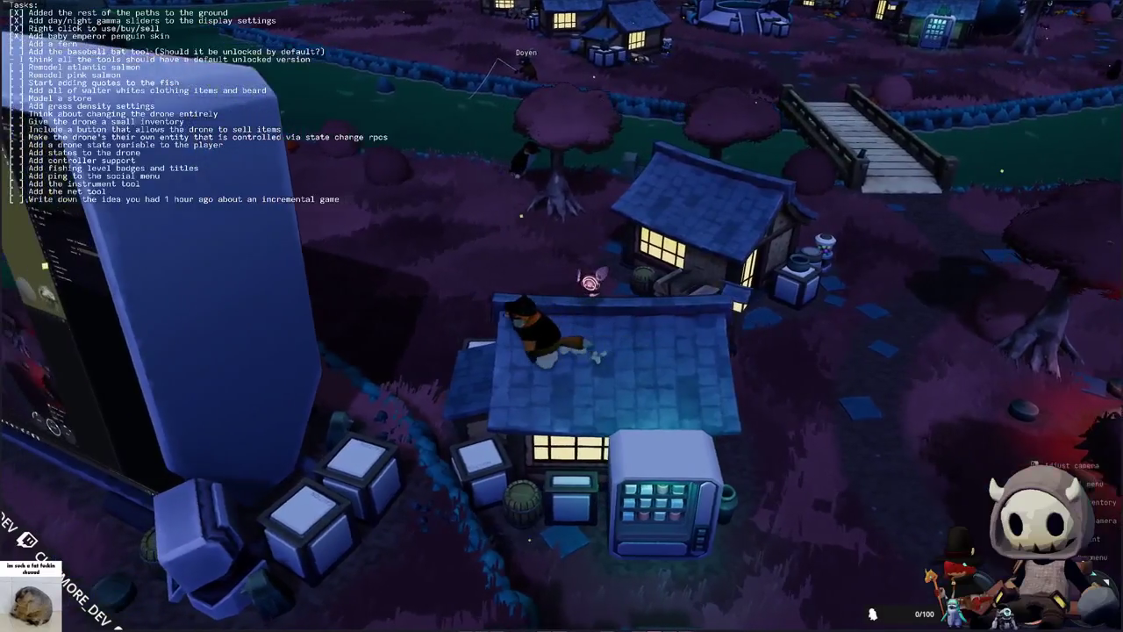
key("a")
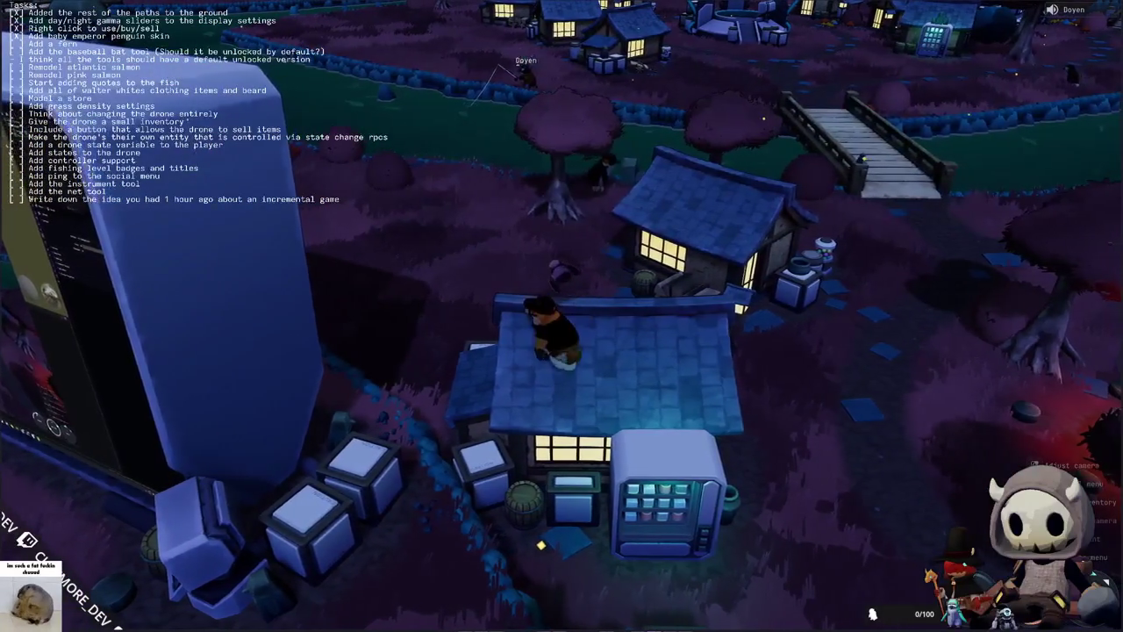
Step: Drop down beside the bridge and walk up to the big in-game monitor
key("a")
key("a")
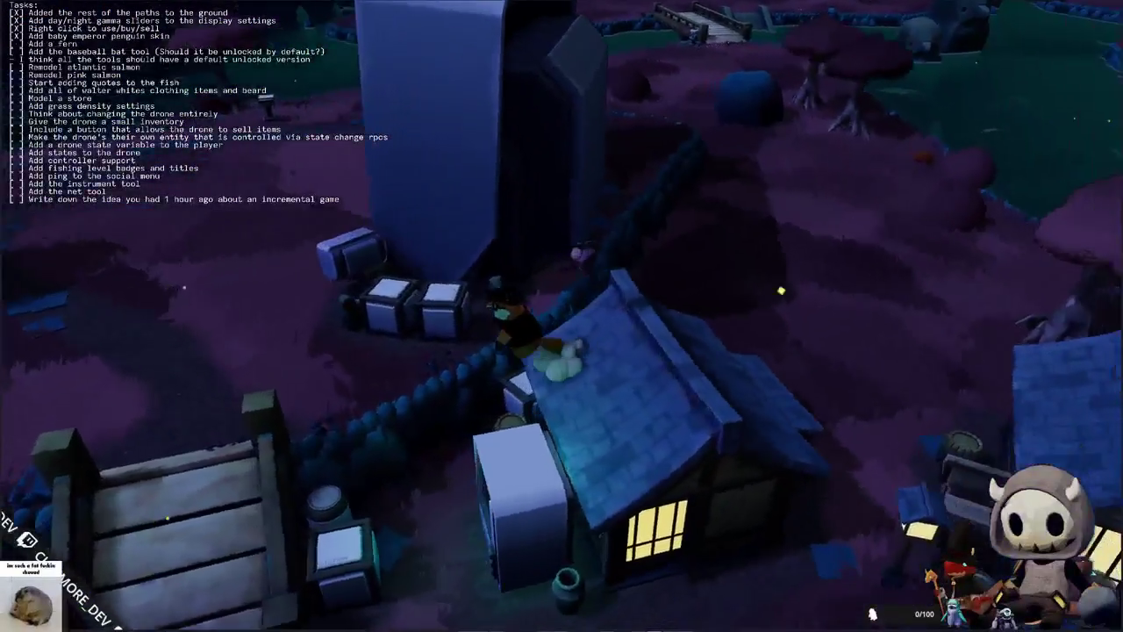
key("a")
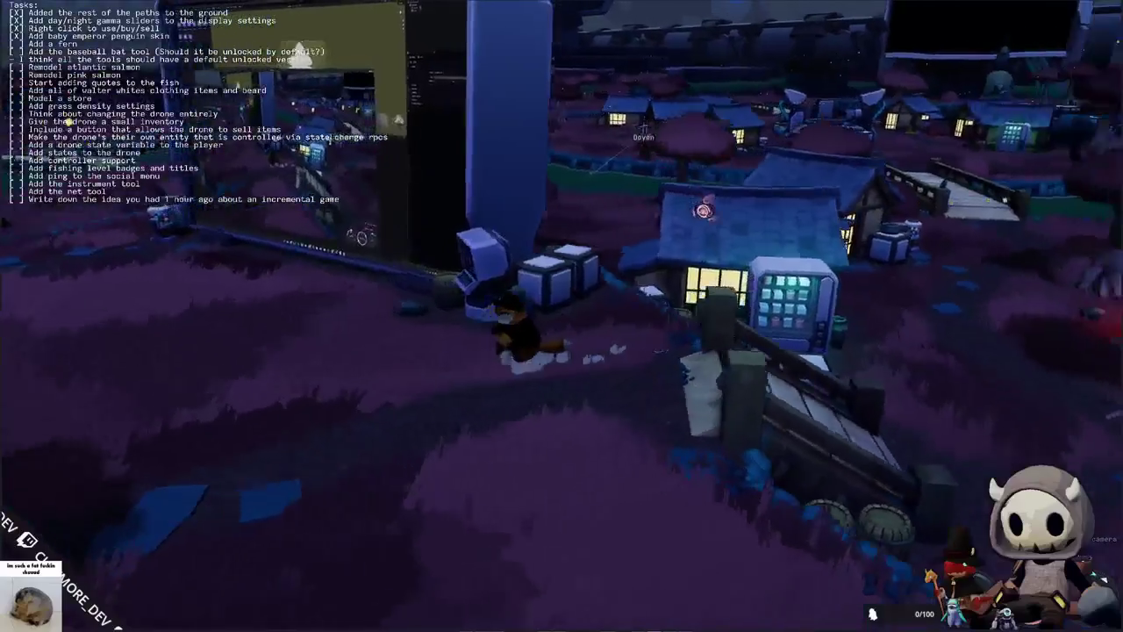
key("a")
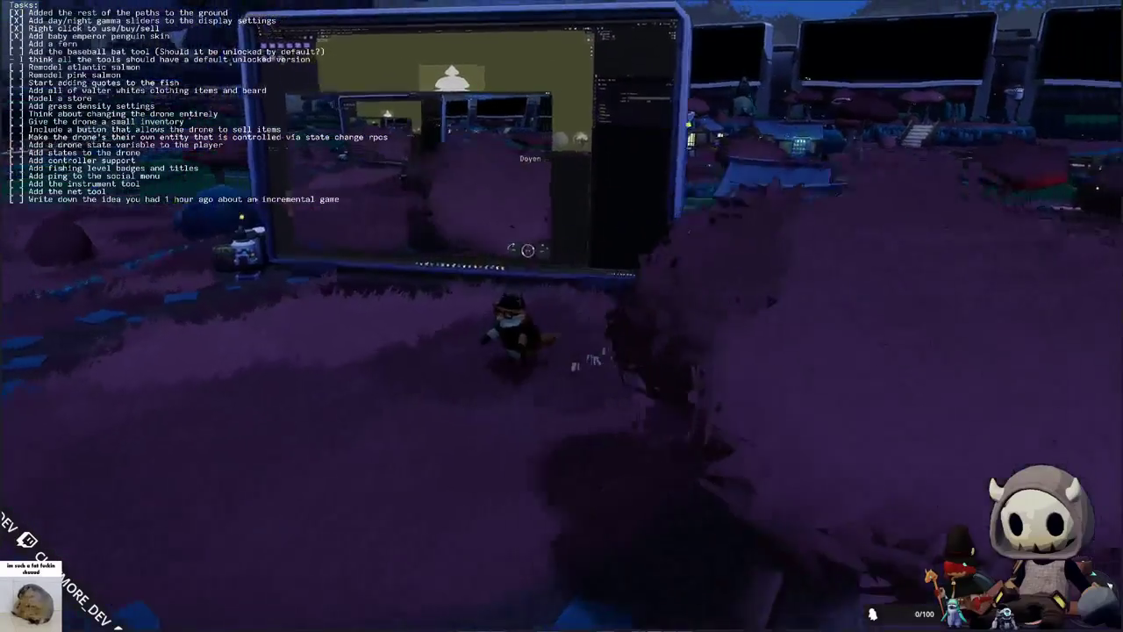
key("w")
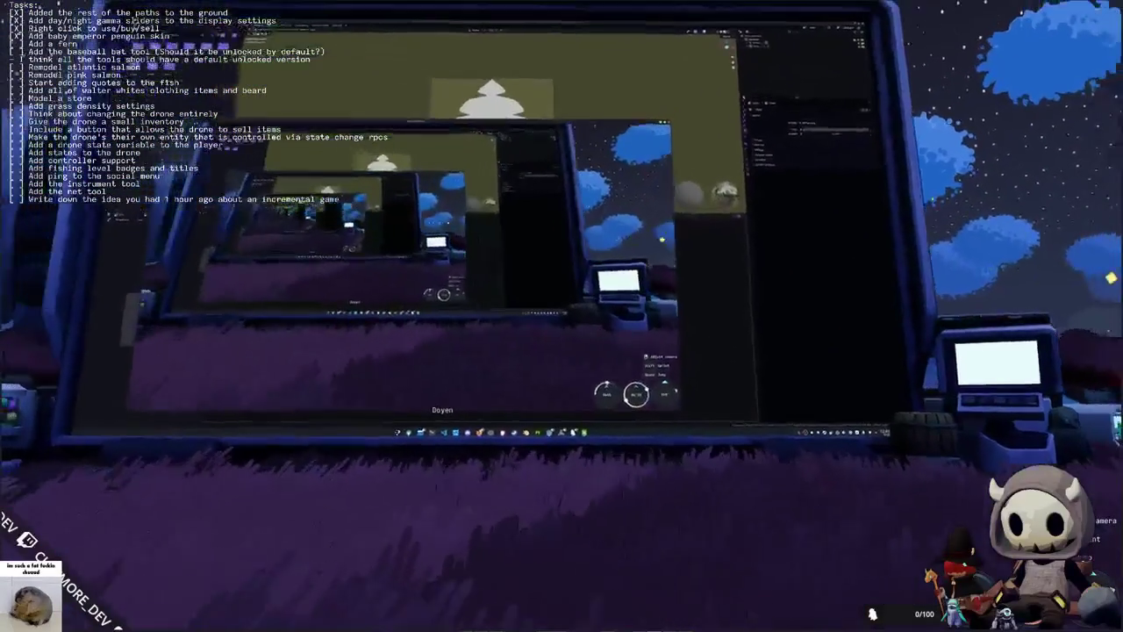
key("w")
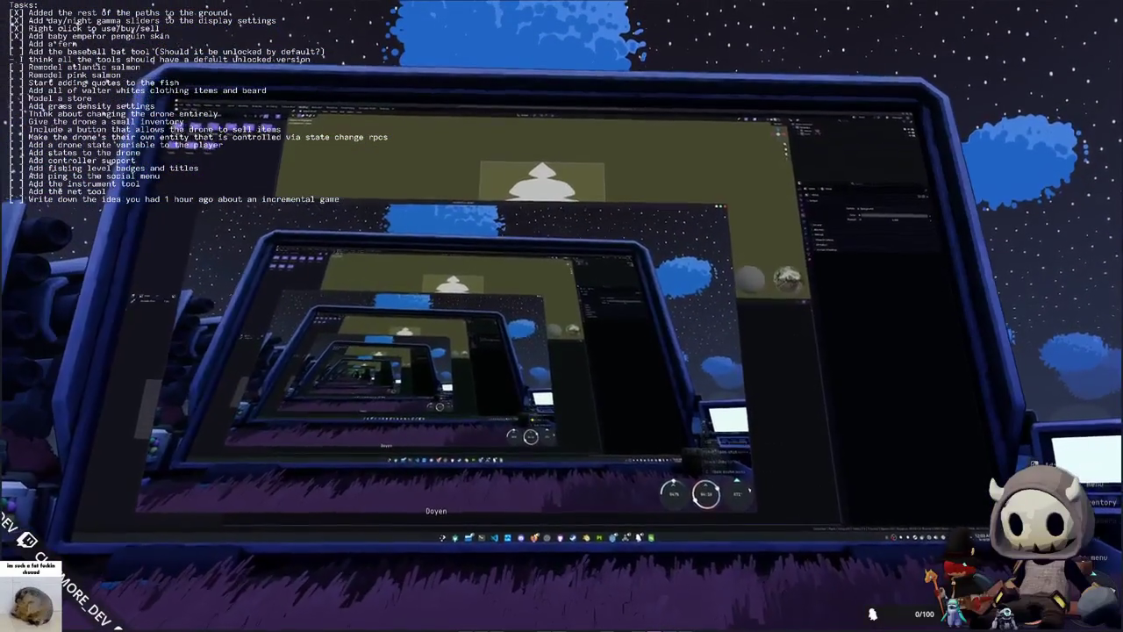
key("w")
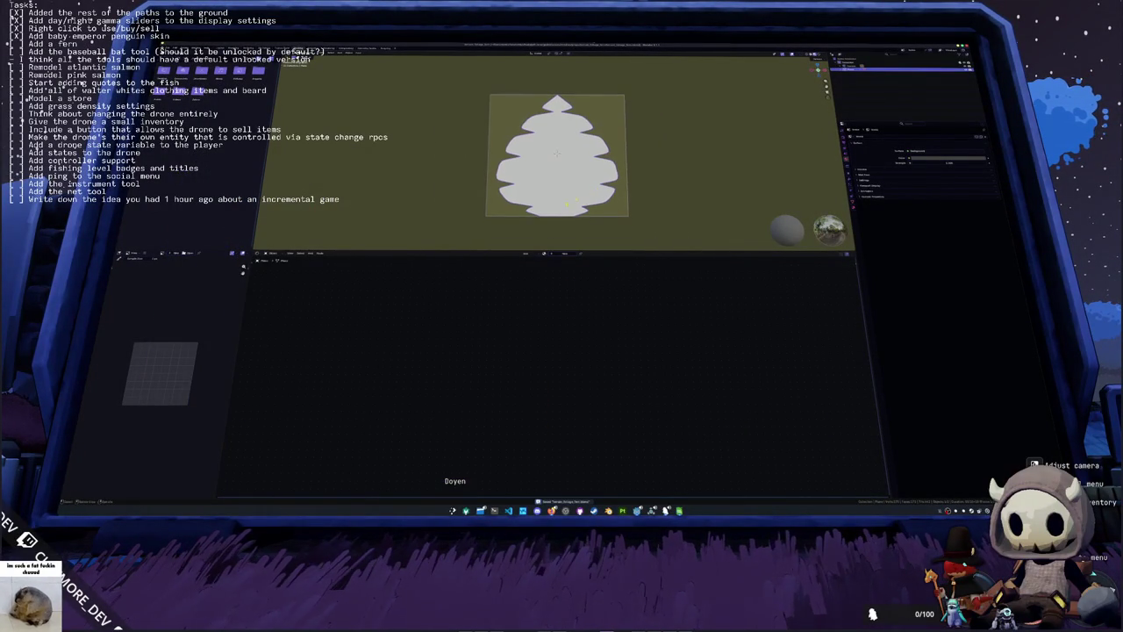
Step: Add a new material to the fern card, set View Transform to Standard, and expand Film settings
left_click(555, 255)
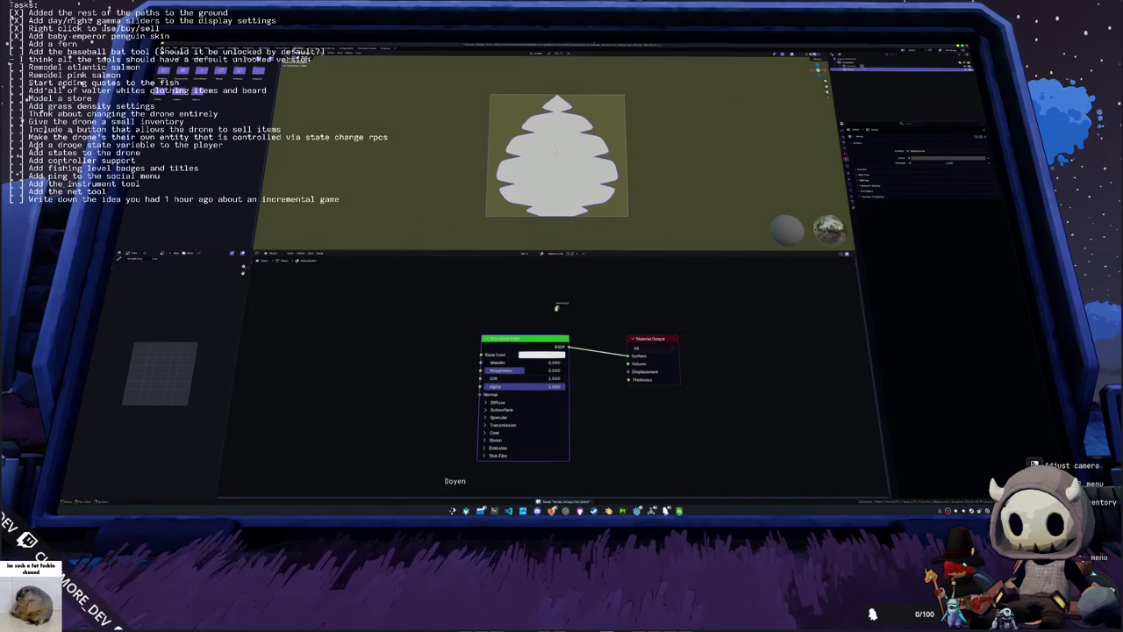
left_click(542, 355)
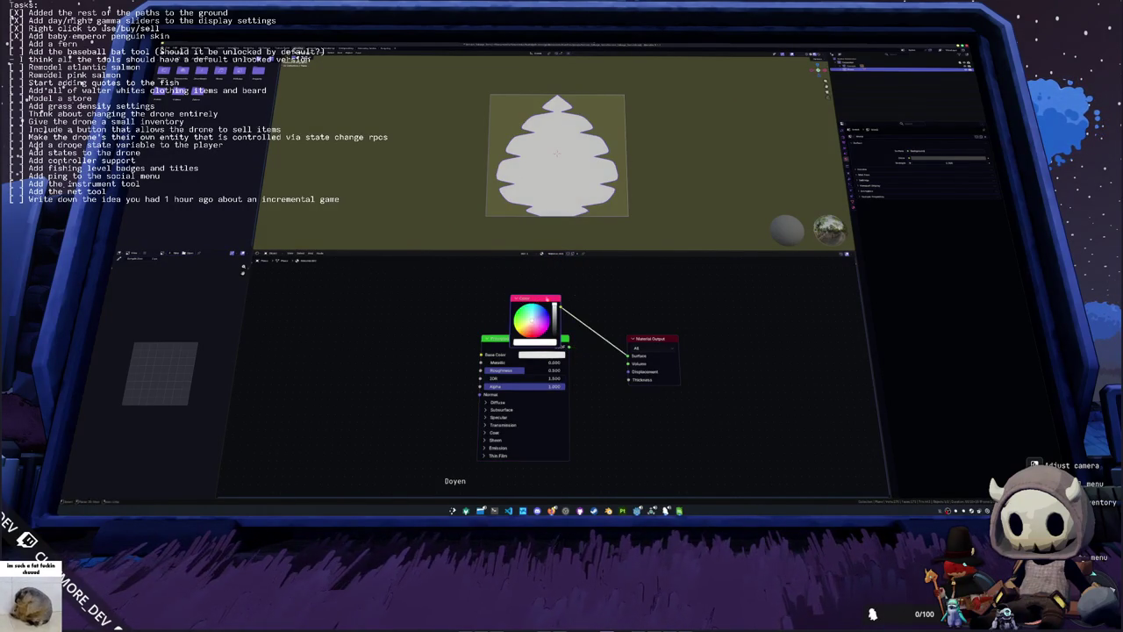
left_click(845, 145)
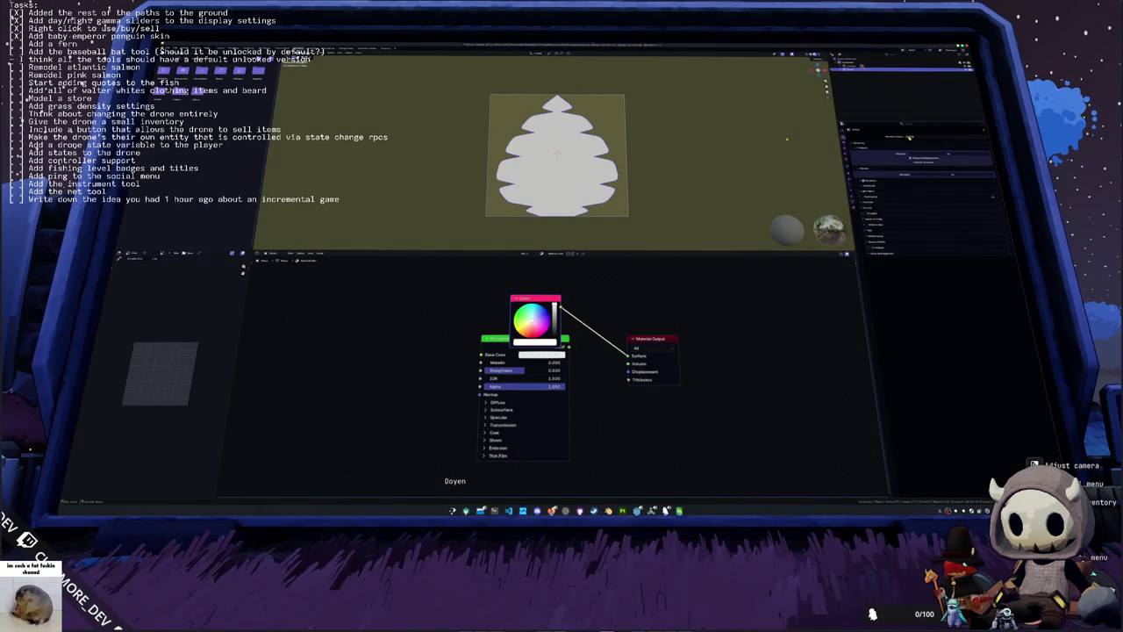
left_click(872, 254)
left_click(903, 266)
left_click(904, 275)
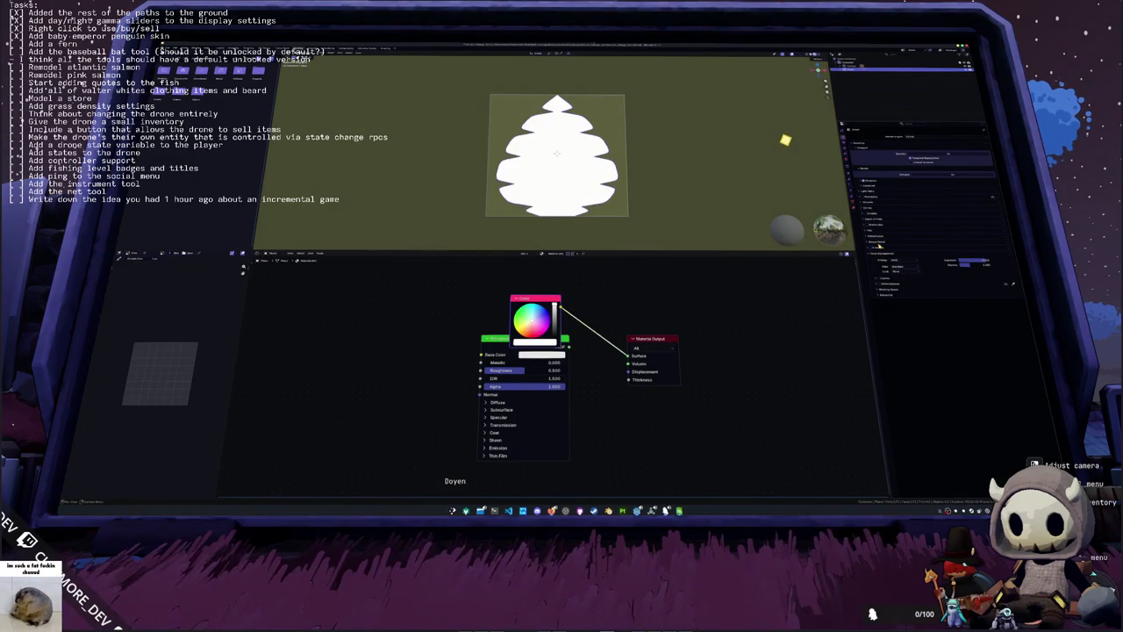
left_click(878, 231)
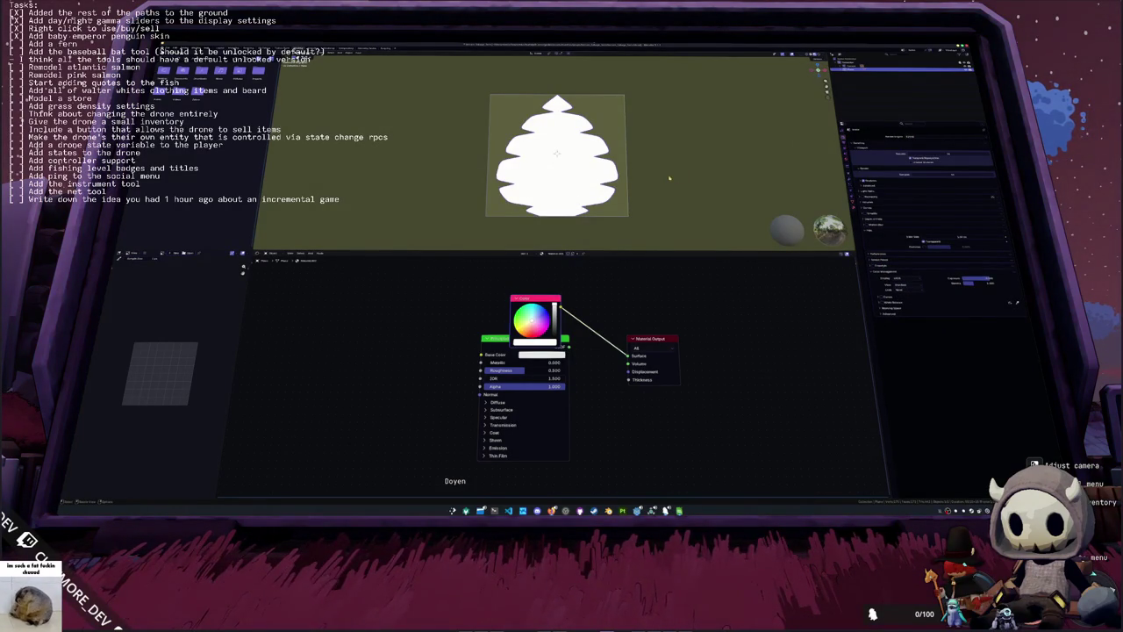
Step: Return to top view and display the fern texture image in the Image Editor
scroll(605, 180, "down", 1)
left_click_drag(634, 176, 583, 203)
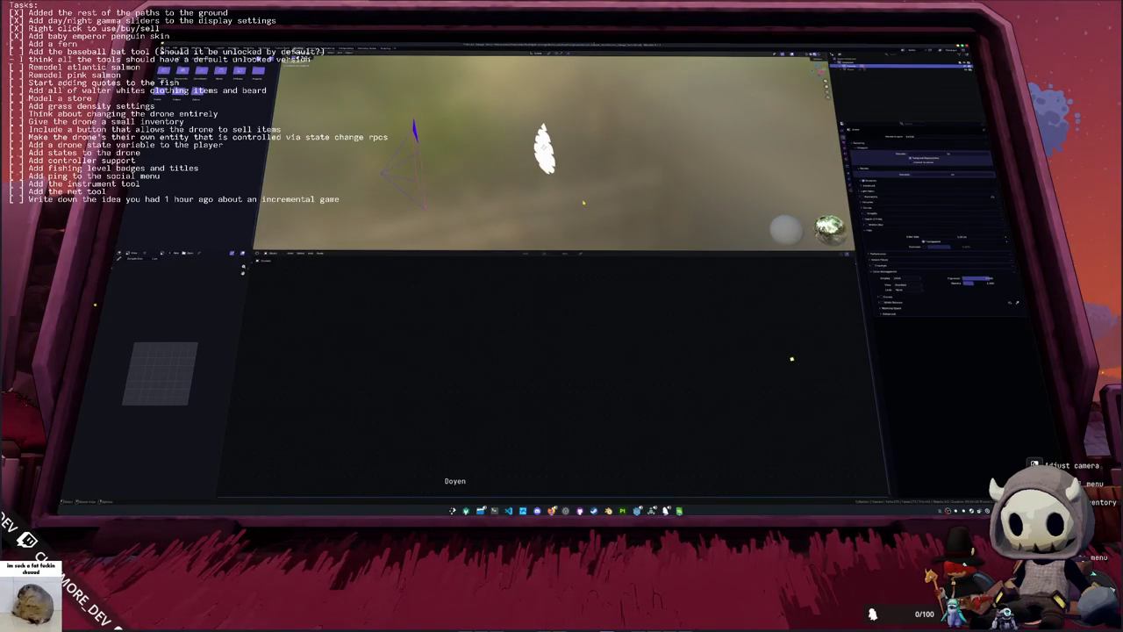
key("KP_7")
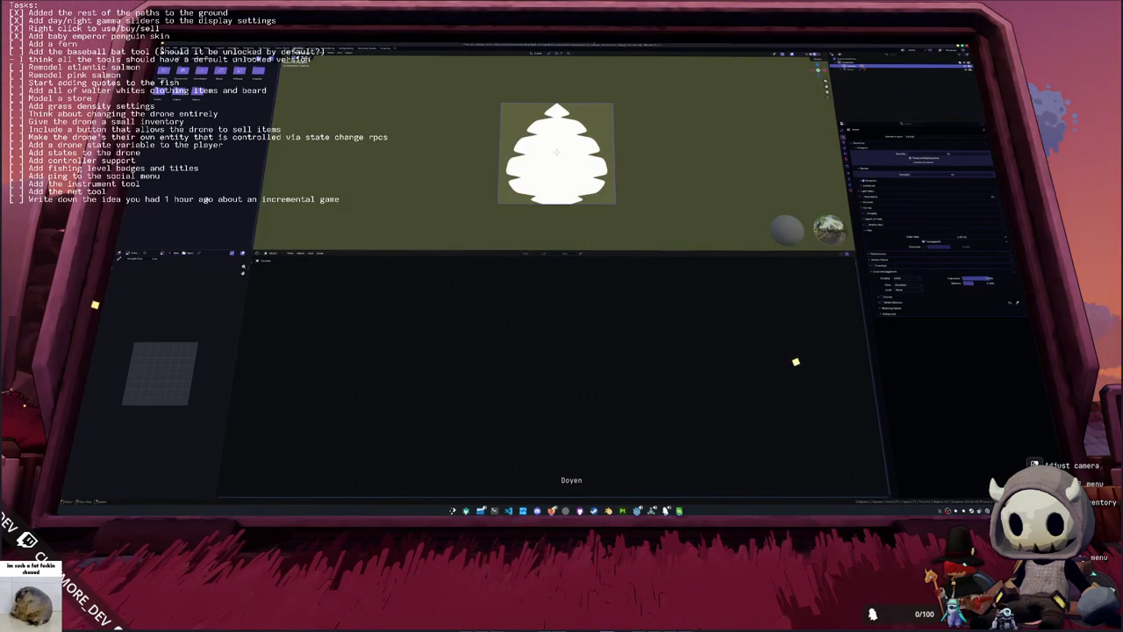
left_click(162, 253)
left_click(173, 259)
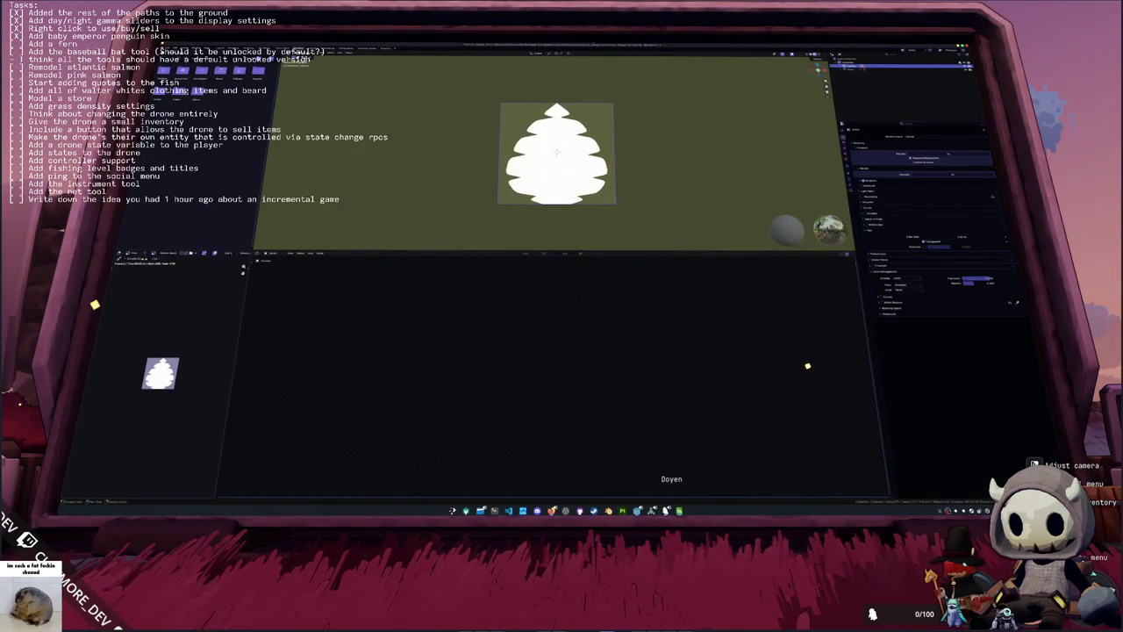
left_click(158, 261)
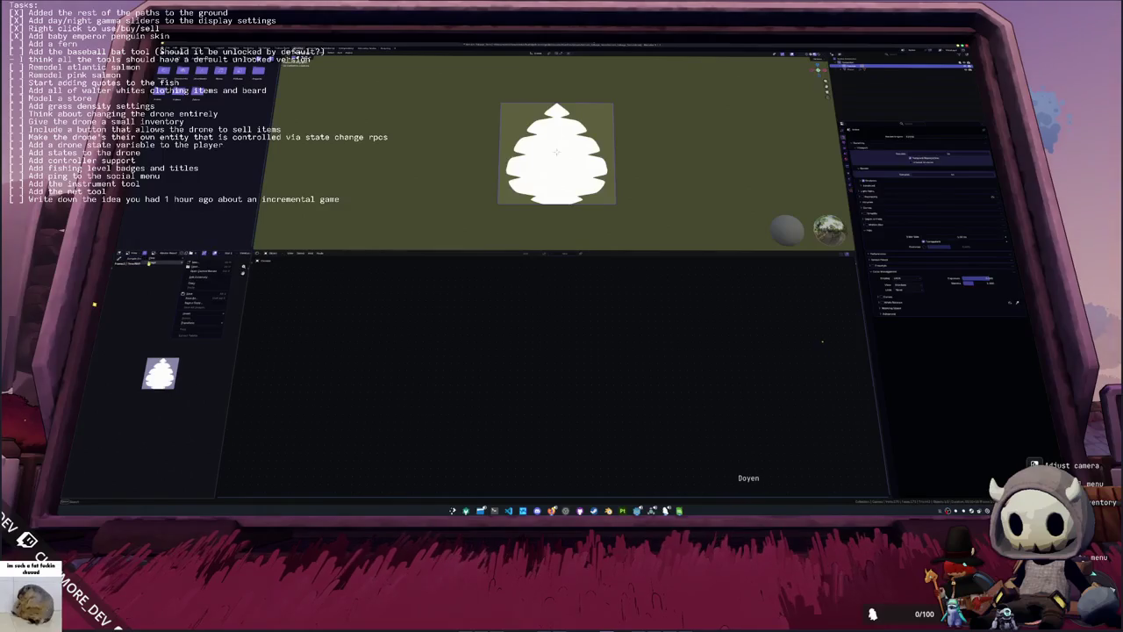
Step: Save the fern image as a new file named 'mng' in the game's texture subfolder
left_click(203, 295)
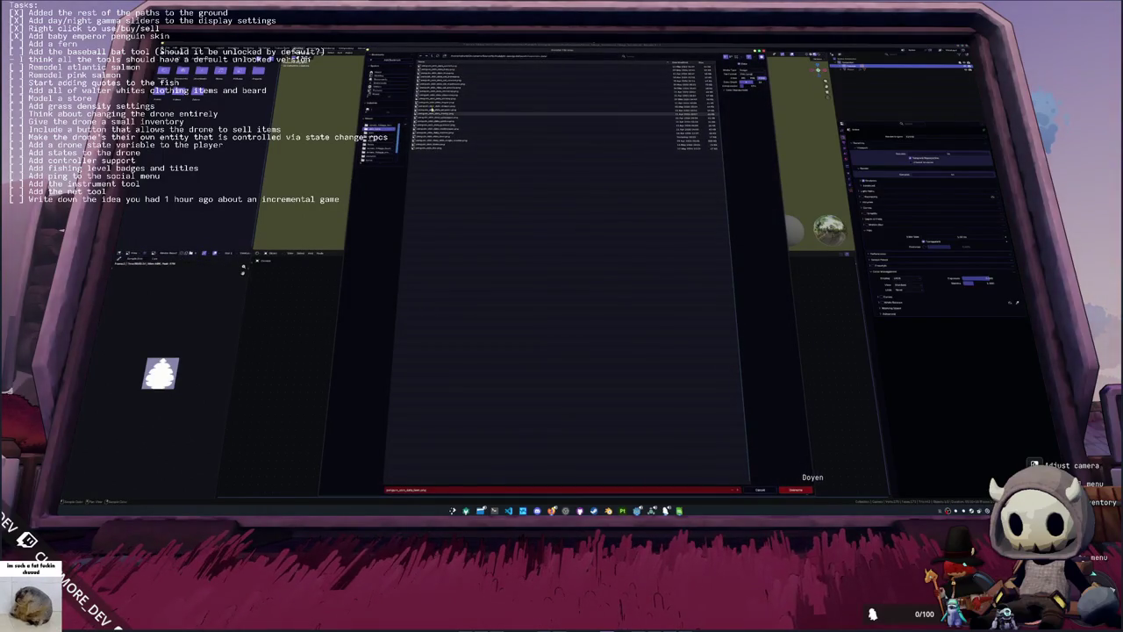
left_click(432, 57)
left_click(432, 57)
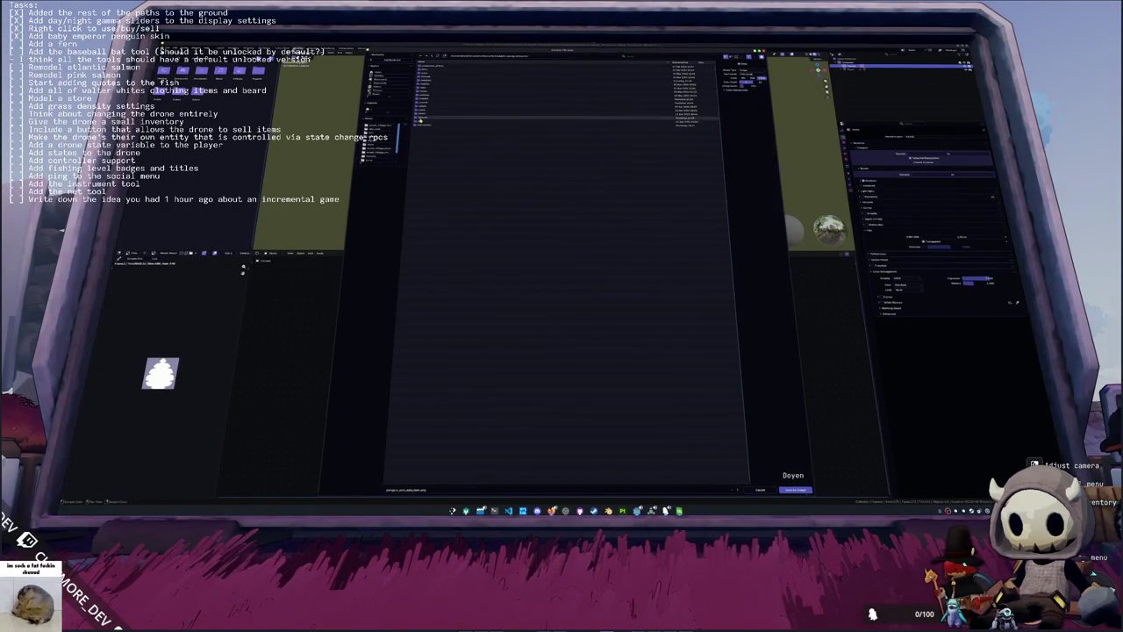
double_click(420, 123)
left_click(434, 491)
type("m")
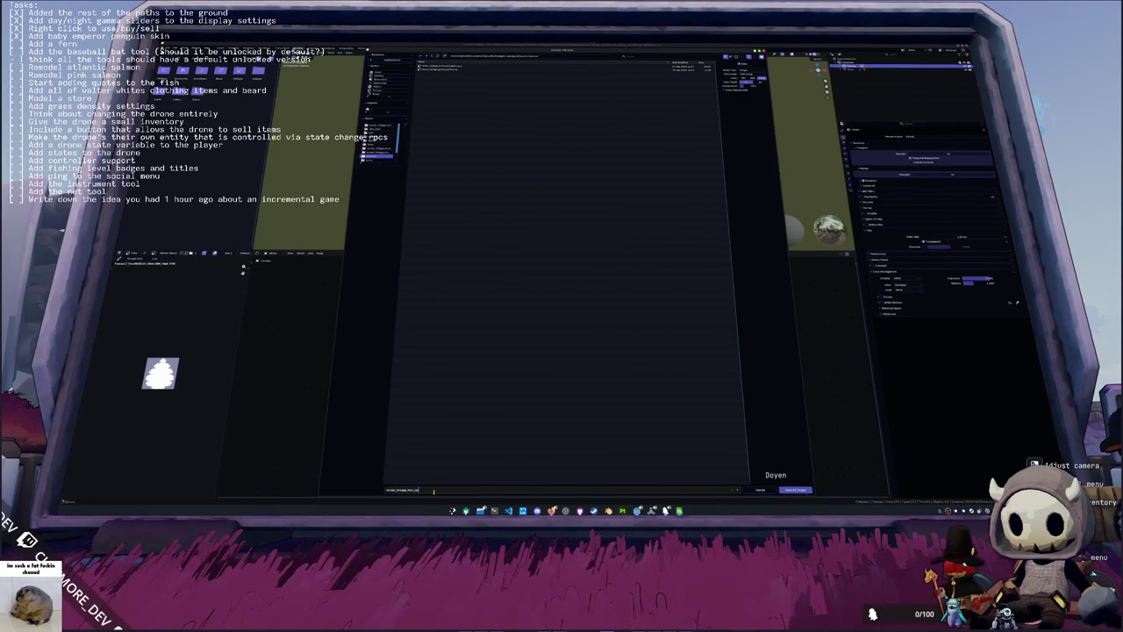
type("ng")
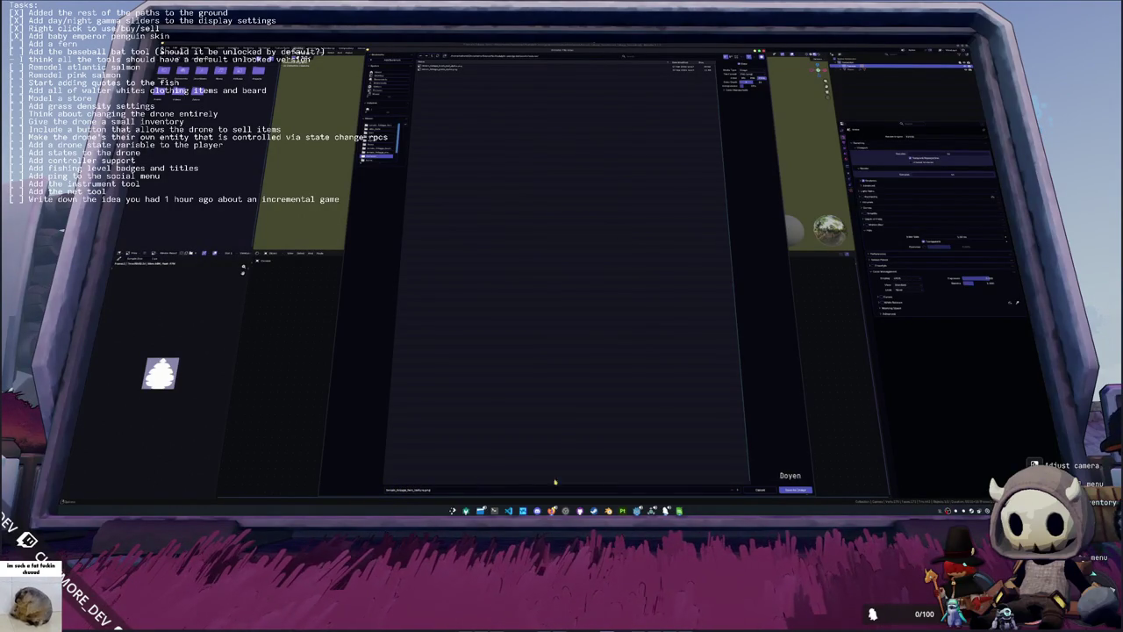
left_click(795, 489)
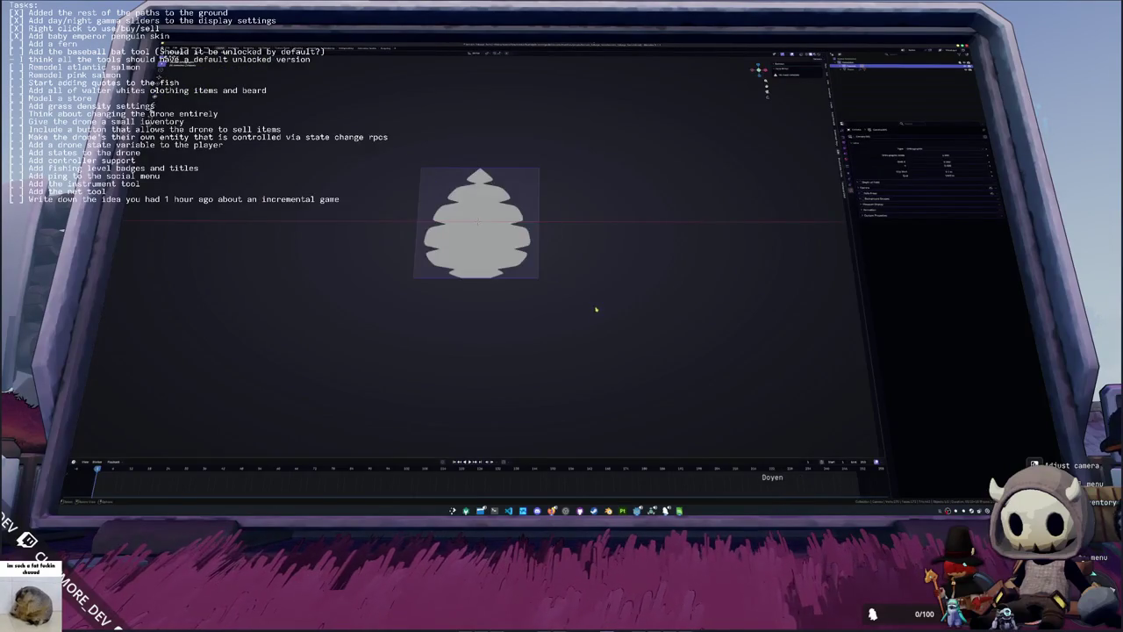
Step: Select and delete every object in the scene
key("Escape")
scroll(386, 175, "up", 3)
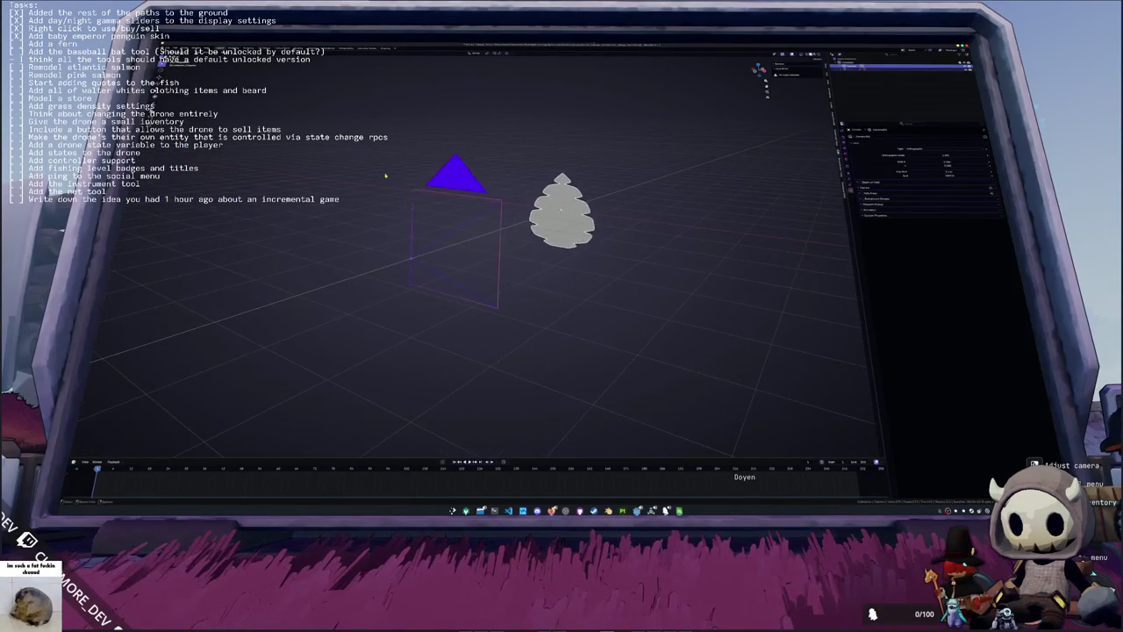
scroll(387, 203, "down", 4)
key("a")
key("Delete")
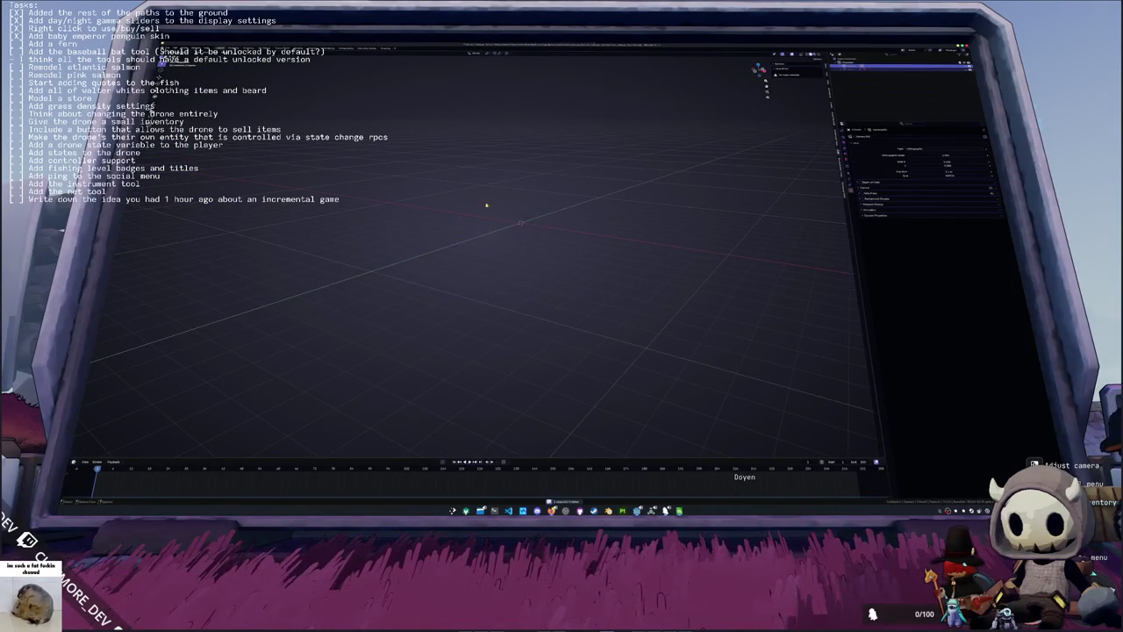
Step: Add a new plane and give it a fresh material in the Shading workspace
key("shift+a")
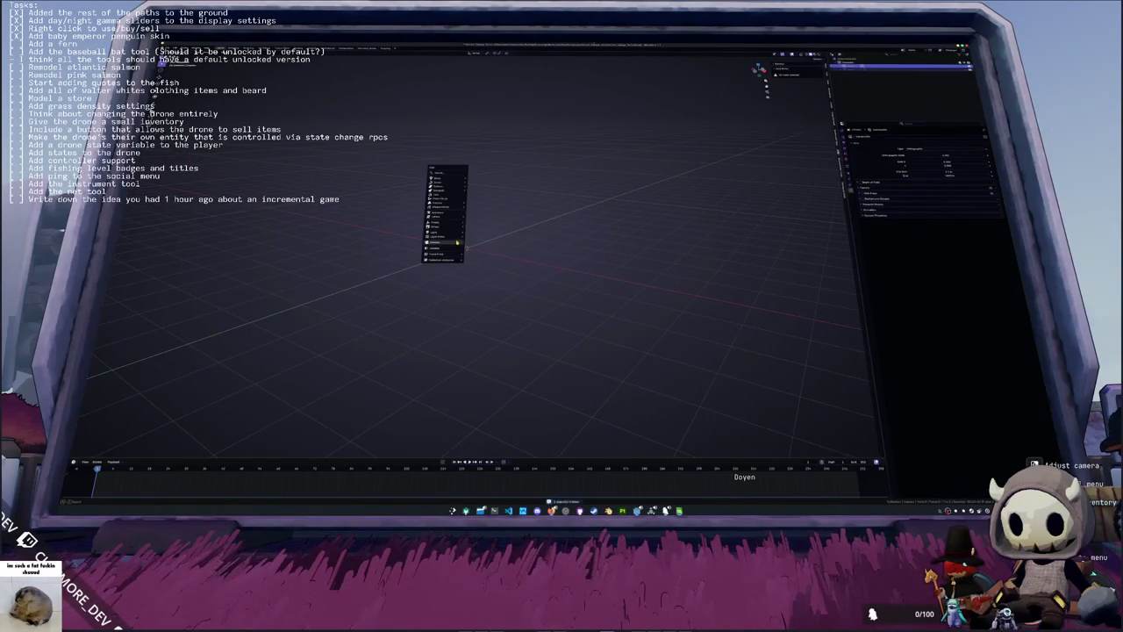
mouse_move(442, 179)
left_click(479, 179)
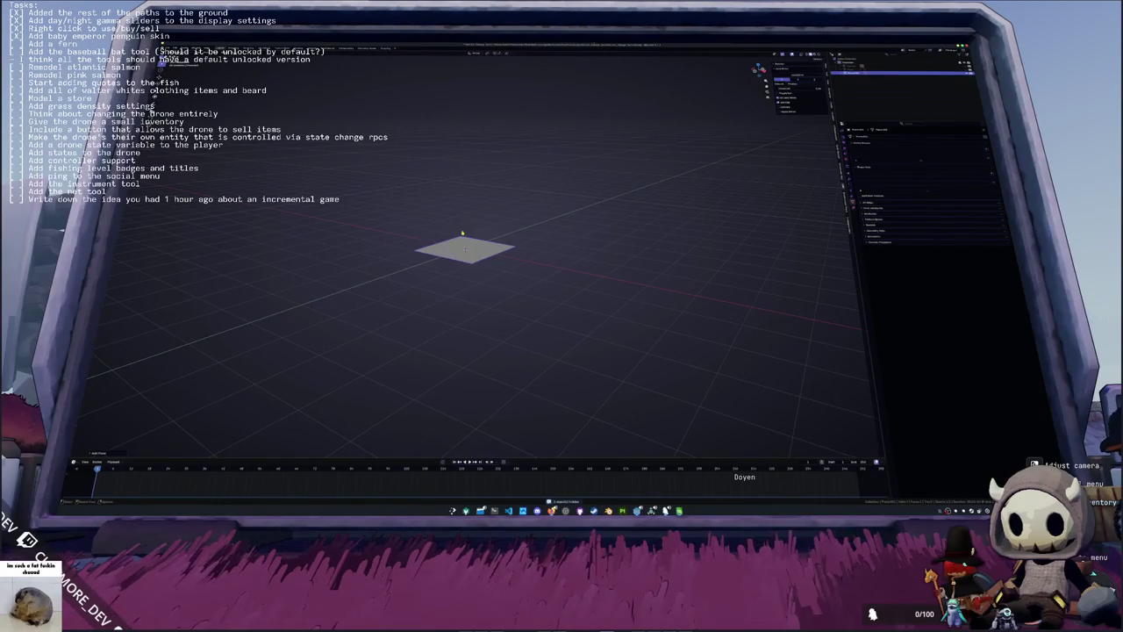
key("Tab")
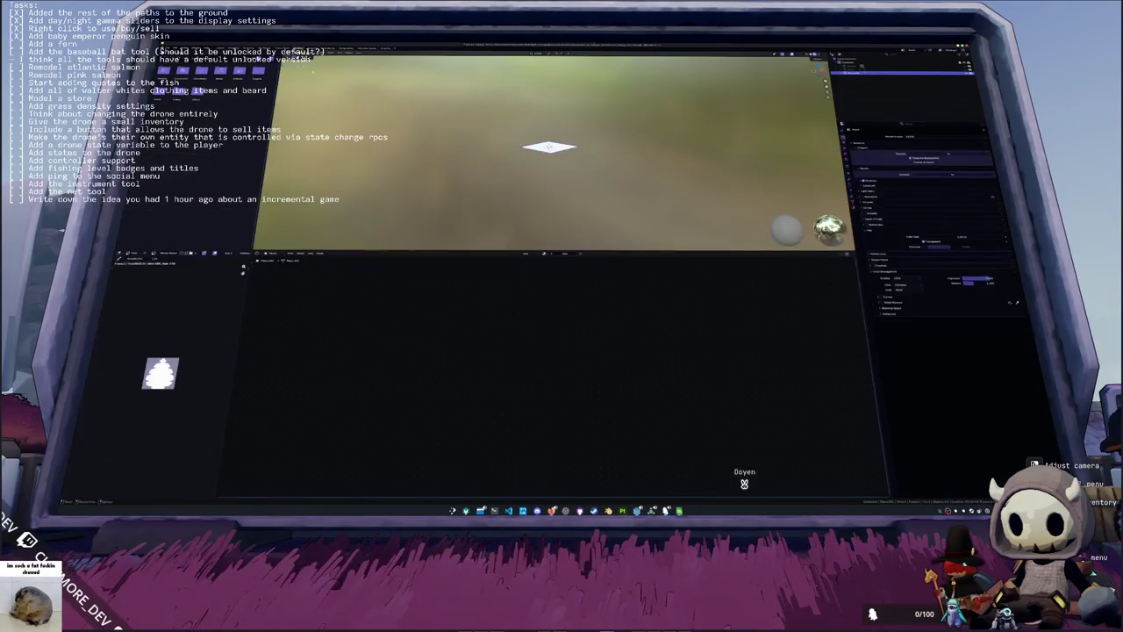
left_click(279, 48)
left_click(562, 253)
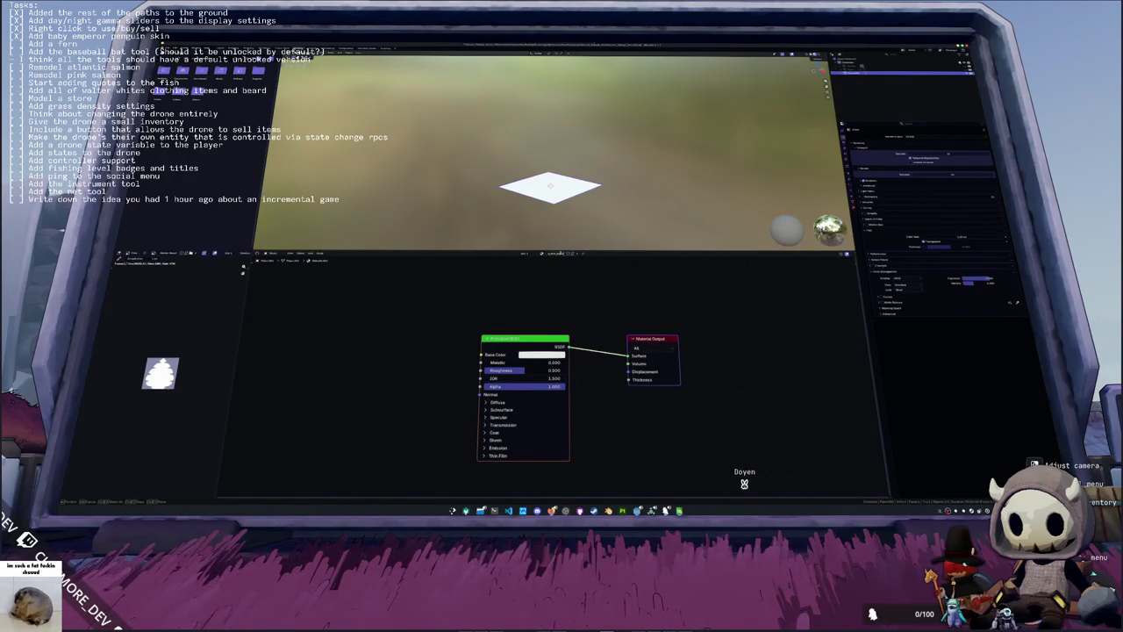
Step: Load the fern leaf texture into an Image Texture node and link its Alpha to the material's Alpha
left_click(562, 253)
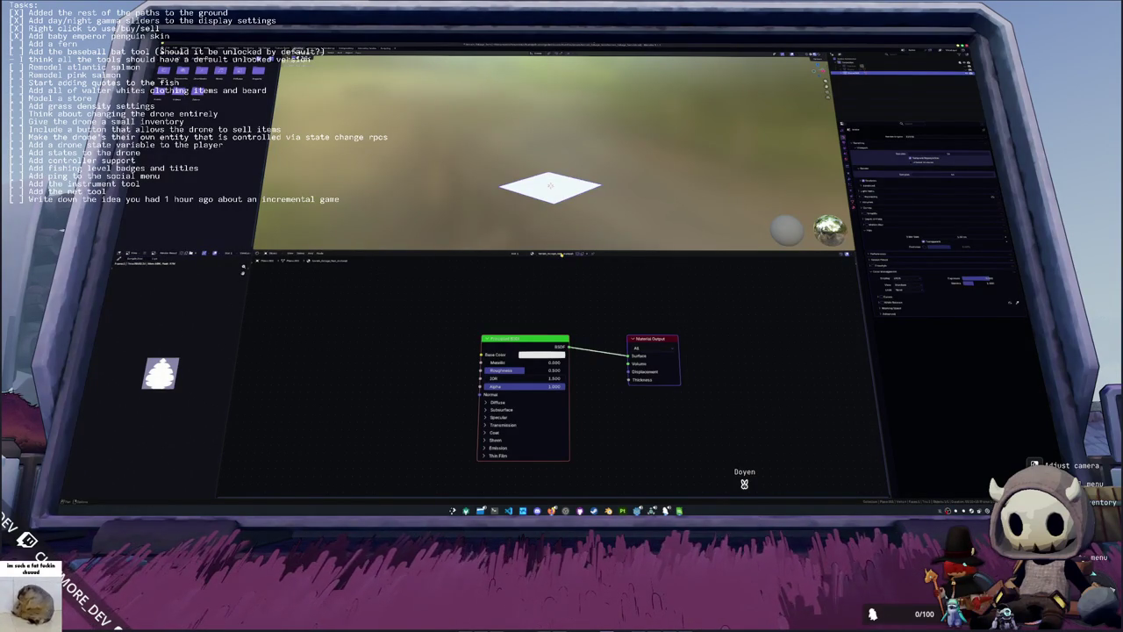
key("ctrl+t")
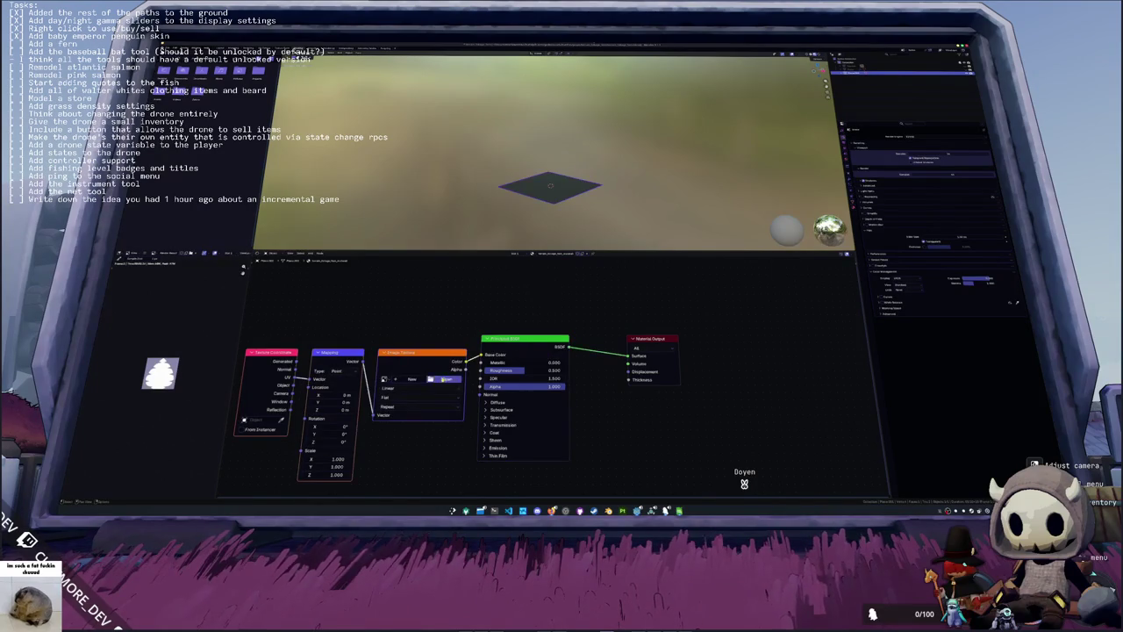
left_click(446, 379)
left_click(431, 55)
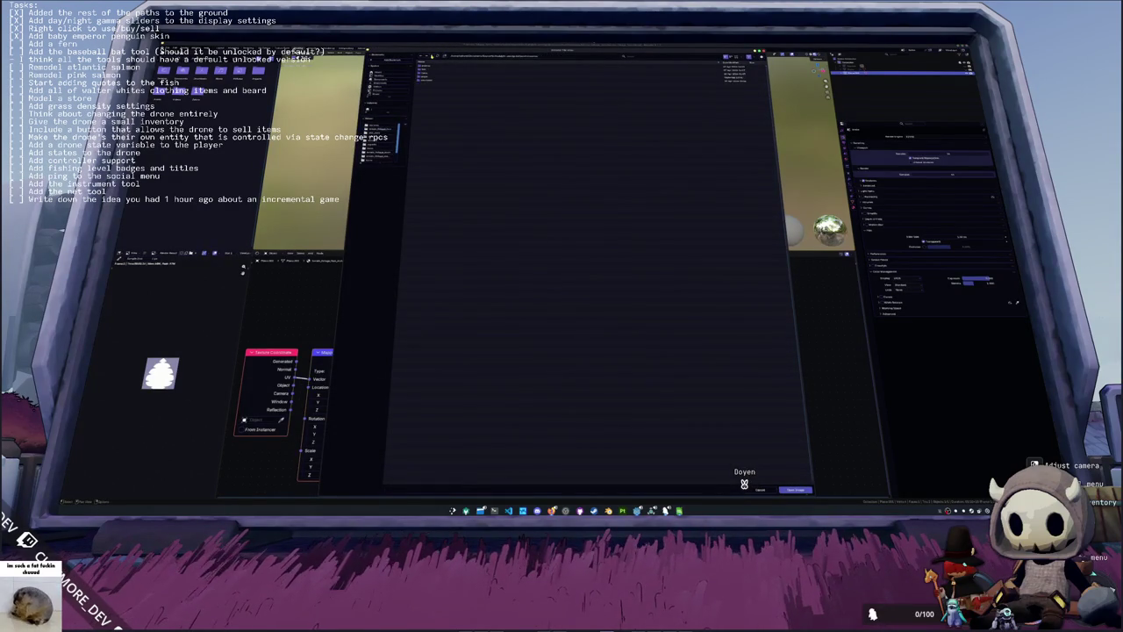
double_click(419, 77)
double_click(421, 117)
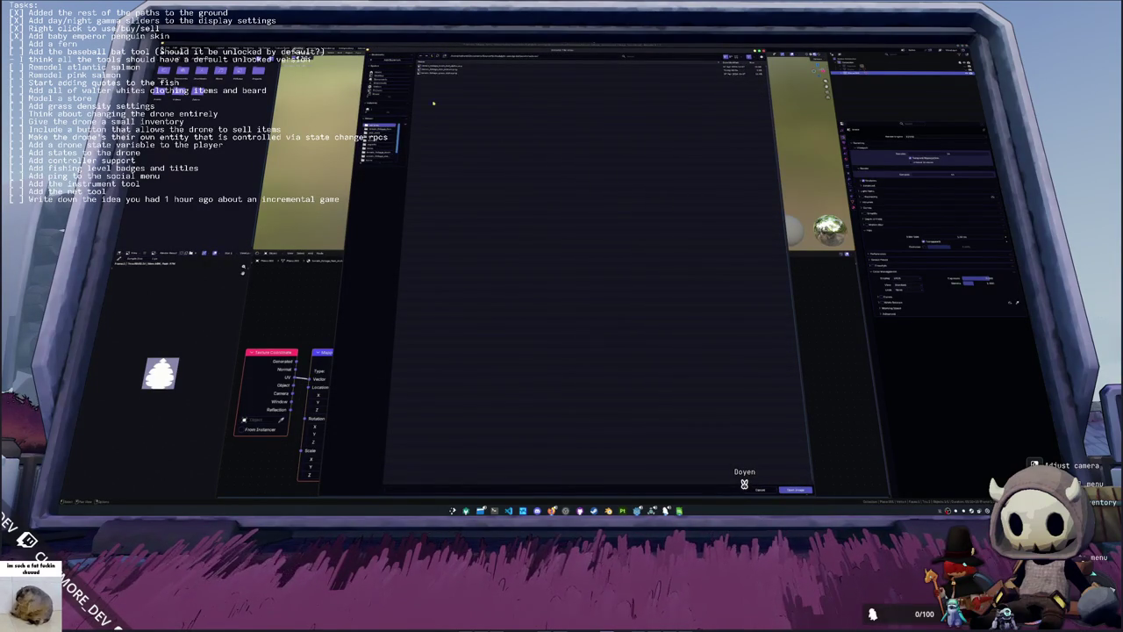
double_click(447, 73)
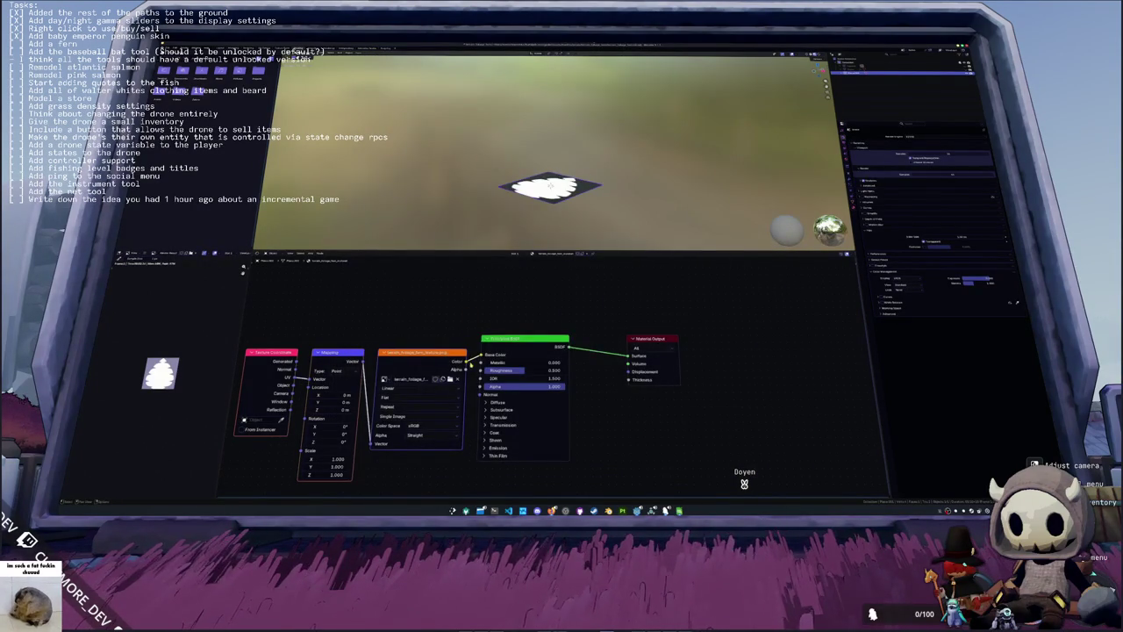
left_click_drag(466, 370, 480, 387)
Step: Scale up the leaf plane, then return to the game and pull back from the monitor
left_click_drag(563, 186, 558, 166)
key("s")
key("Return")
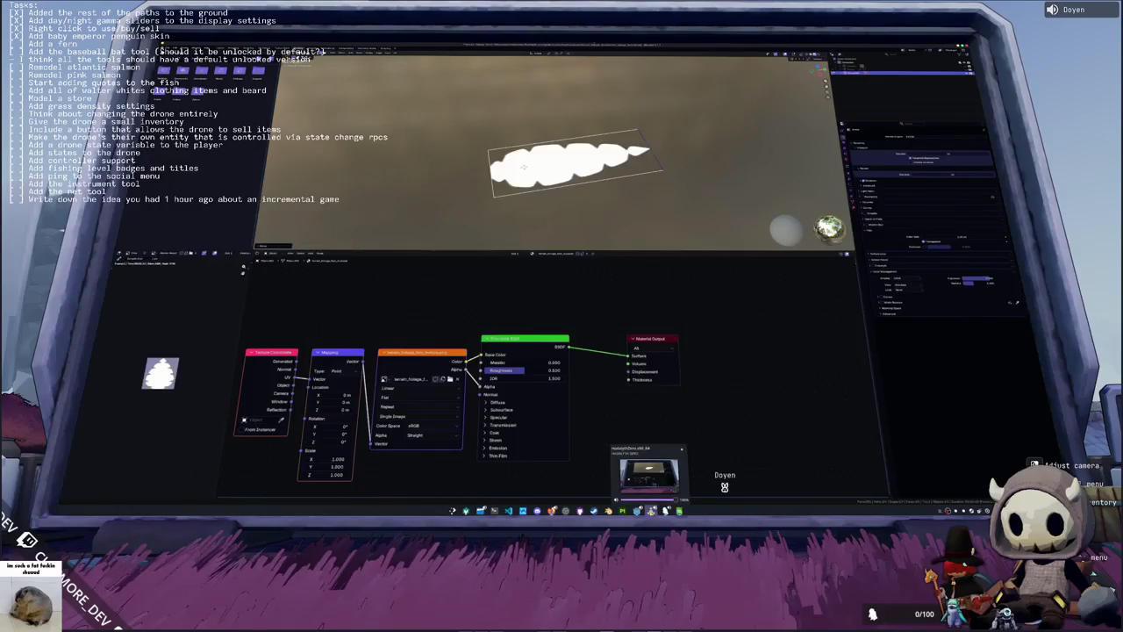
key("alt+Tab")
key("Escape")
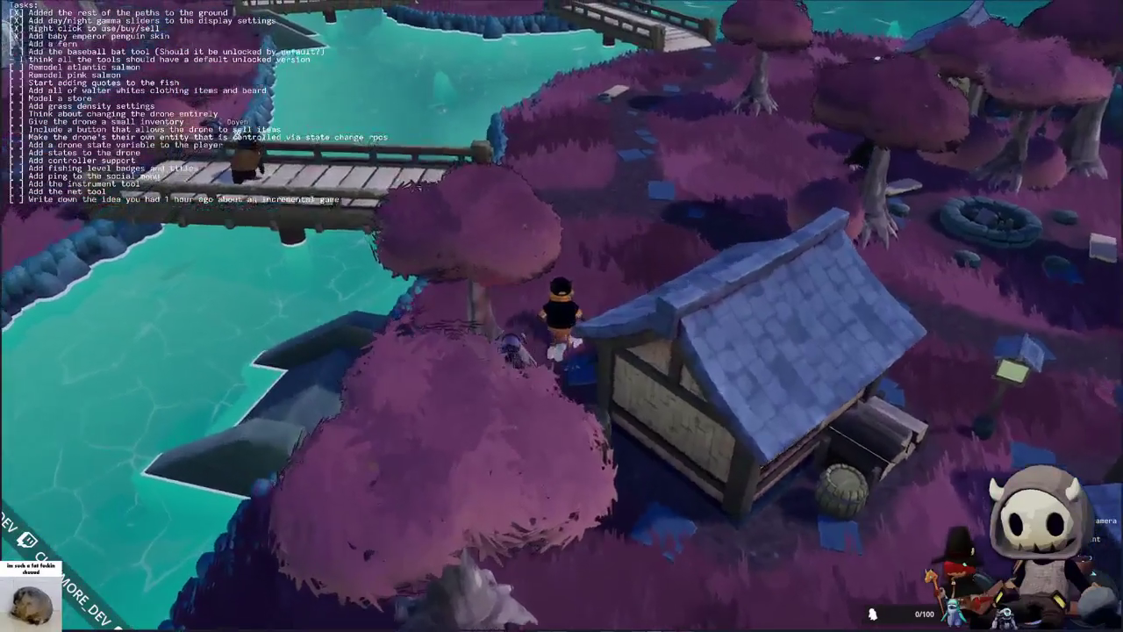
Step: Walk the penguin to the foot of the bridge and open the game settings
key("w")
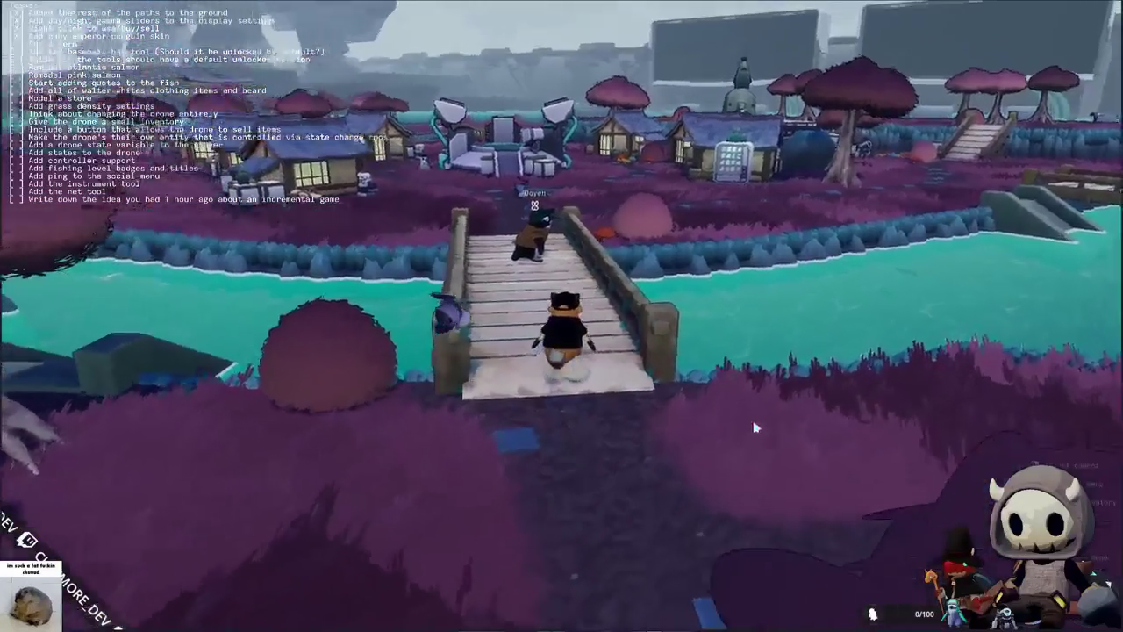
left_click(593, 313)
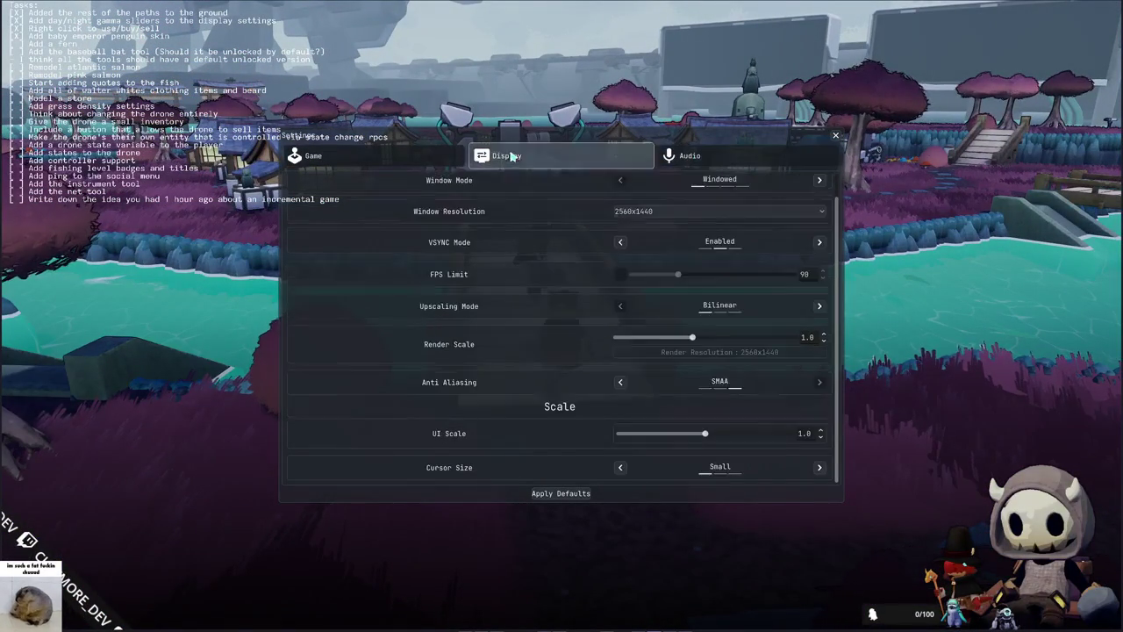
Step: Scroll through the Display options, close Settings, and walk further along the bridge
scroll(571, 313, "up", 1)
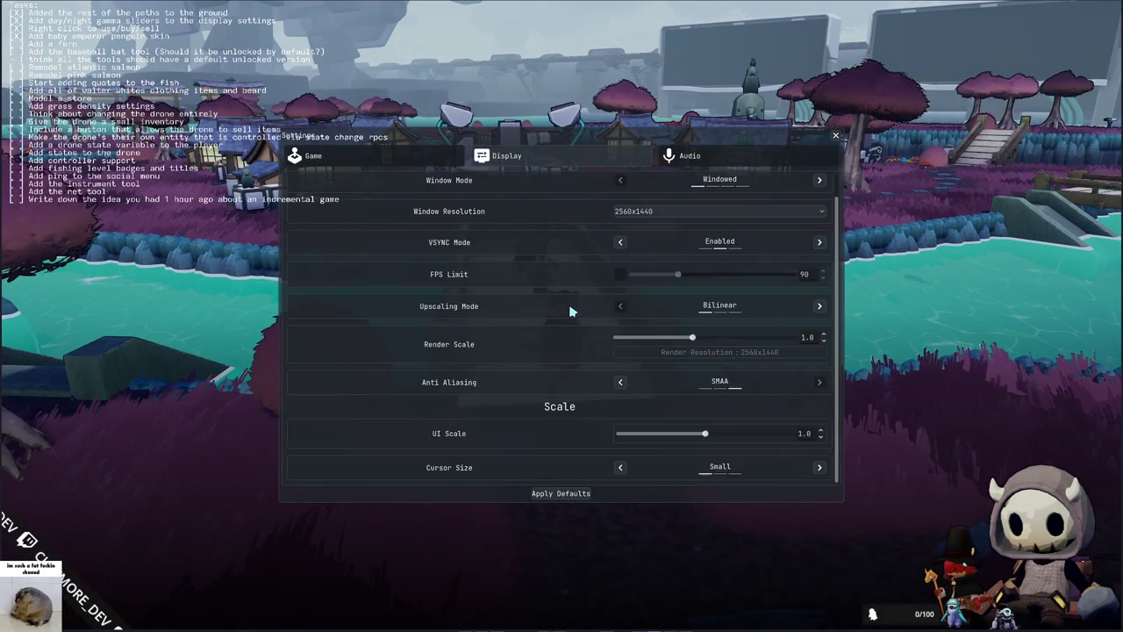
scroll(564, 300, "down", 1)
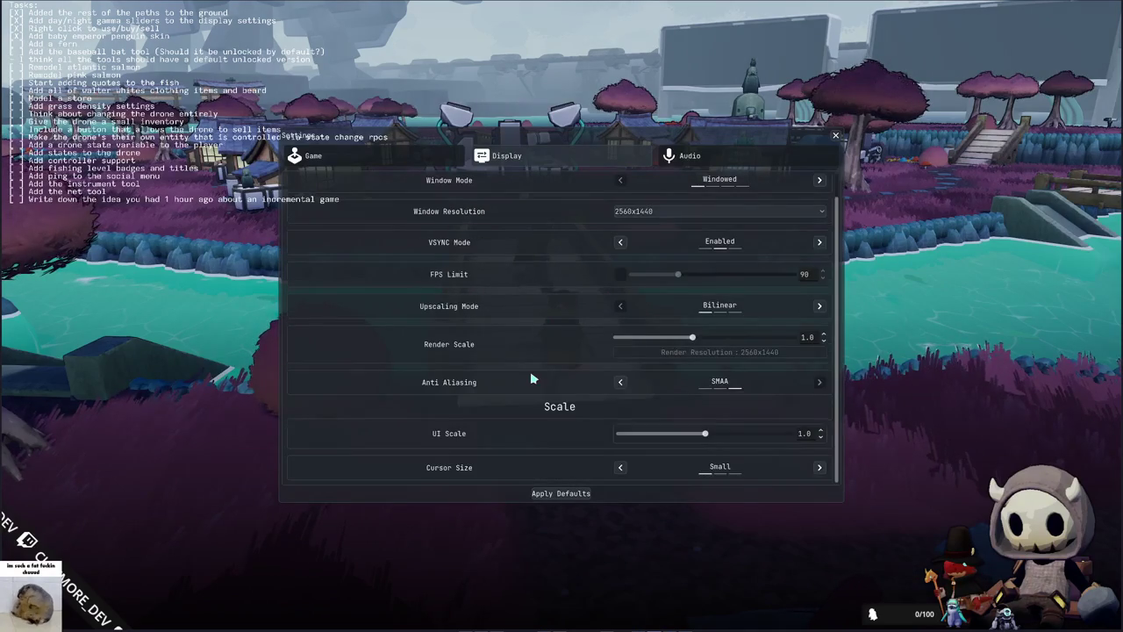
key("Escape")
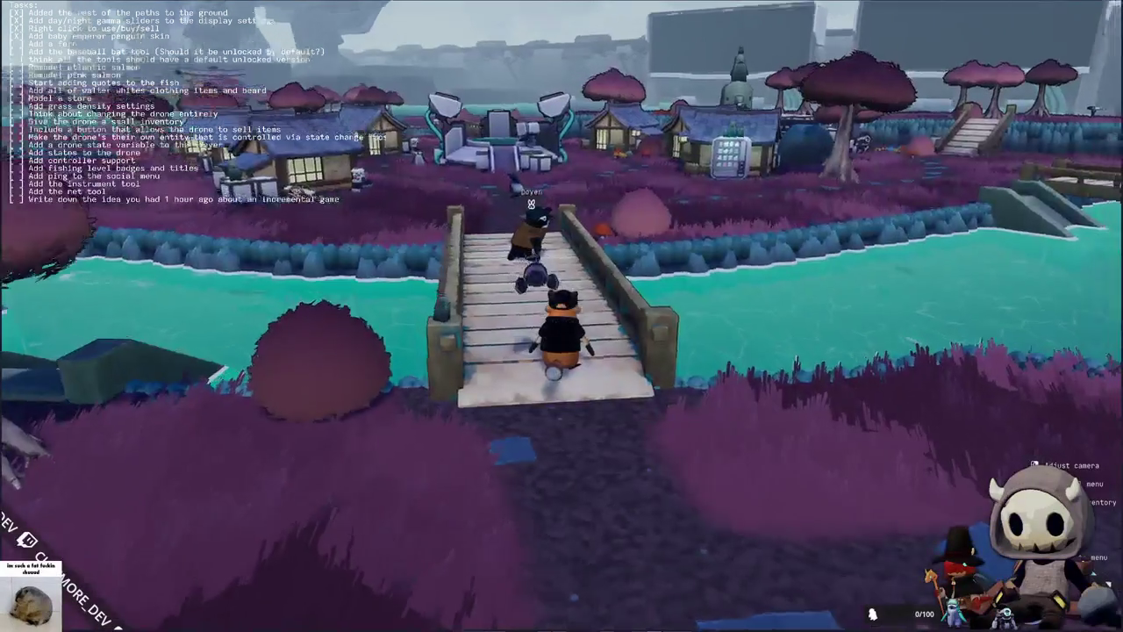
key("w")
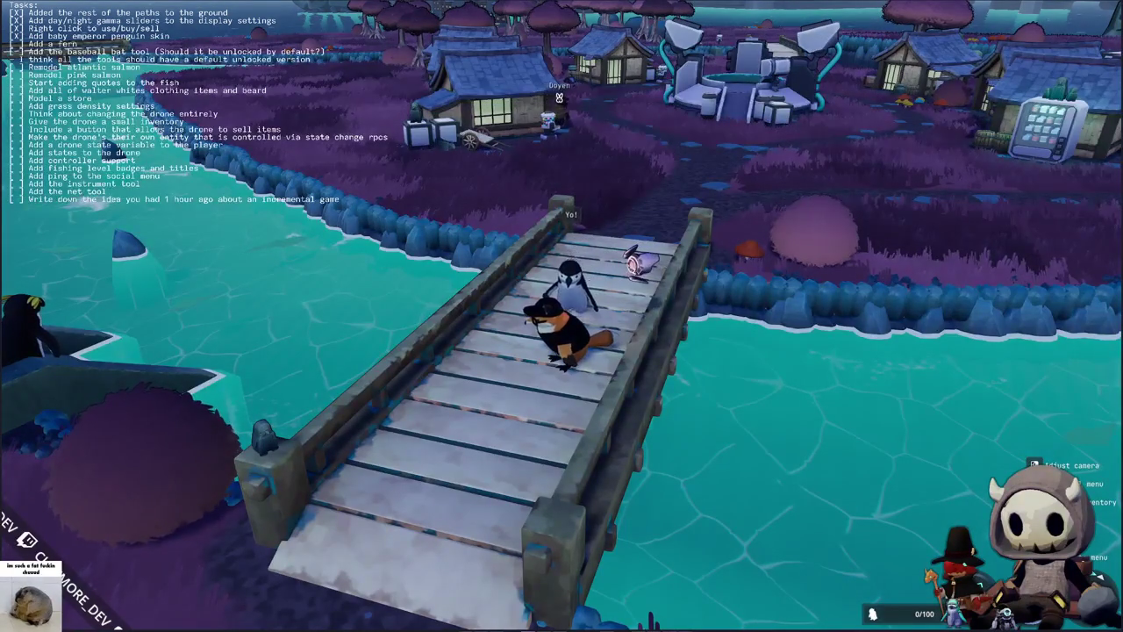
Step: Walk the penguin off the bridge, past the gumball machine into the wooden room, then zoom out
key("w")
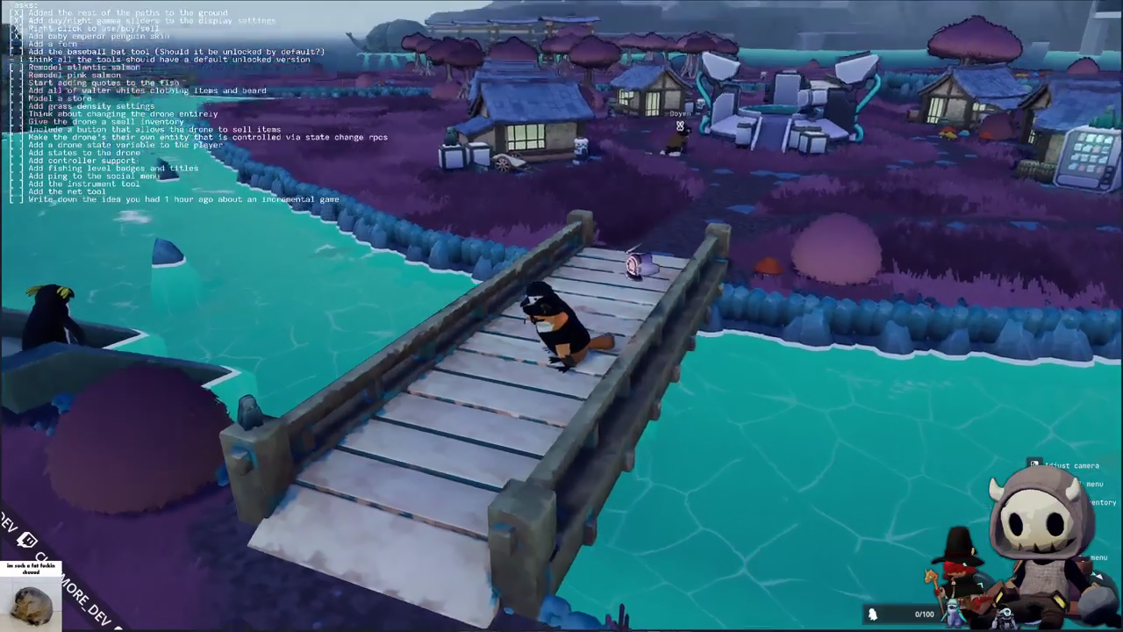
key("w")
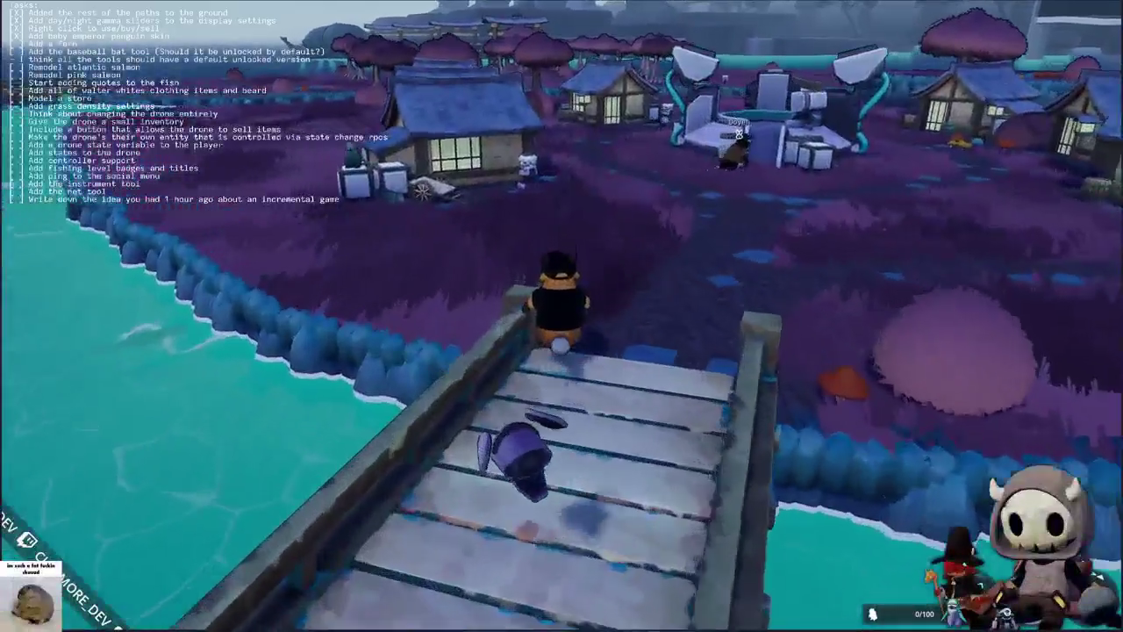
key("w")
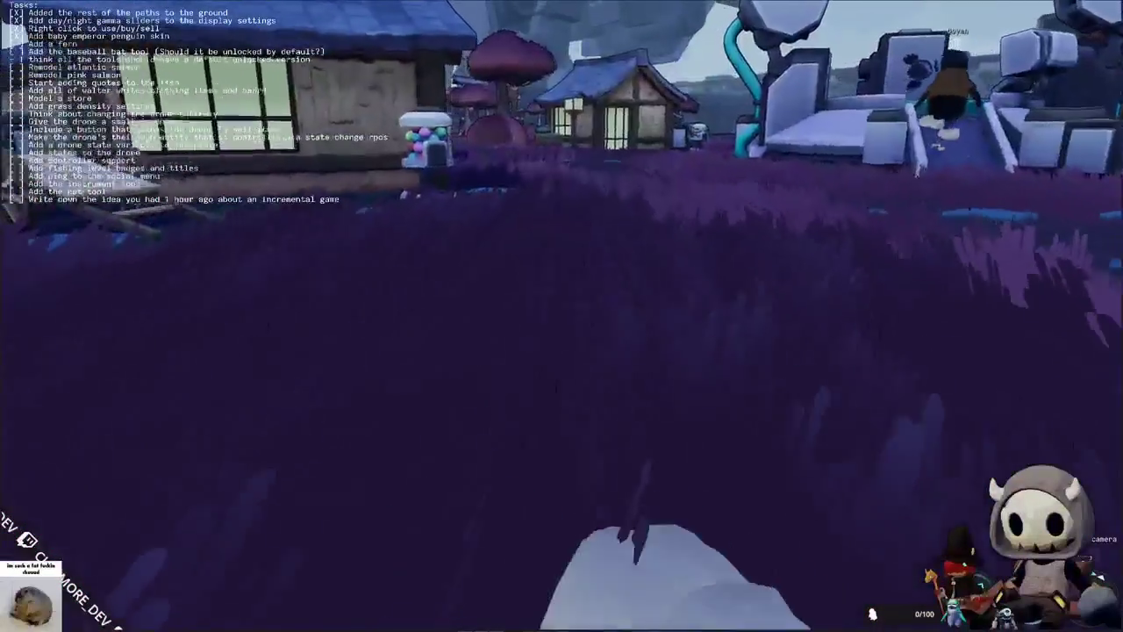
key("w")
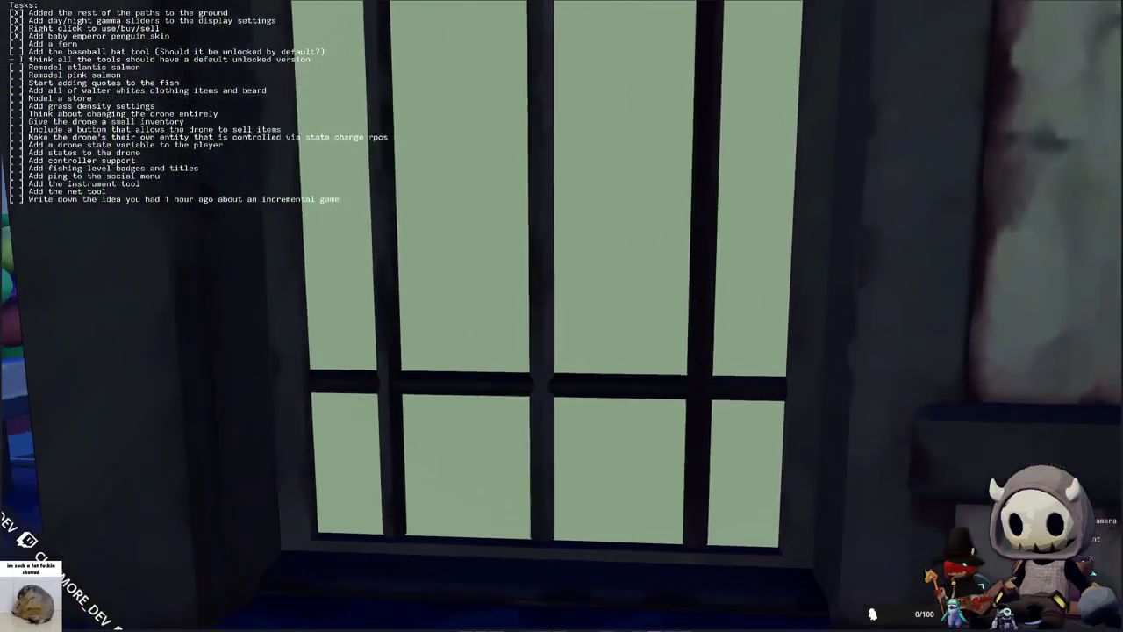
key("w")
key("w")
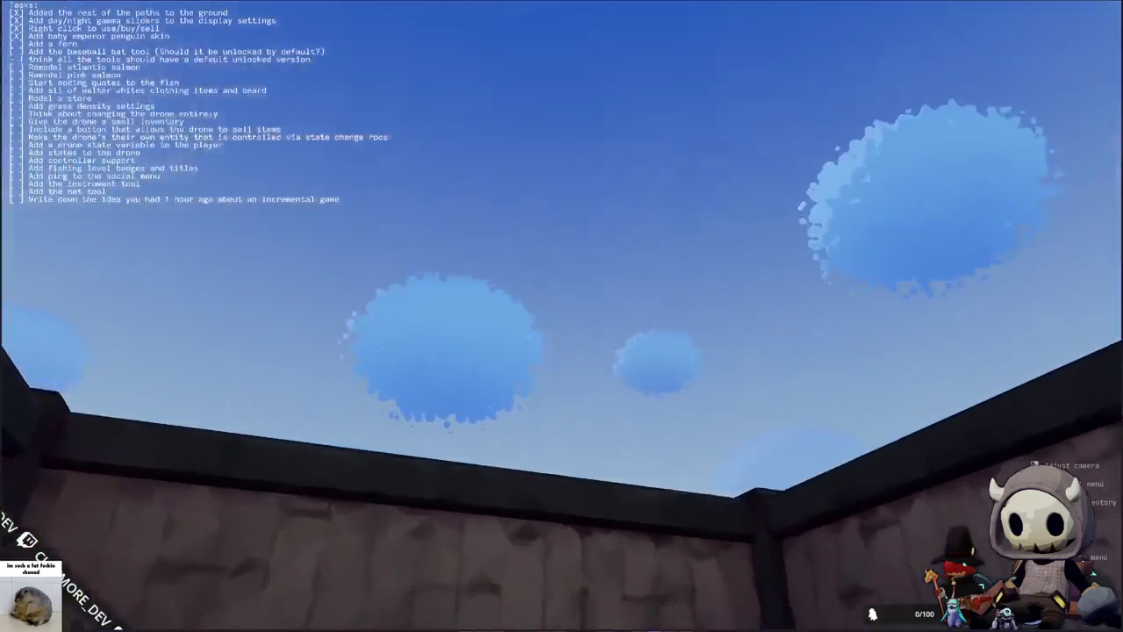
key("s")
key("s")
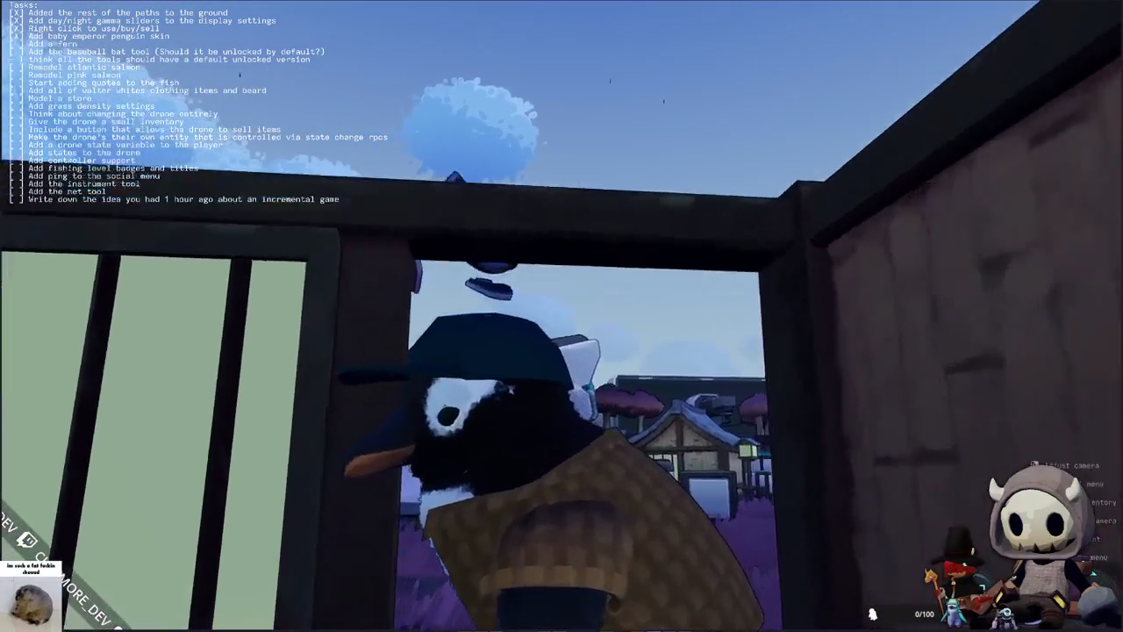
scroll(561, 316, "down", 5)
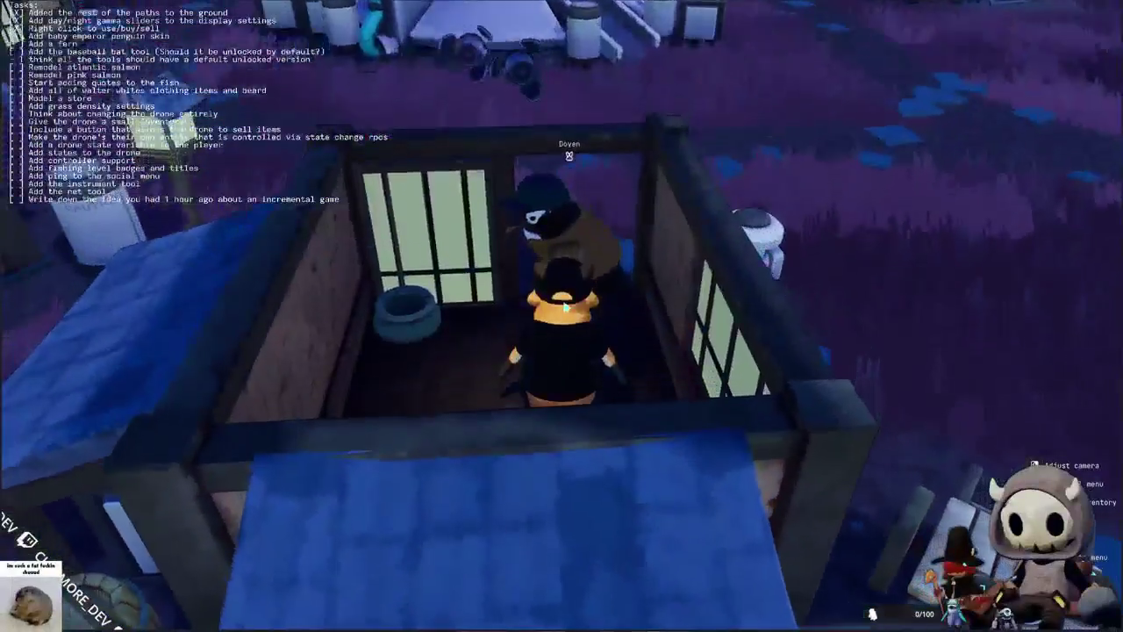
scroll(565, 305, "down", 3)
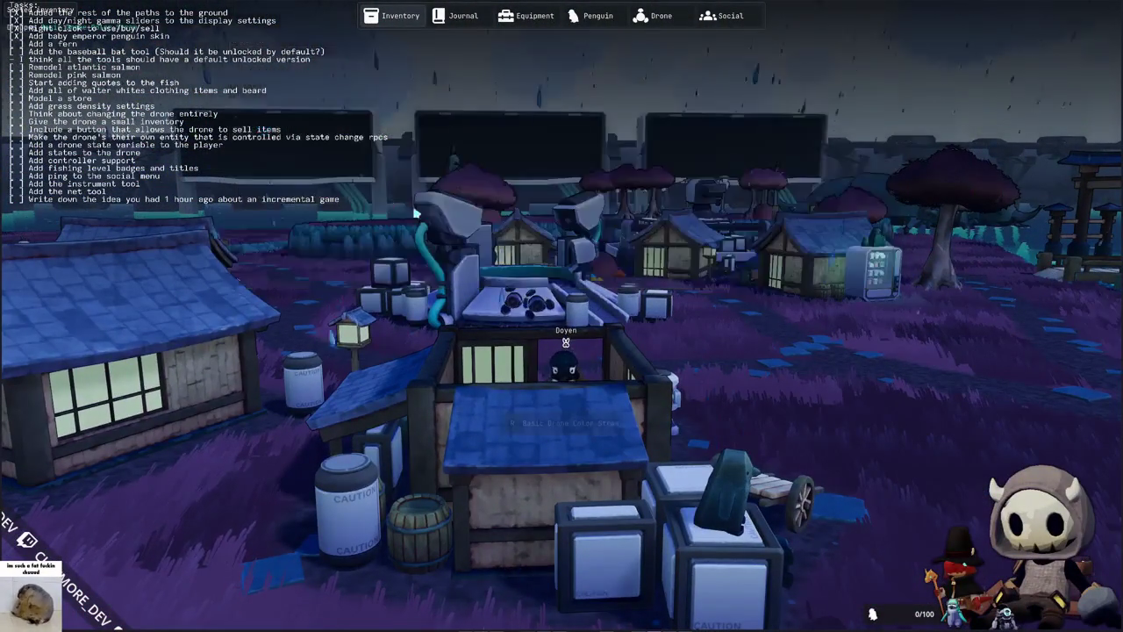
Step: Put a drone colour item on display inside the hut, then run out toward the bridge
key("s")
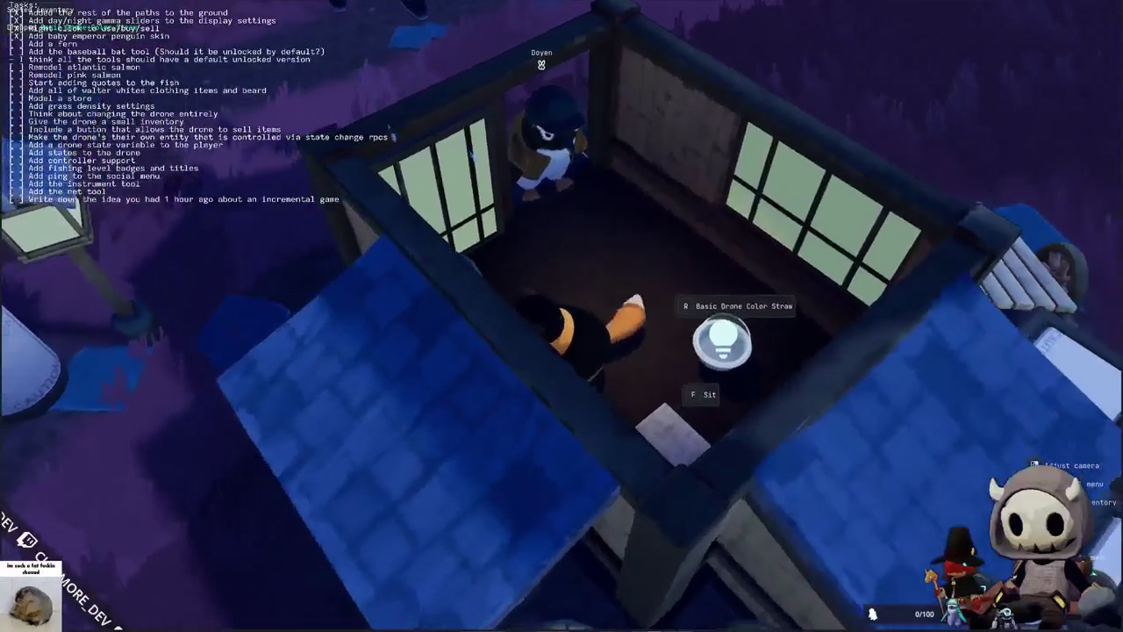
key("a")
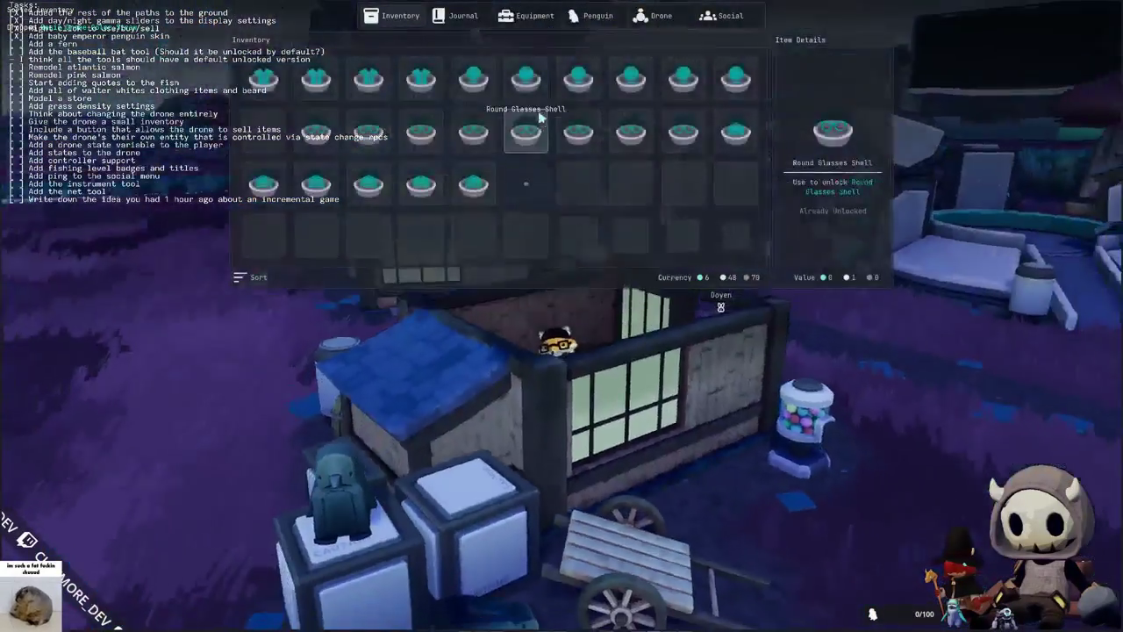
right_click(533, 100)
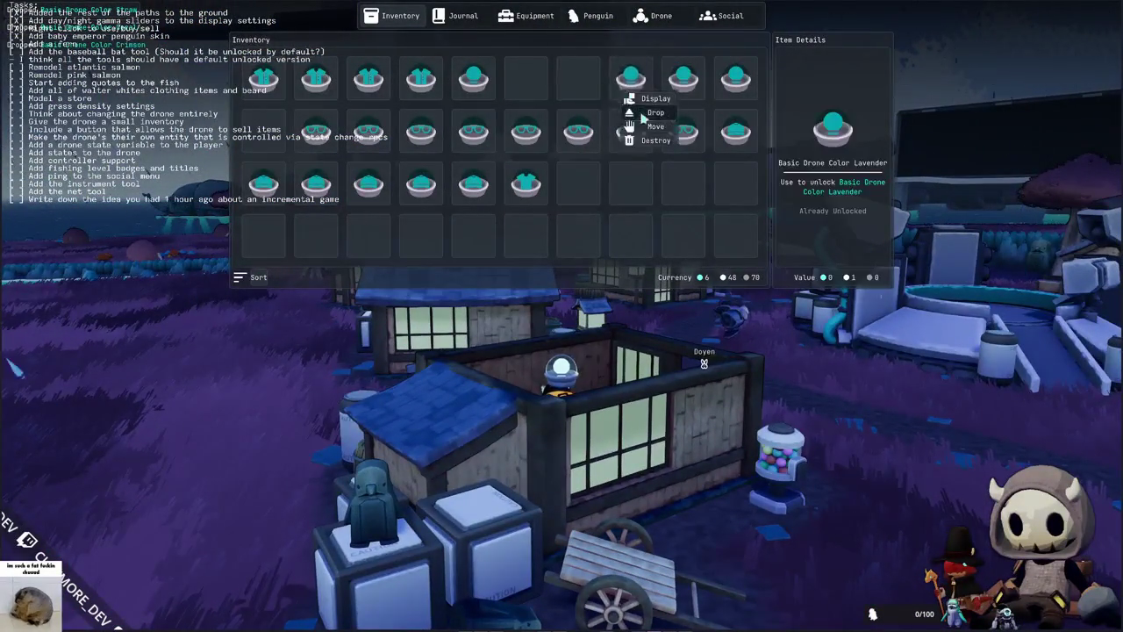
key("q")
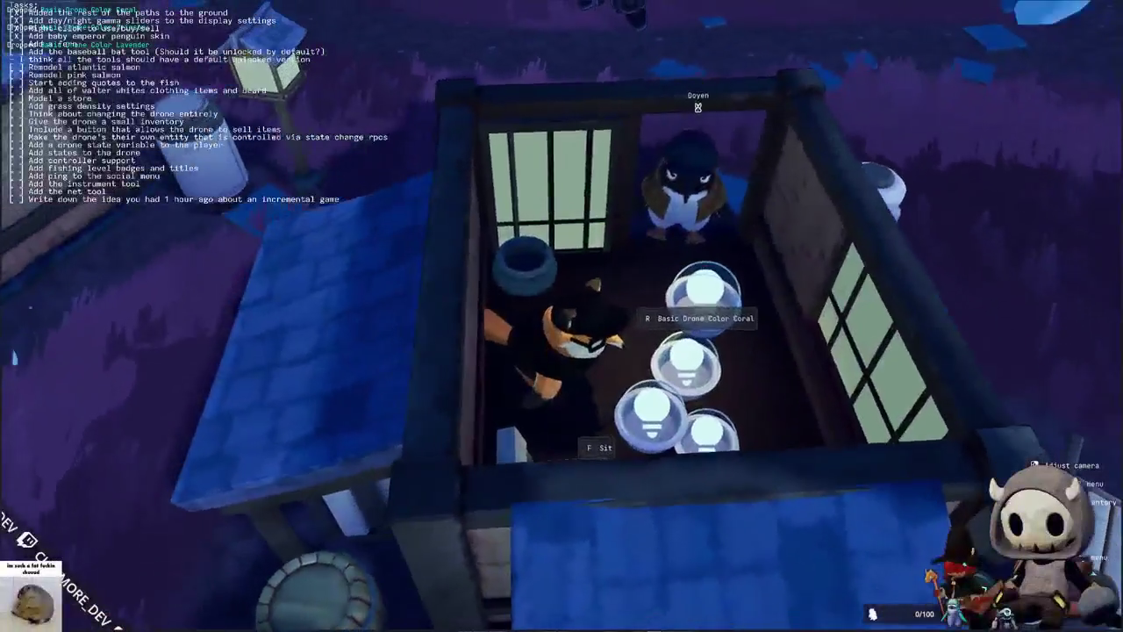
key("Tab")
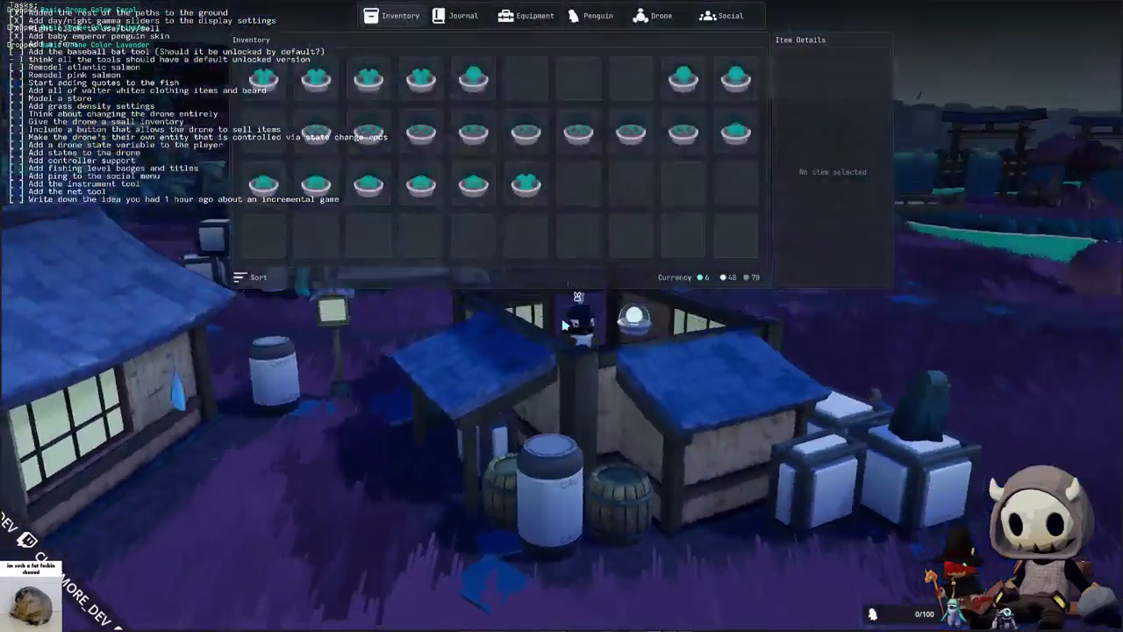
key("Tab")
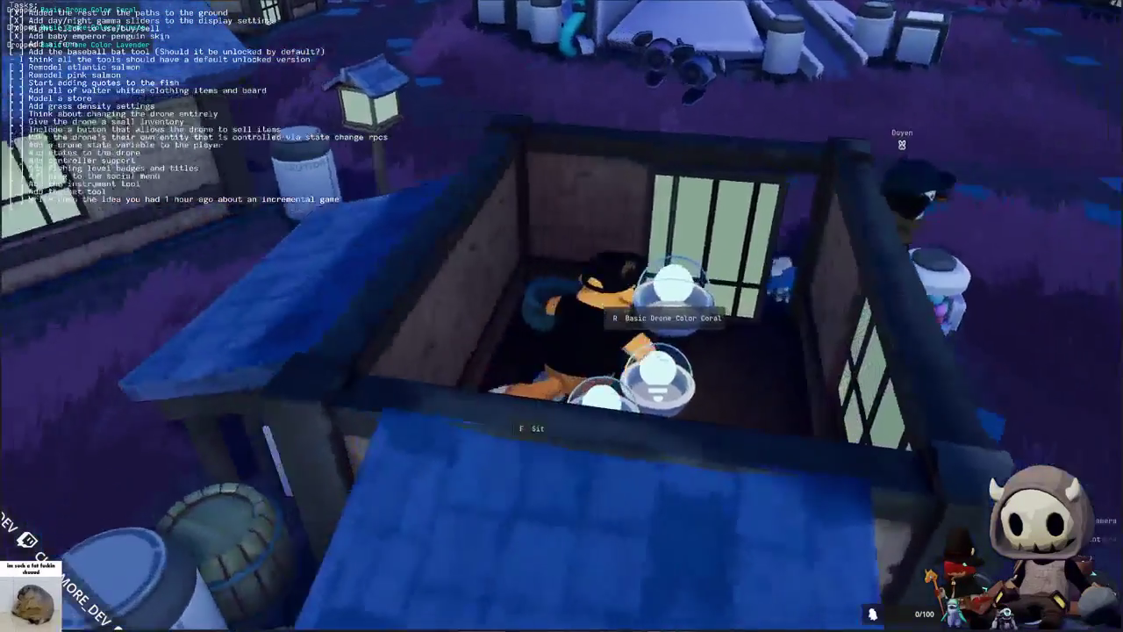
key("w")
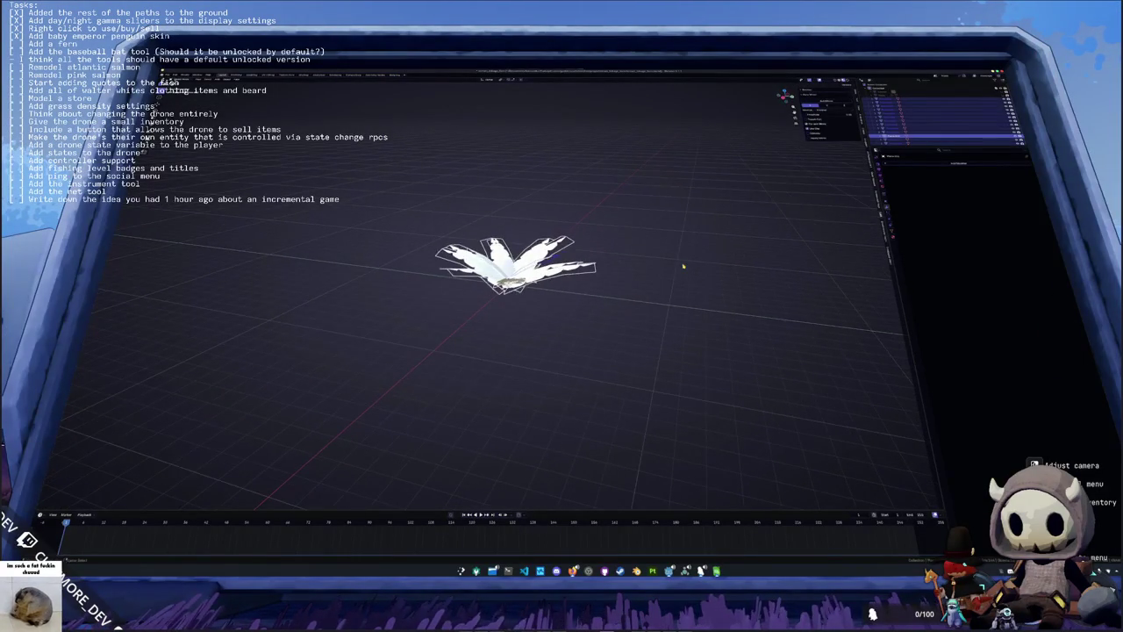
Step: Toggle the fern through Edit Mode and save the Blender file
key("Tab")
scroll(517, 263, "up", 2)
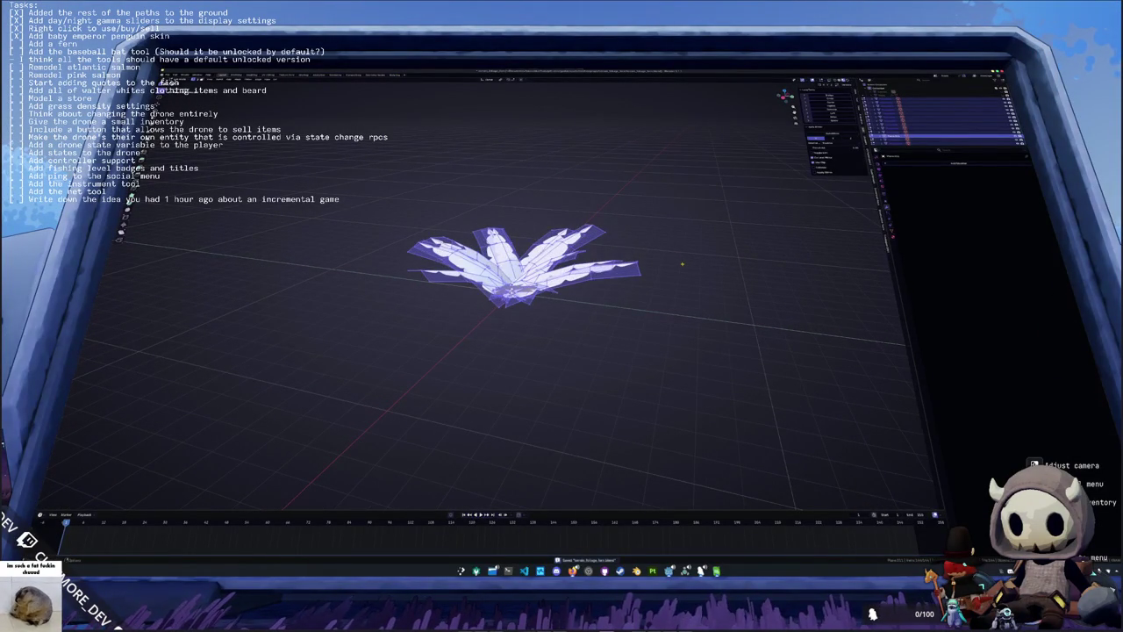
scroll(527, 272, "up", 3)
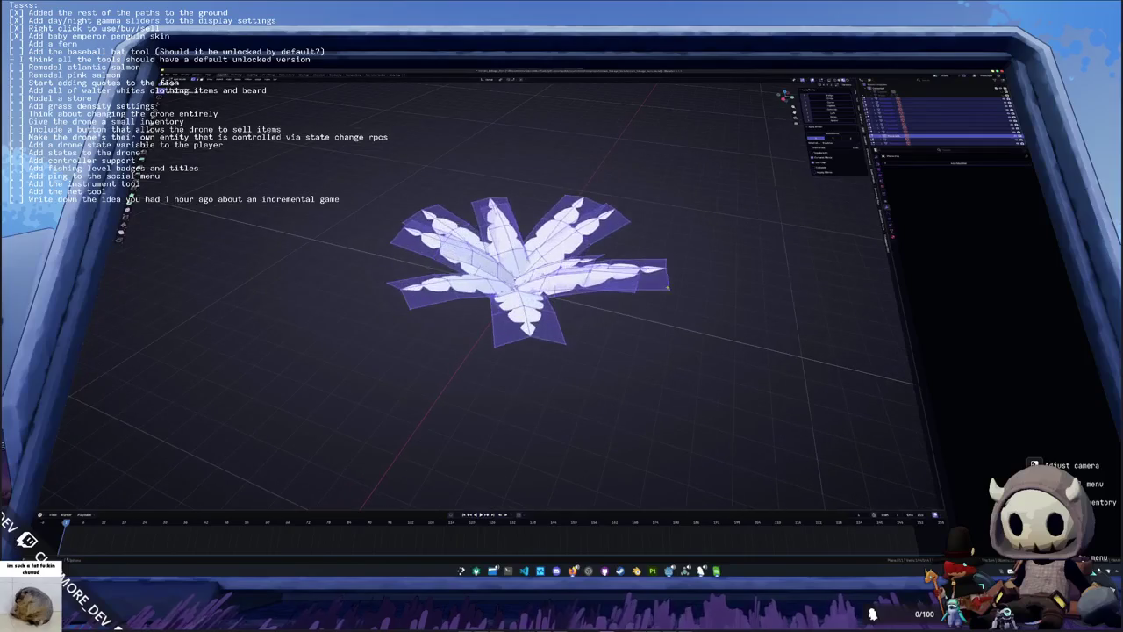
key("Tab")
key("ctrl+s")
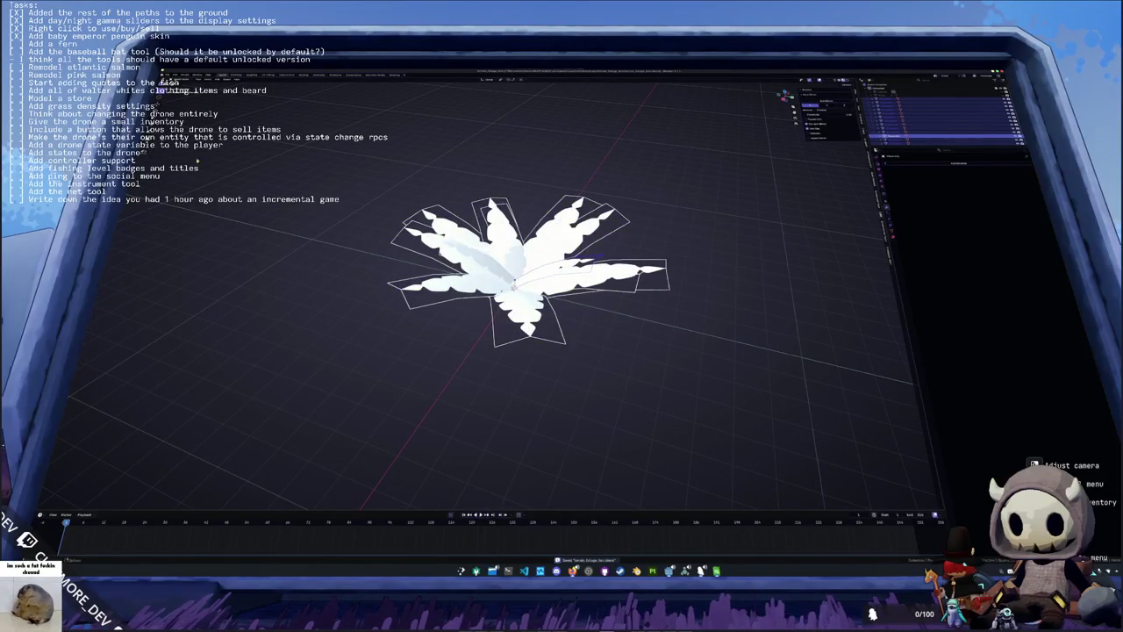
left_click(165, 75)
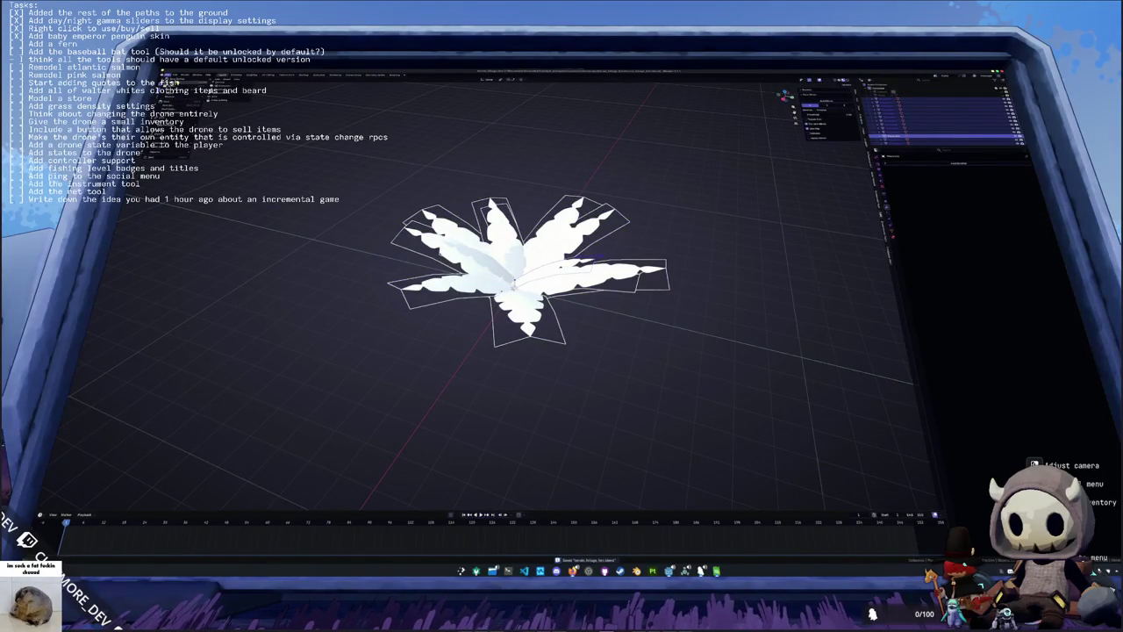
key("Escape")
Step: Deselect all the fern's faces and give the object its new name with F2
key("Tab")
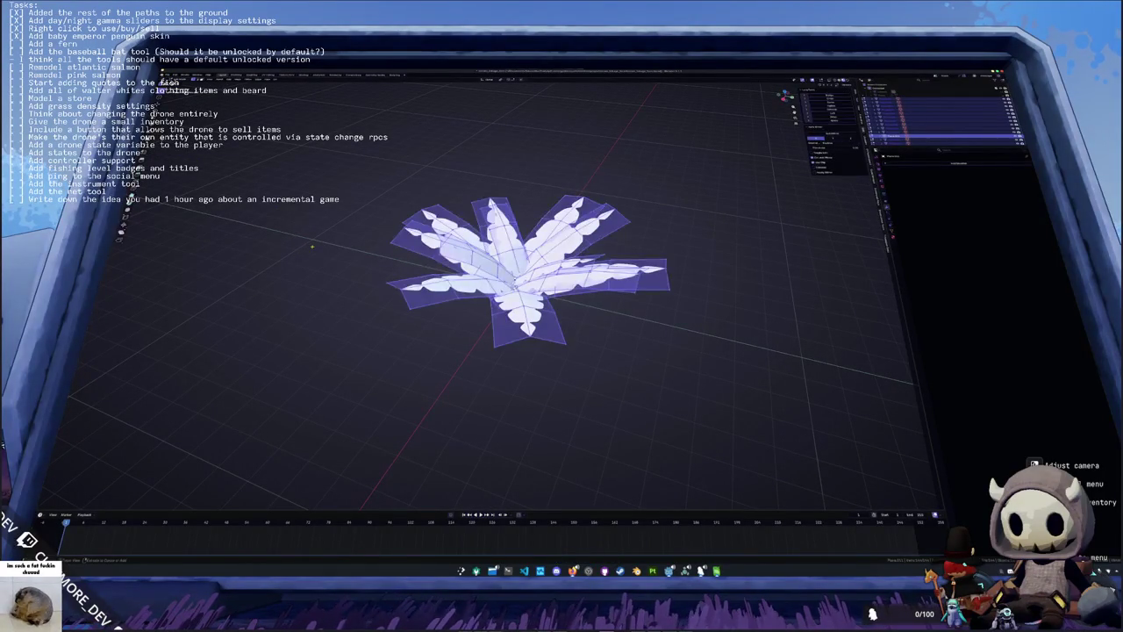
key("alt+a")
key("Tab")
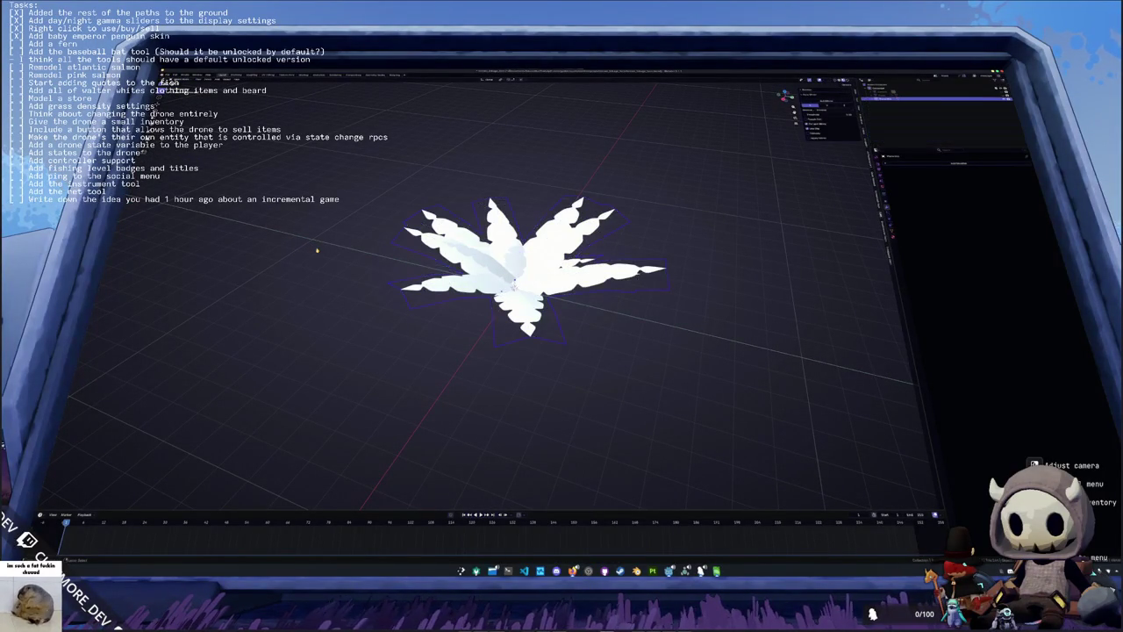
key("F2")
key("BackSpace")
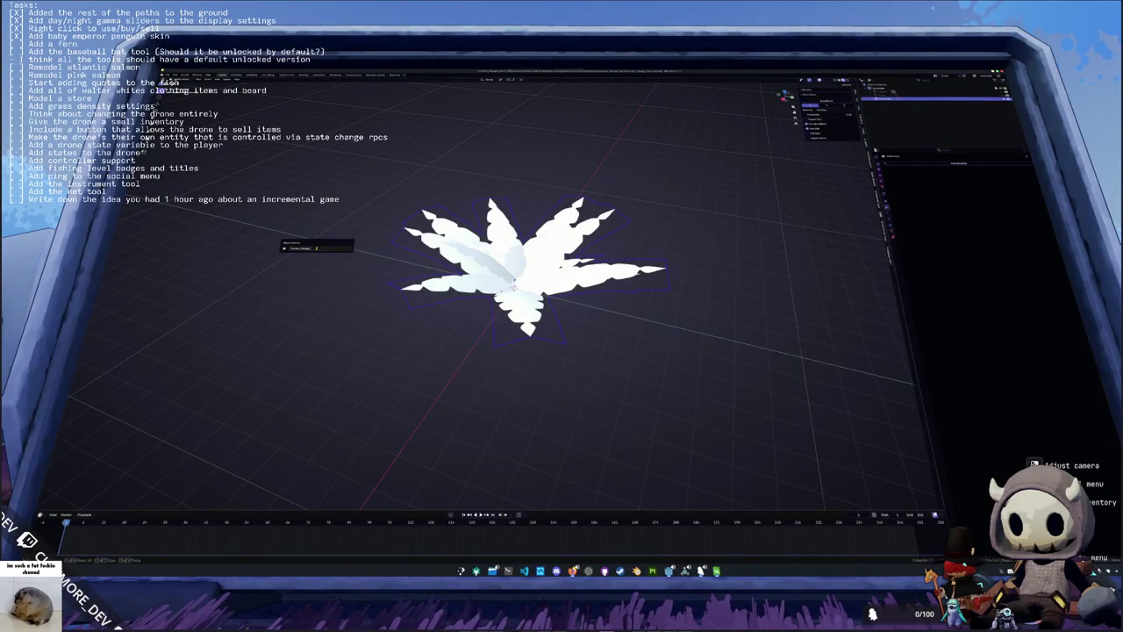
key("Return")
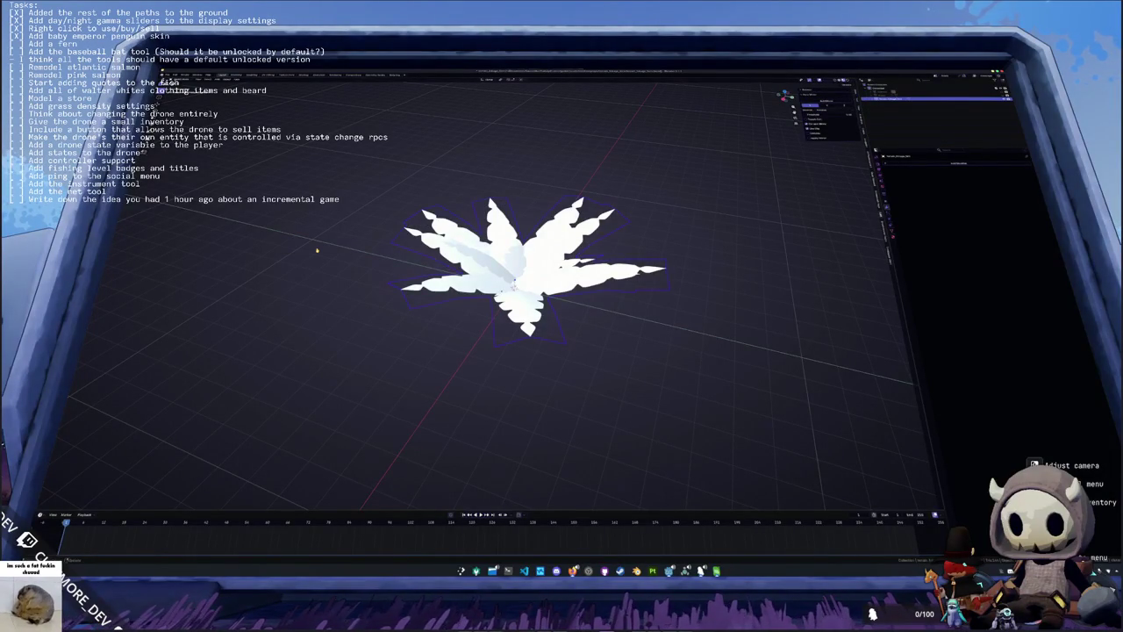
Step: Check the fern's object and material names in the Properties tabs
left_click(893, 233)
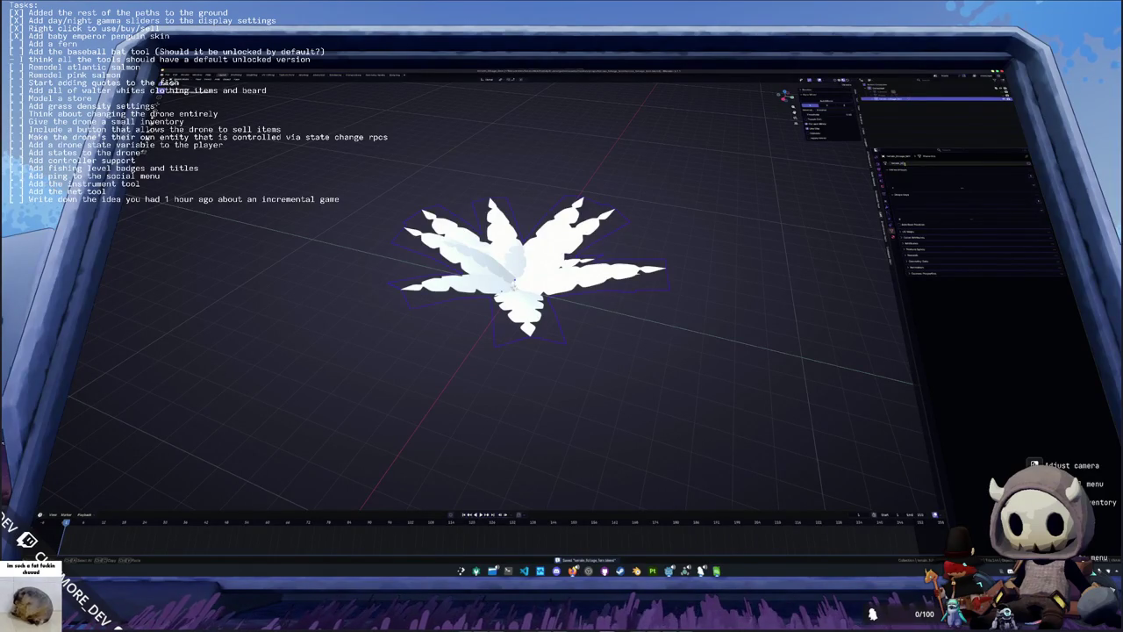
left_click(906, 164)
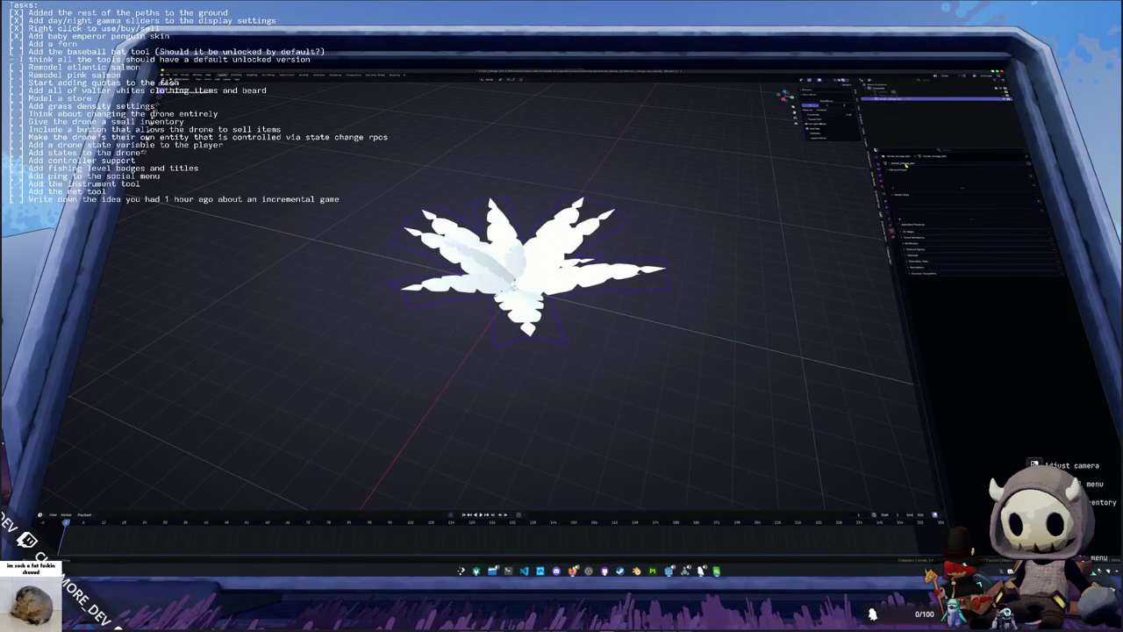
left_click(898, 237)
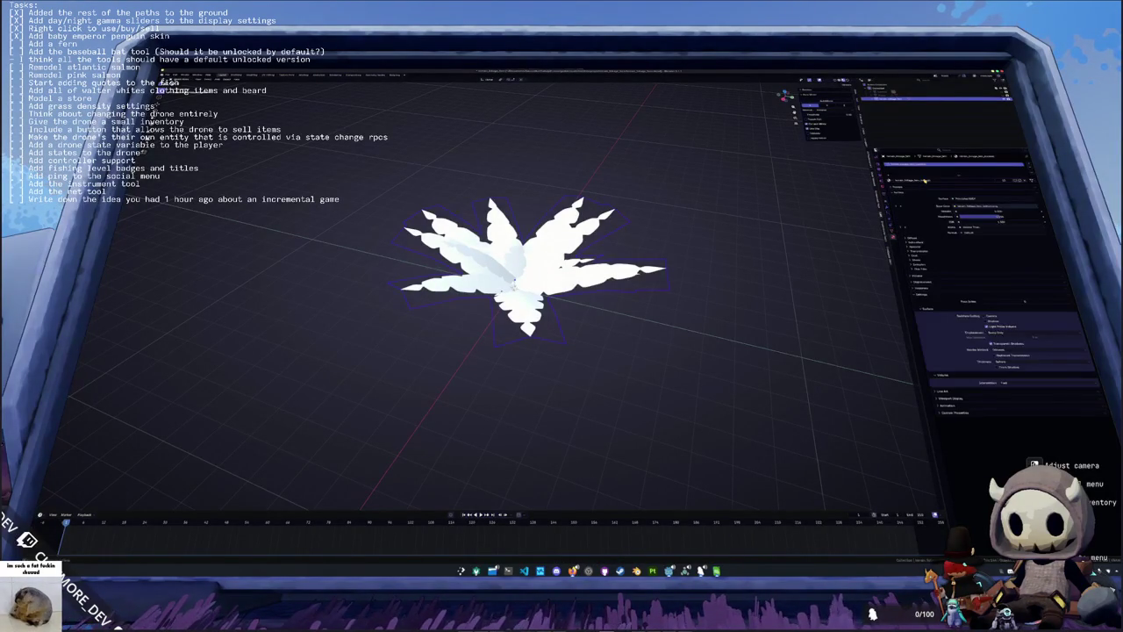
left_click(938, 180)
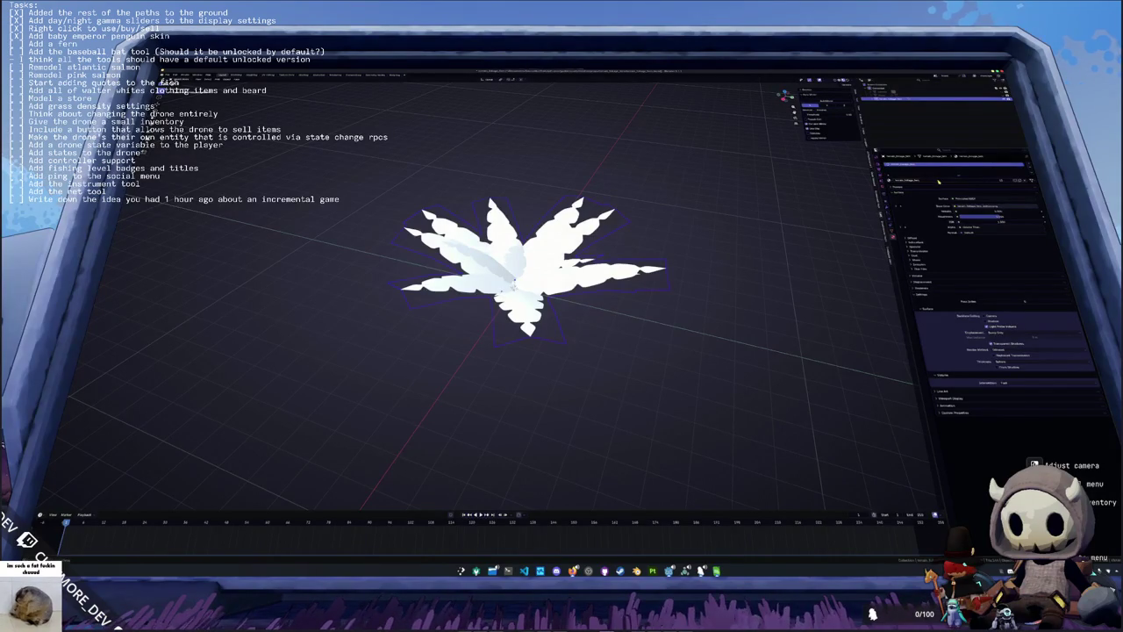
left_click(893, 231)
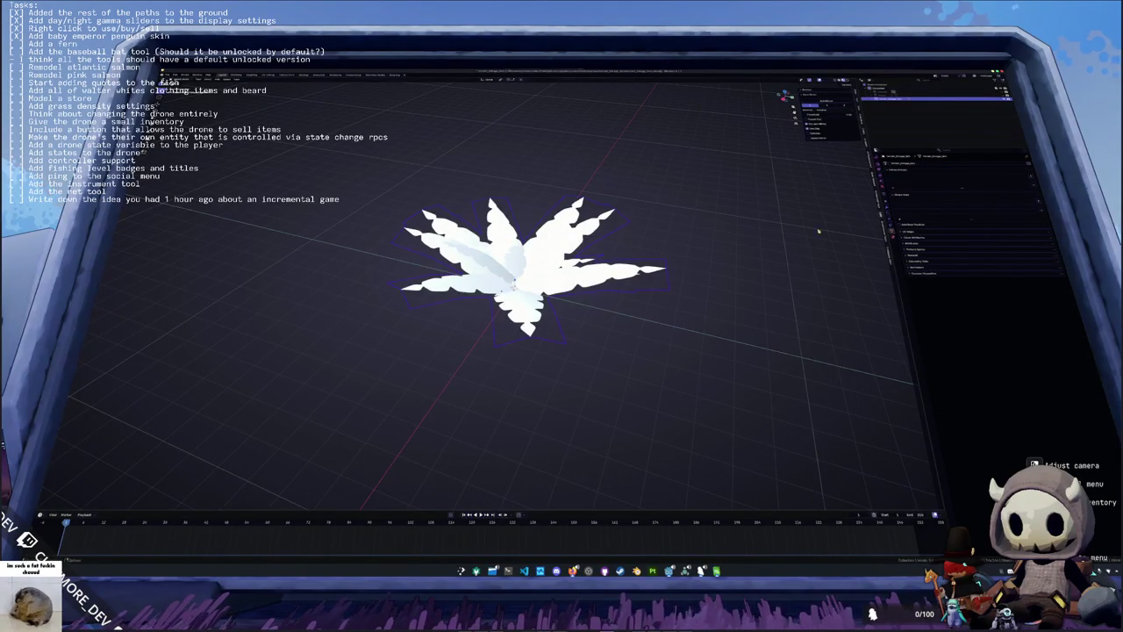
left_click(909, 243)
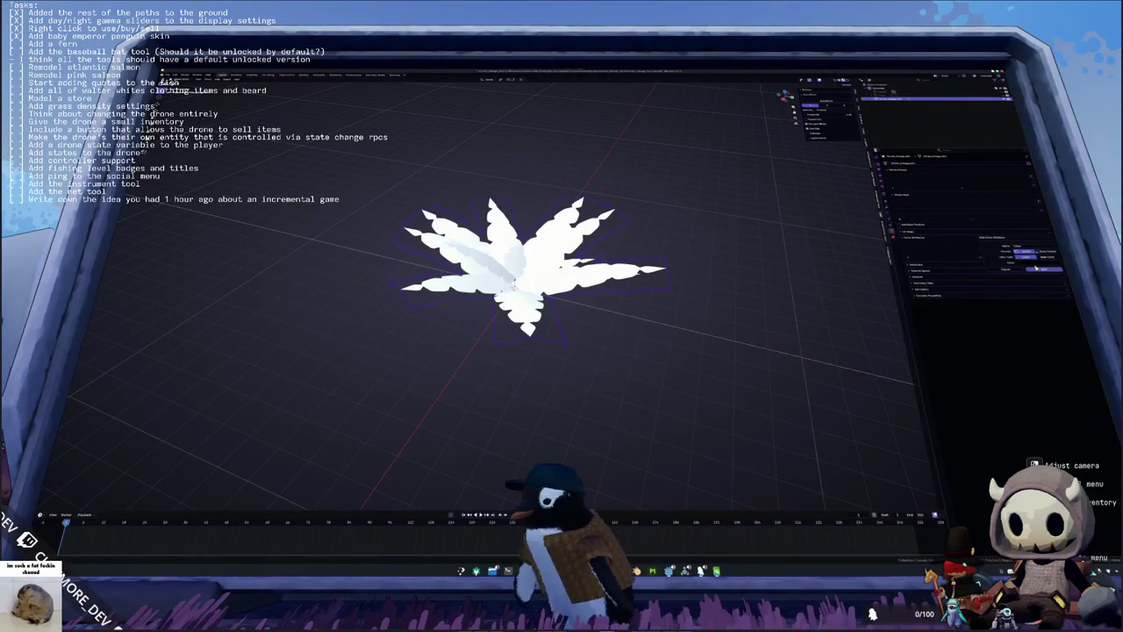
left_click(979, 256)
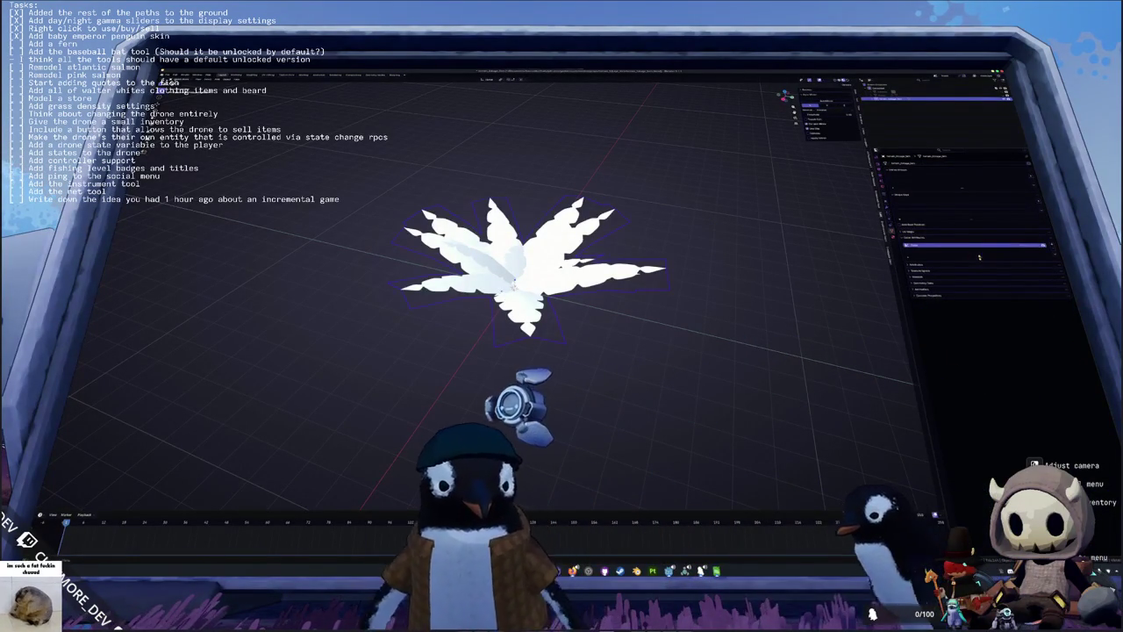
key("Tab")
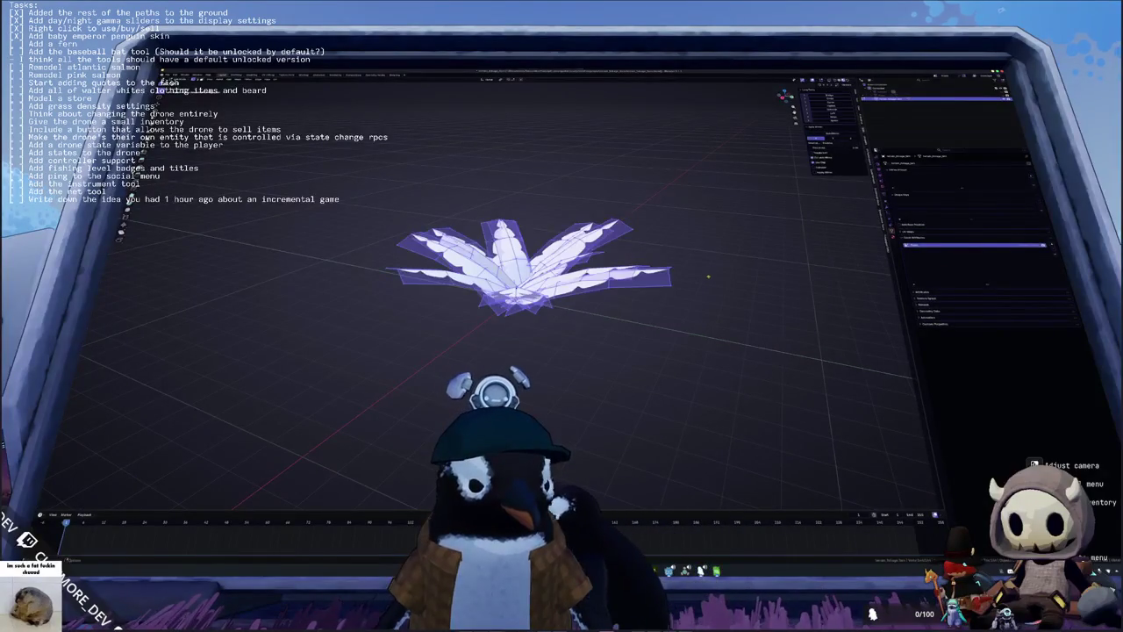
key("Tab")
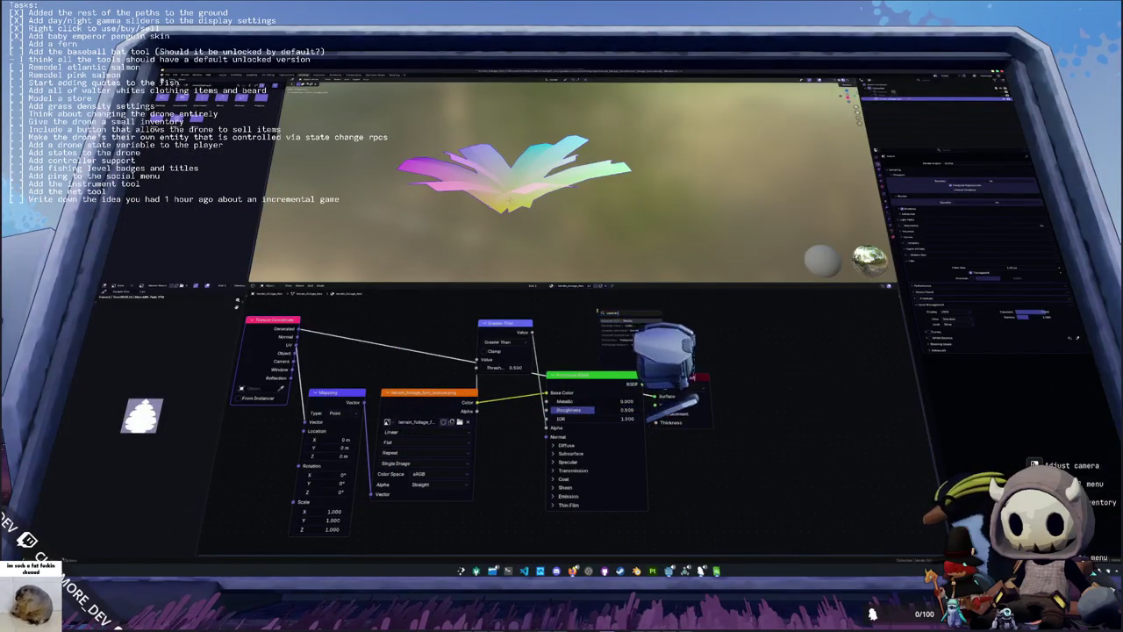
Step: Drag the Image Texture, Mapping and Greater Than nodes down and to the left
left_click_drag(461, 393, 446, 397)
left_click_drag(336, 393, 288, 416)
left_click_drag(447, 397, 357, 420)
left_click_drag(496, 332, 481, 435)
scroll(505, 353, "down", 1)
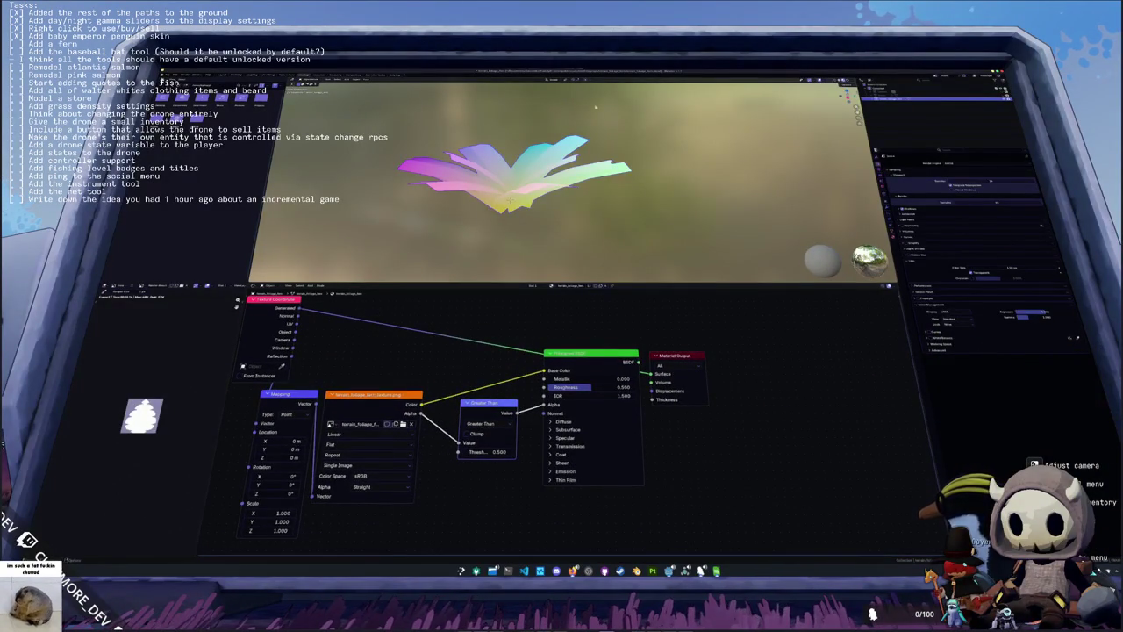
left_click(983, 91)
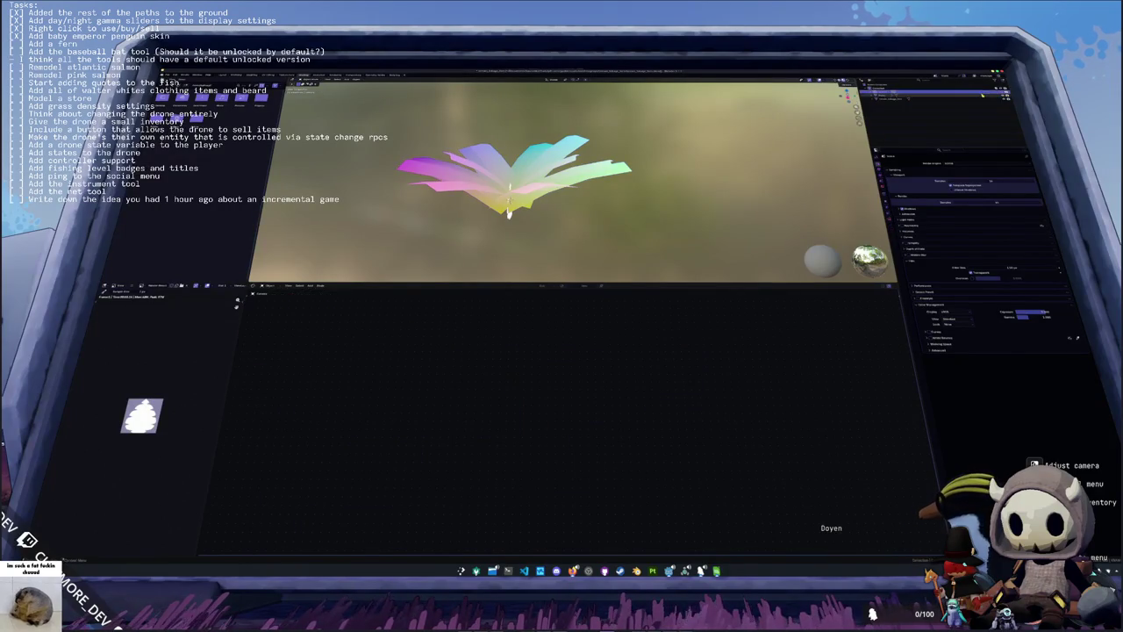
Step: Inspect the pine-cone object's material, then view the fern framed from the top
left_click(981, 94)
scroll(663, 200, "up", 6)
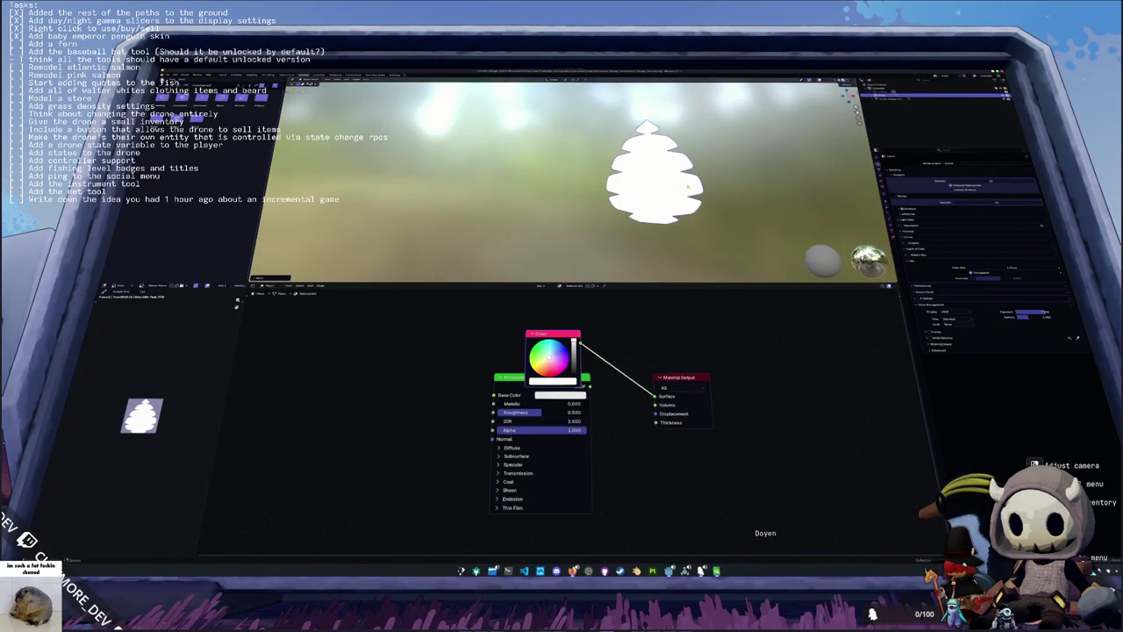
scroll(687, 186, "up", 3)
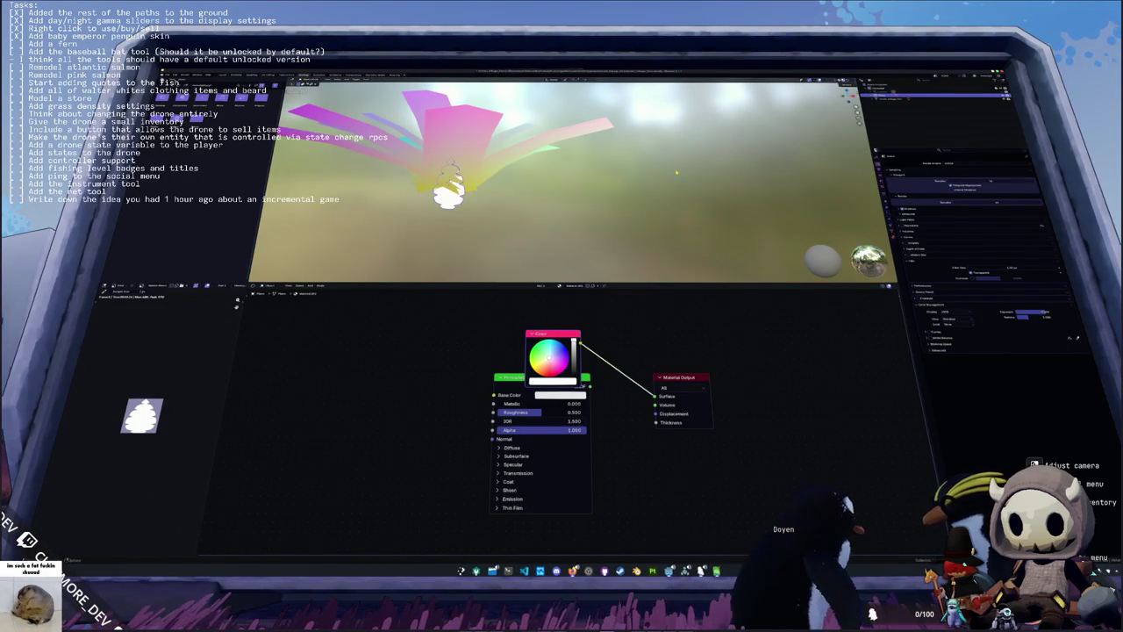
key("KP_7")
key("KP_Decimal")
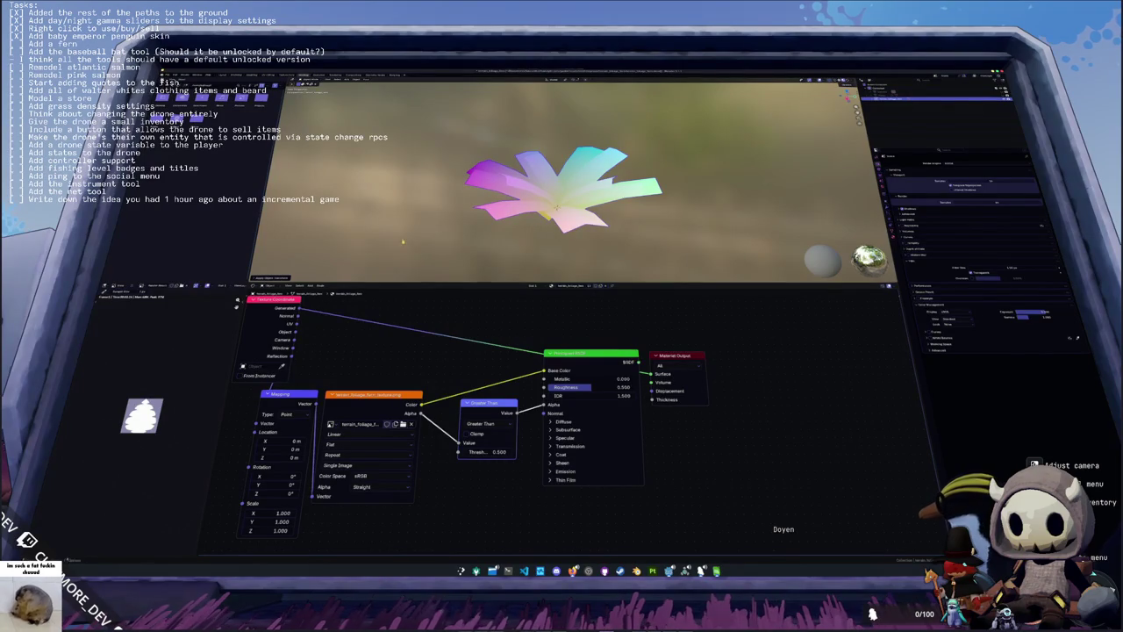
Step: Pick a file from File > Open Recent and confirm the save prompt
left_click(172, 77)
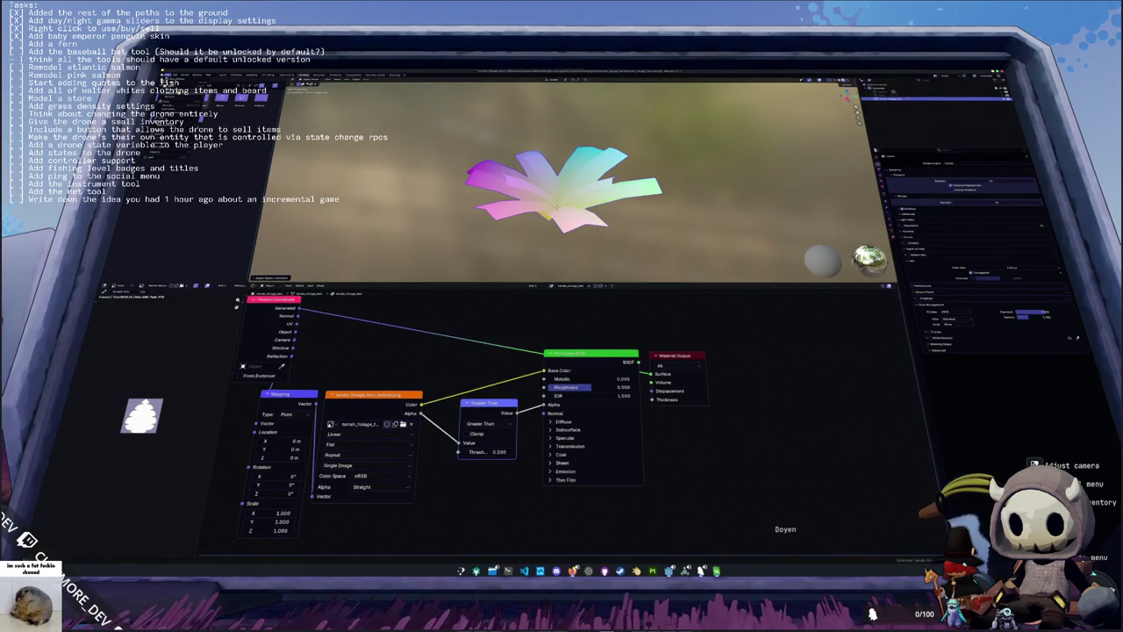
mouse_move(186, 90)
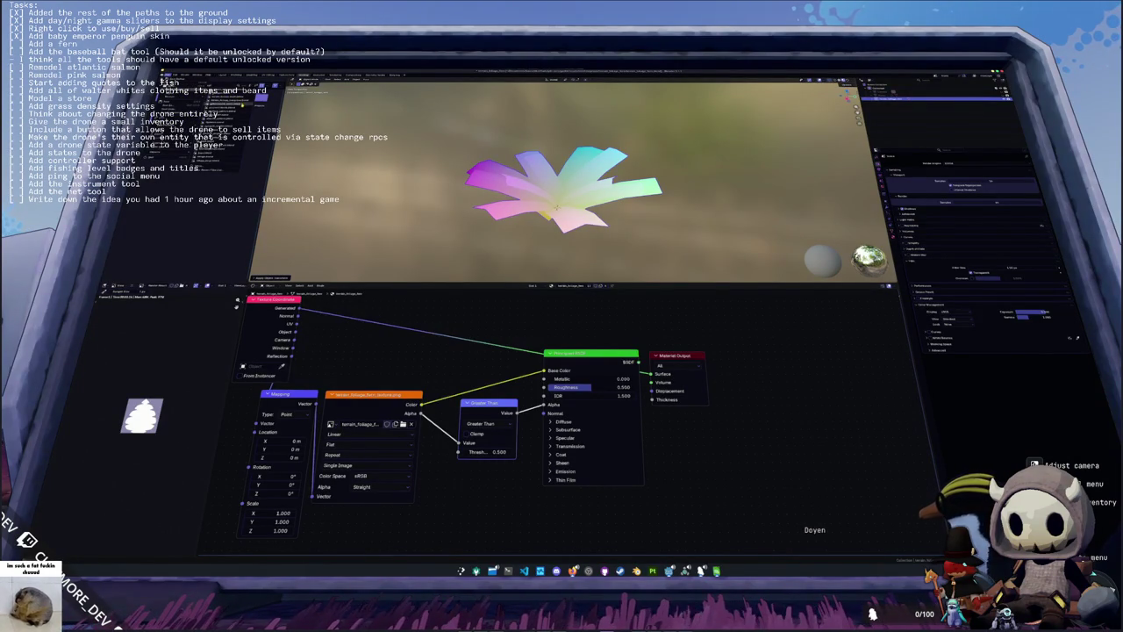
left_click(226, 102)
left_click(634, 291)
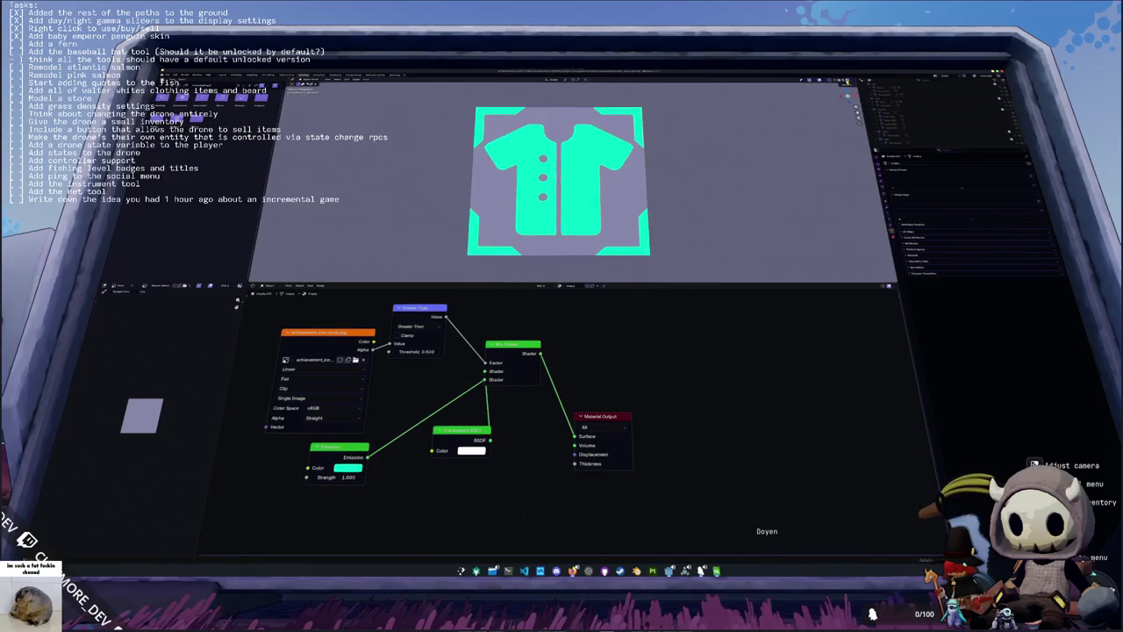
Step: Select the fish icon plane and view it straight from above
scroll(699, 171, "up", 5)
scroll(574, 185, "down", 10)
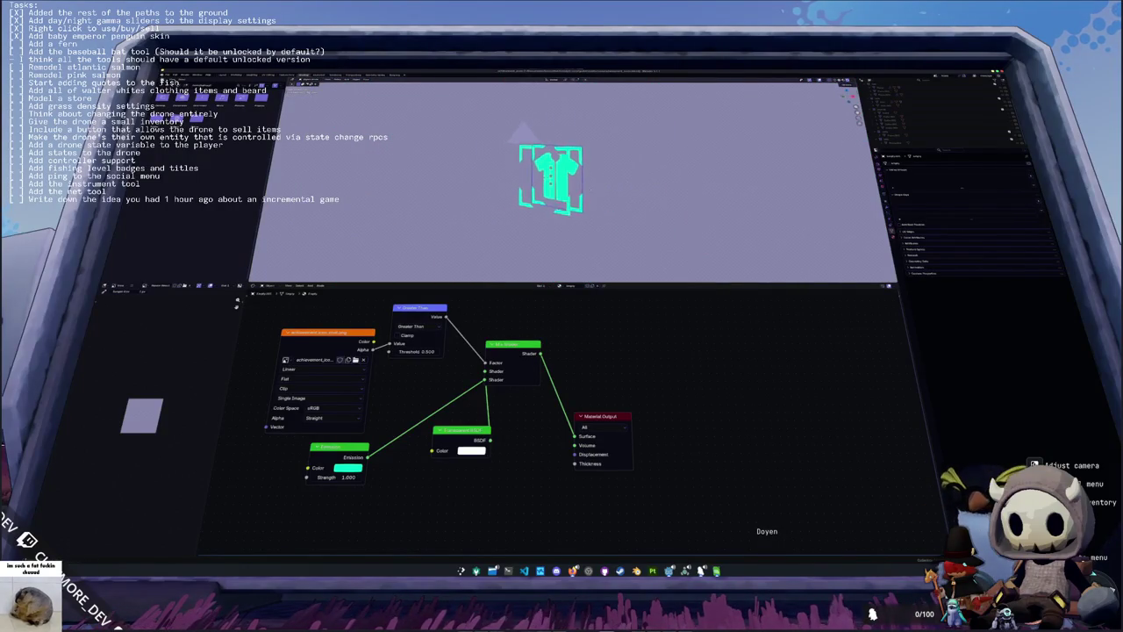
scroll(572, 183, "up", 5)
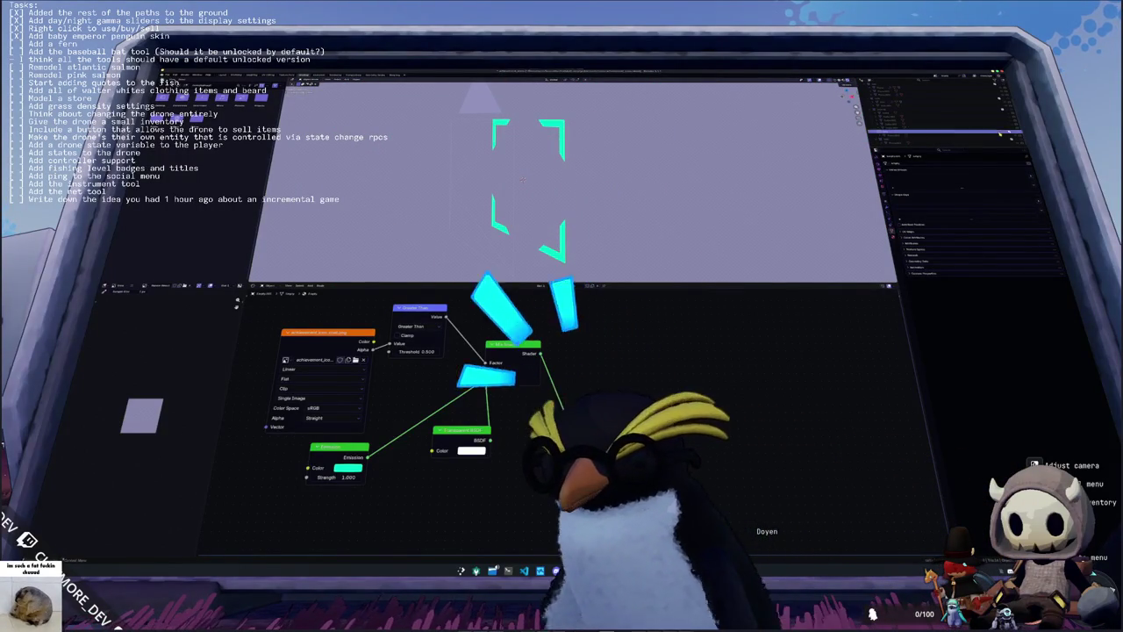
left_click(913, 109)
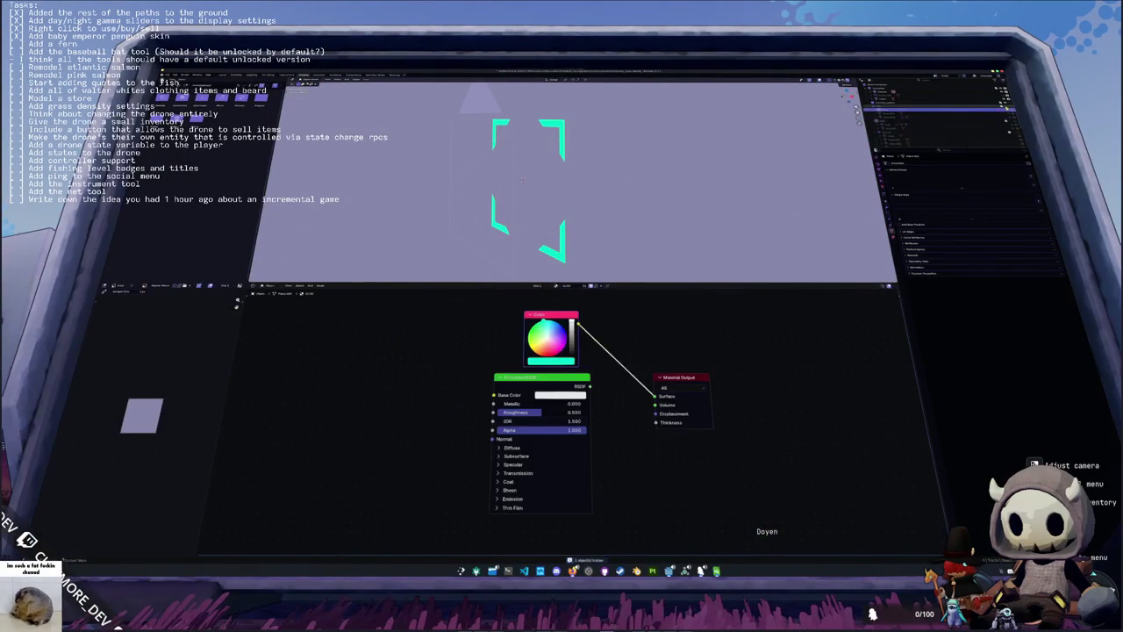
key("KP_7")
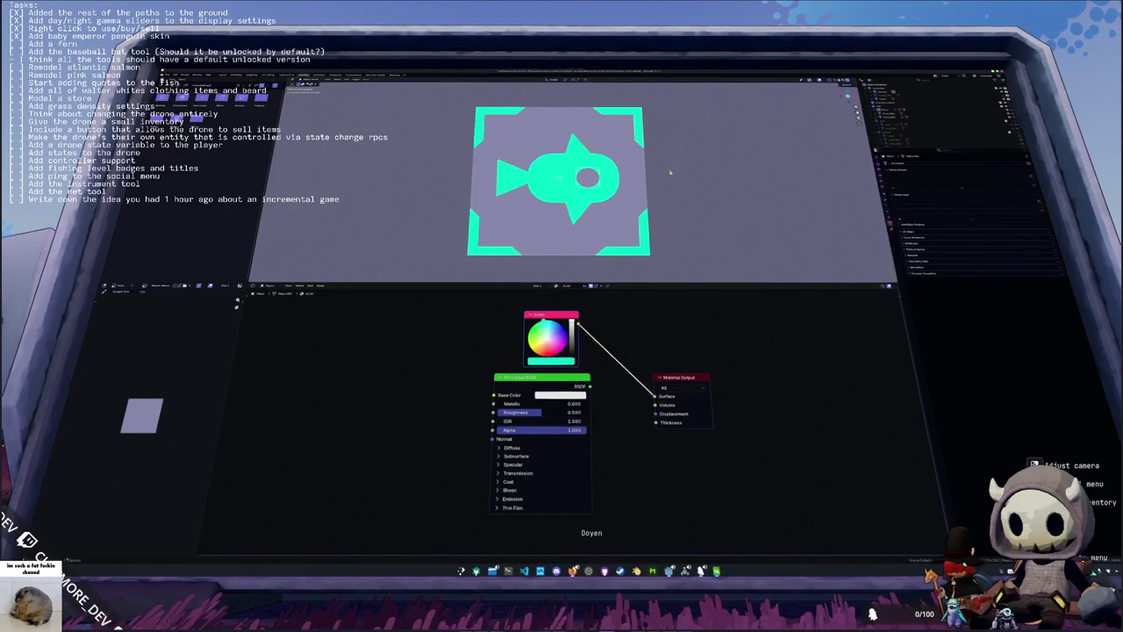
Step: Save achievement_icon.blend and reopen the foliage fern file from recent files
scroll(615, 193, "up", 3)
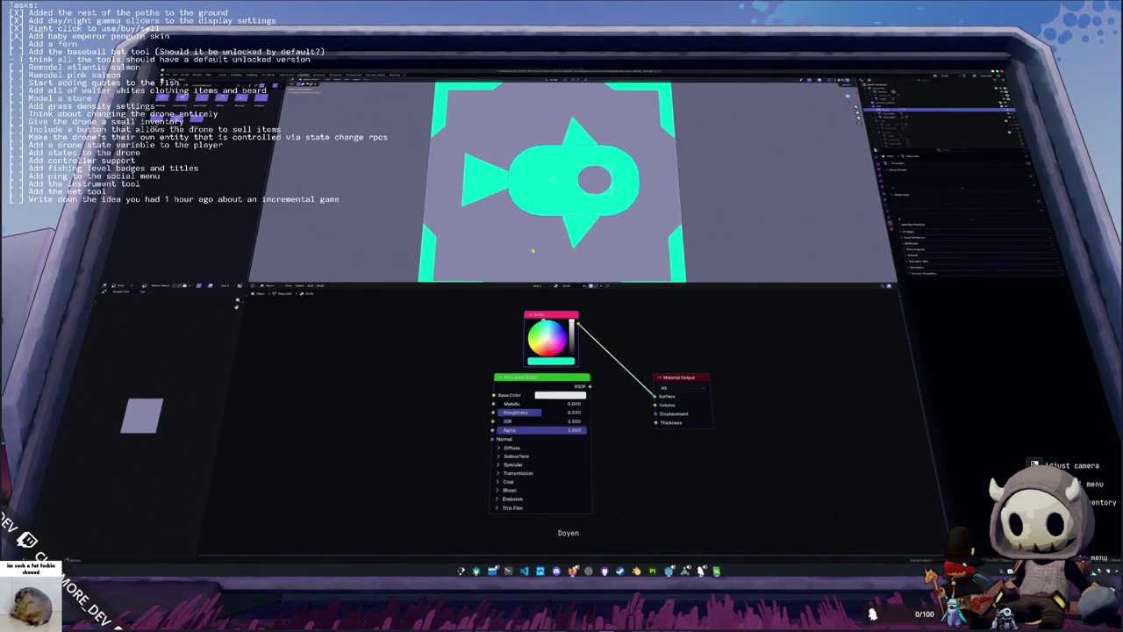
scroll(531, 251, "down", 2)
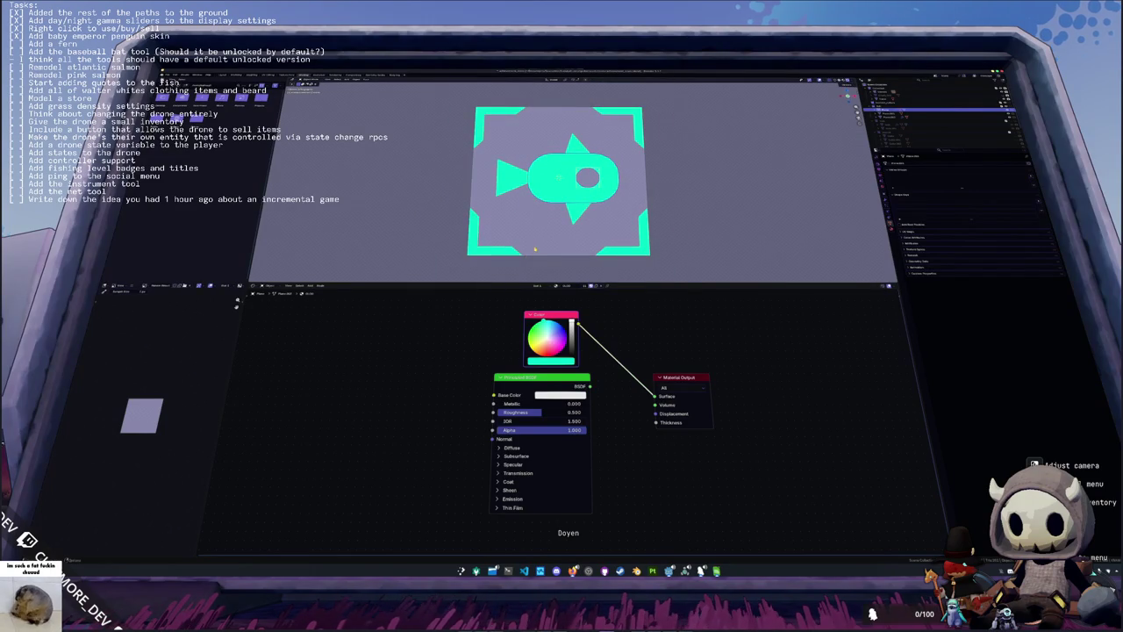
key("ctrl+s")
left_click(163, 77)
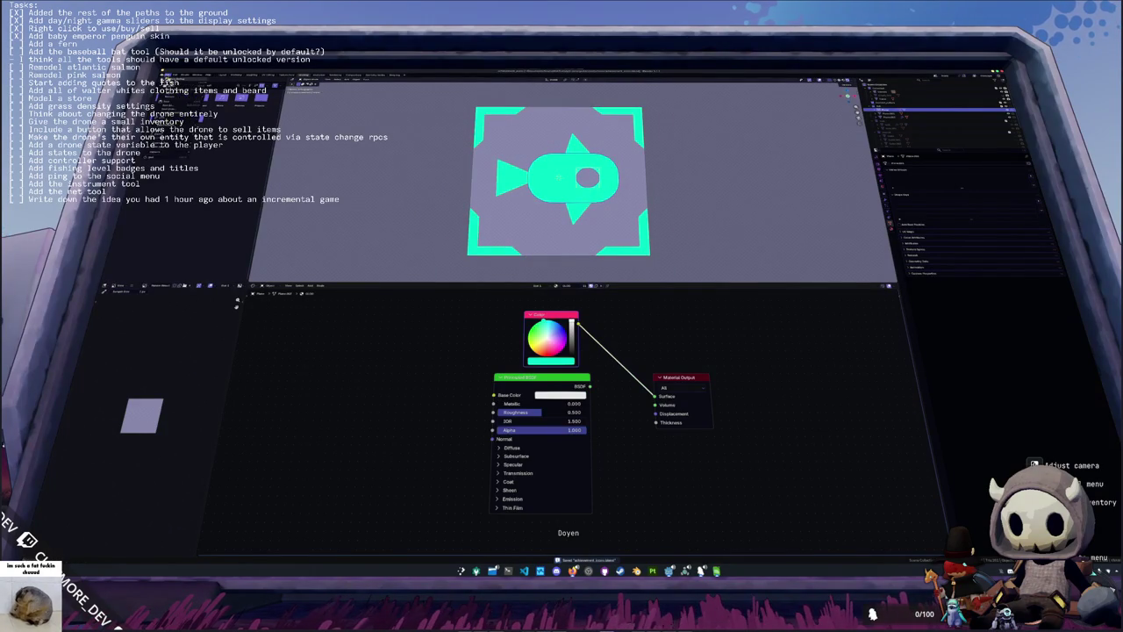
mouse_move(199, 89)
left_click(260, 95)
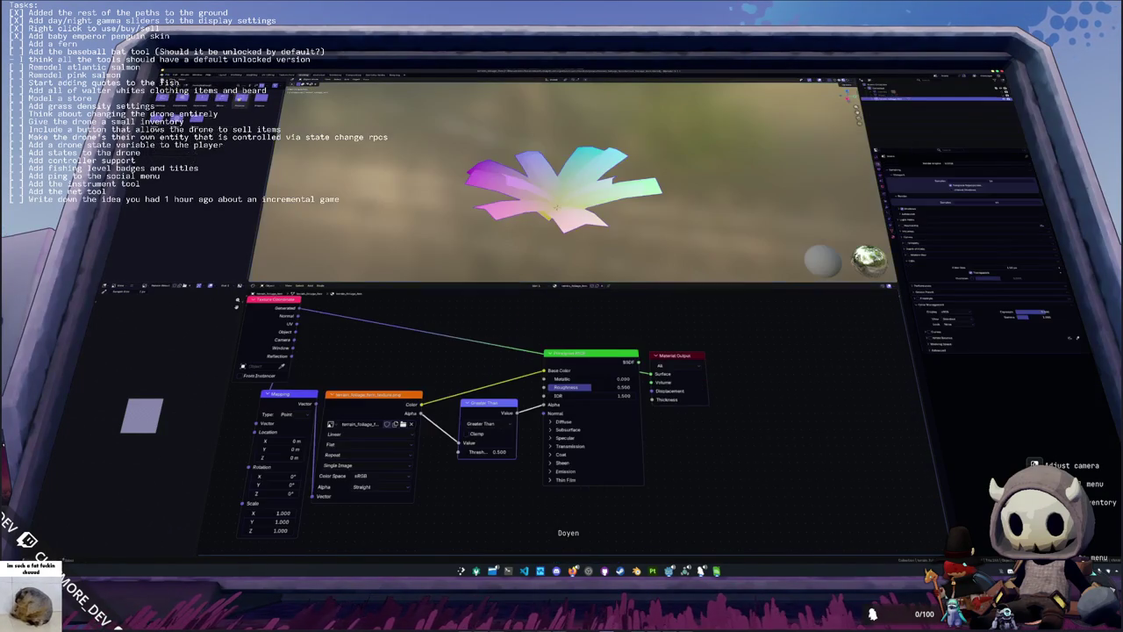
Step: Add a Separate XYZ node from Texture Coordinate and wire its Z to the Surface output
key("ctrl+s")
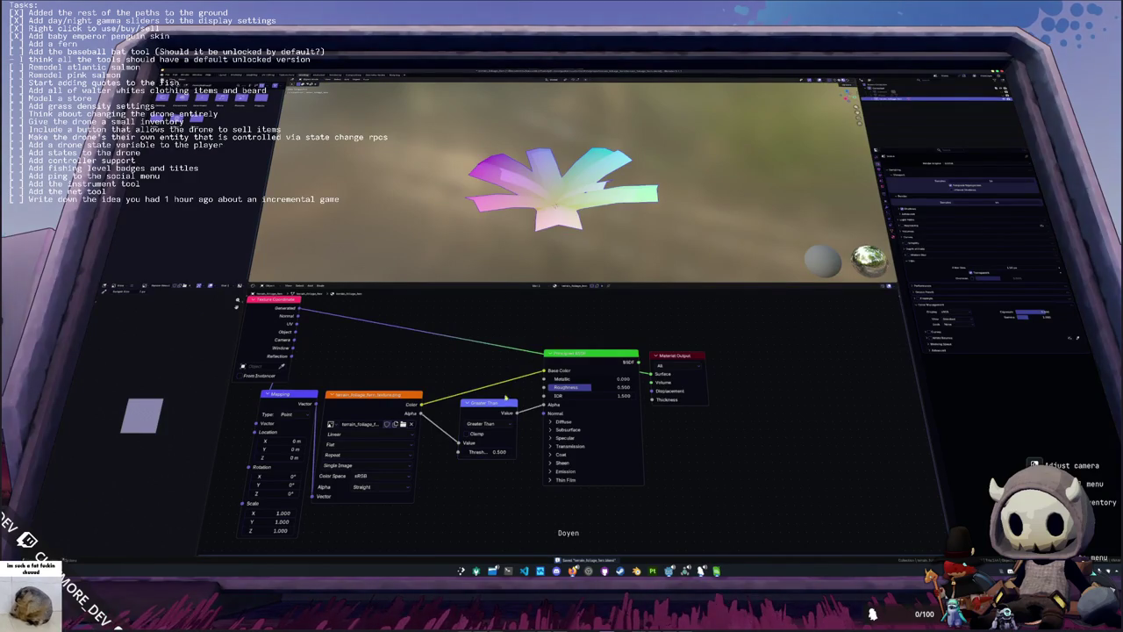
key("Home")
key("shift+a")
type("c")
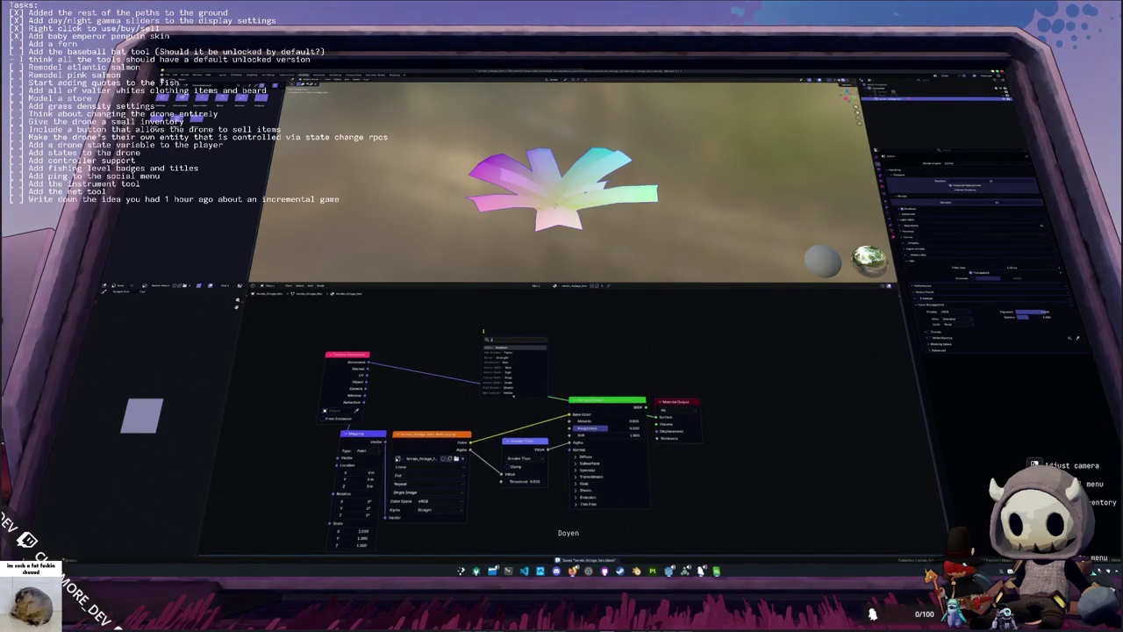
type("ol")
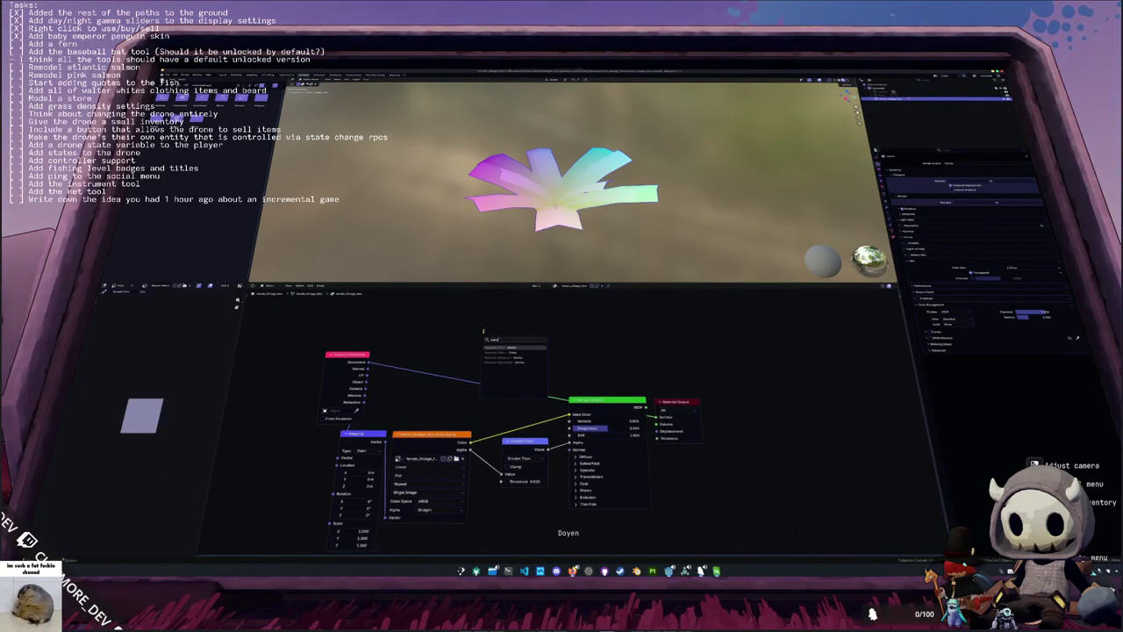
key("Return")
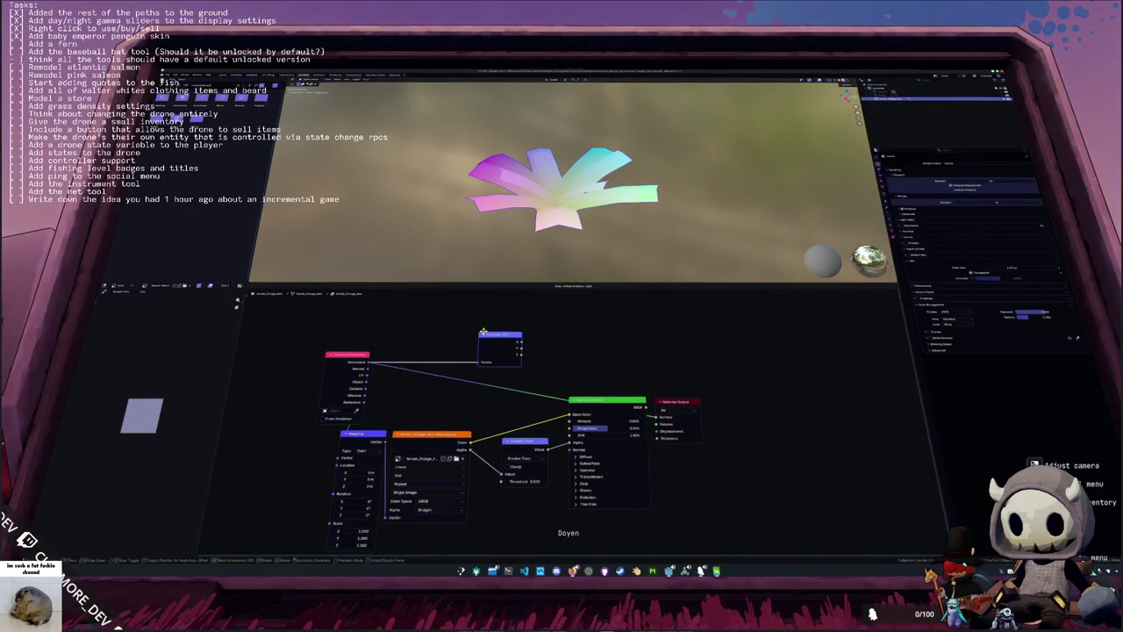
left_click(579, 346)
left_click_drag(586, 395, 585, 422)
left_click_drag(525, 443, 524, 461)
scroll(523, 461, "up", 3)
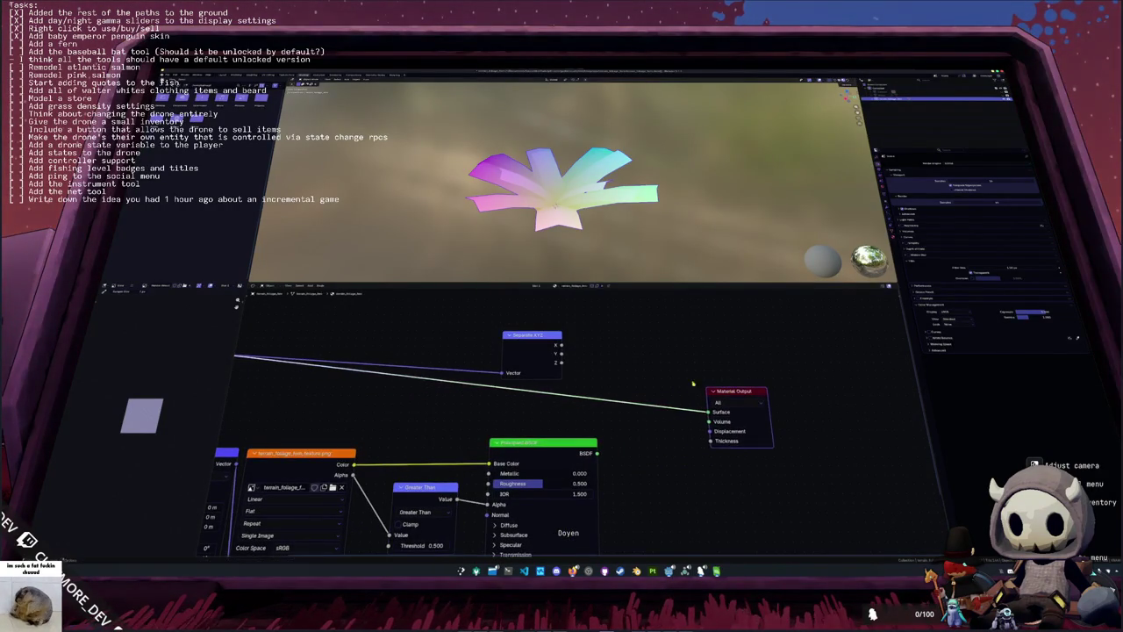
left_click(542, 337, "ctrl+shift")
left_click(543, 337, "ctrl+shift")
left_click(543, 337, "ctrl+shift")
Step: Raise the fern mesh along Z in Edit Mode and apply all transforms
right_click(608, 246)
left_click(603, 236)
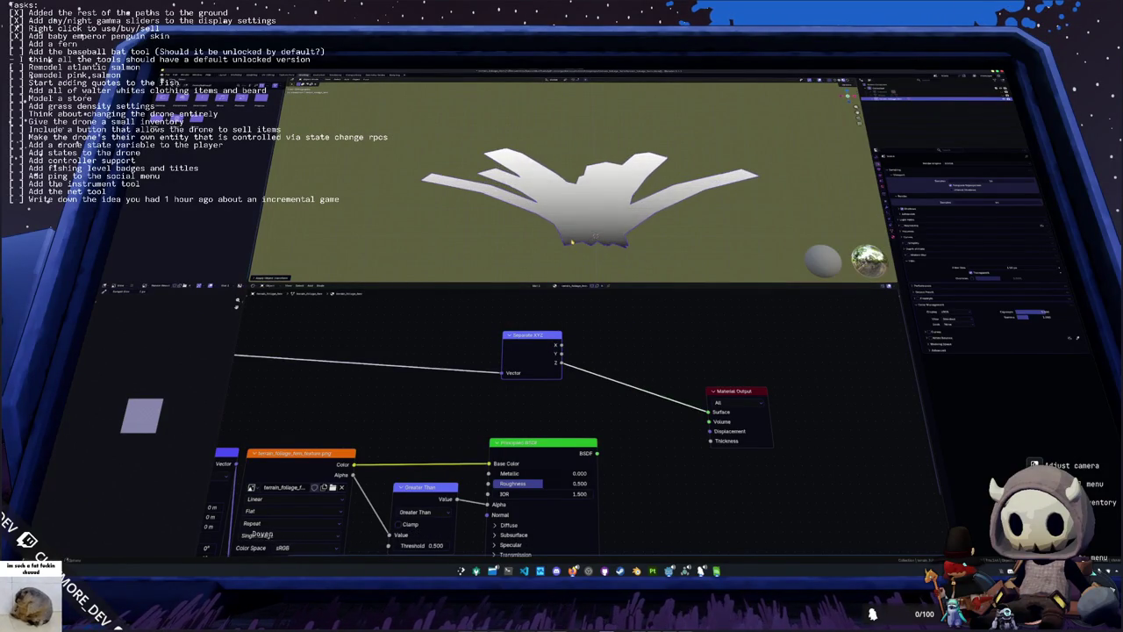
key("ctrl+a")
left_click(580, 218)
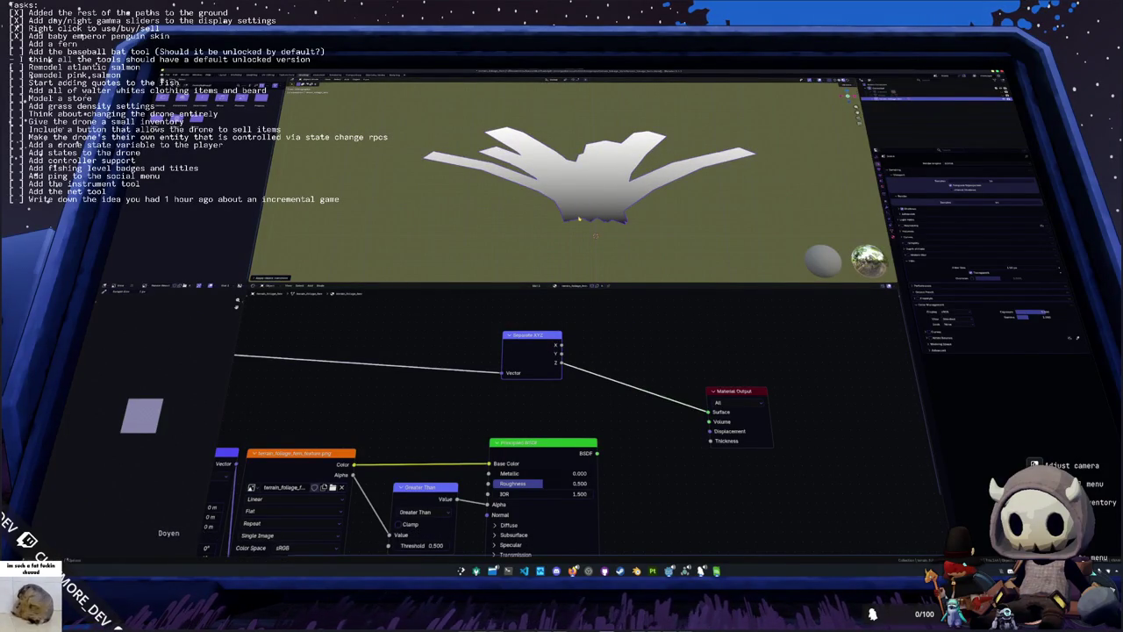
key("Tab")
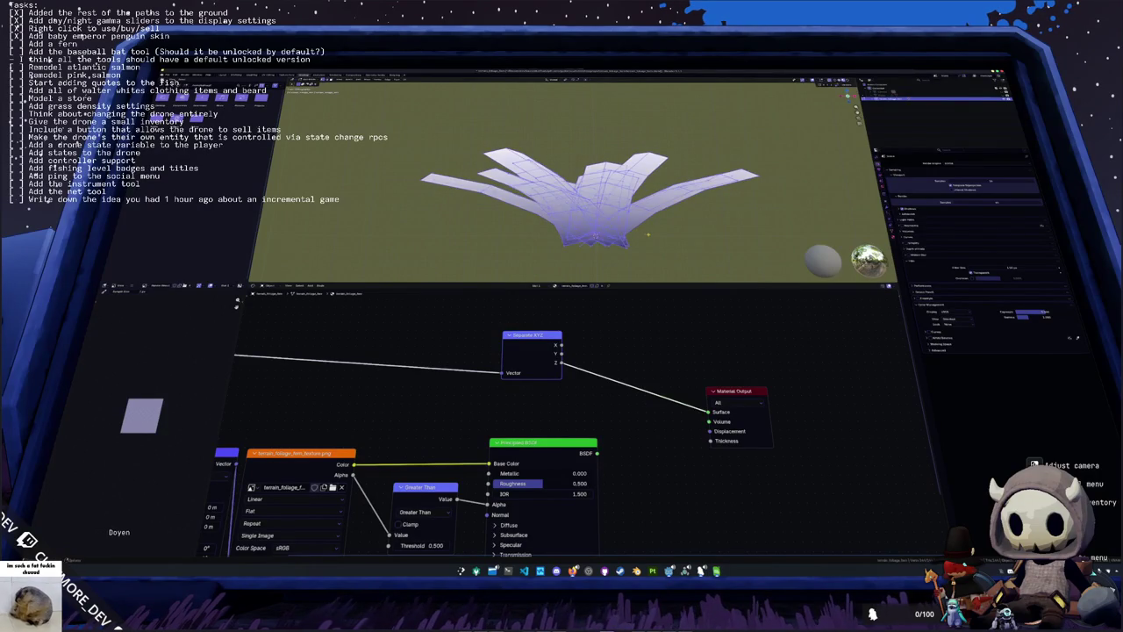
key("g")
key("z")
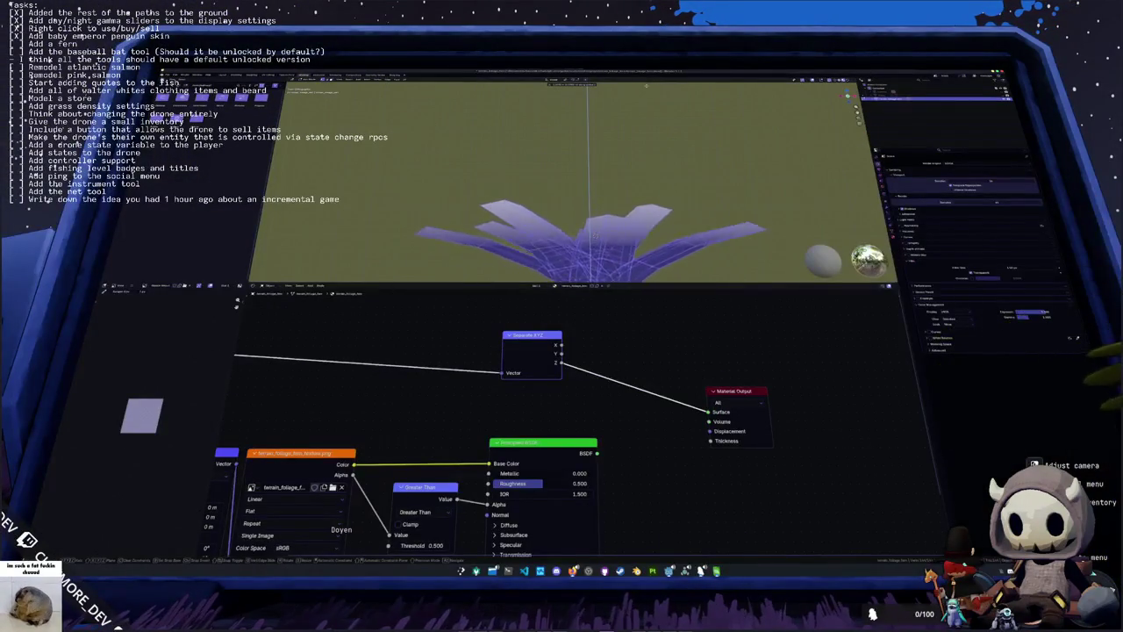
left_click(647, 266)
key("Tab")
key("ctrl+a")
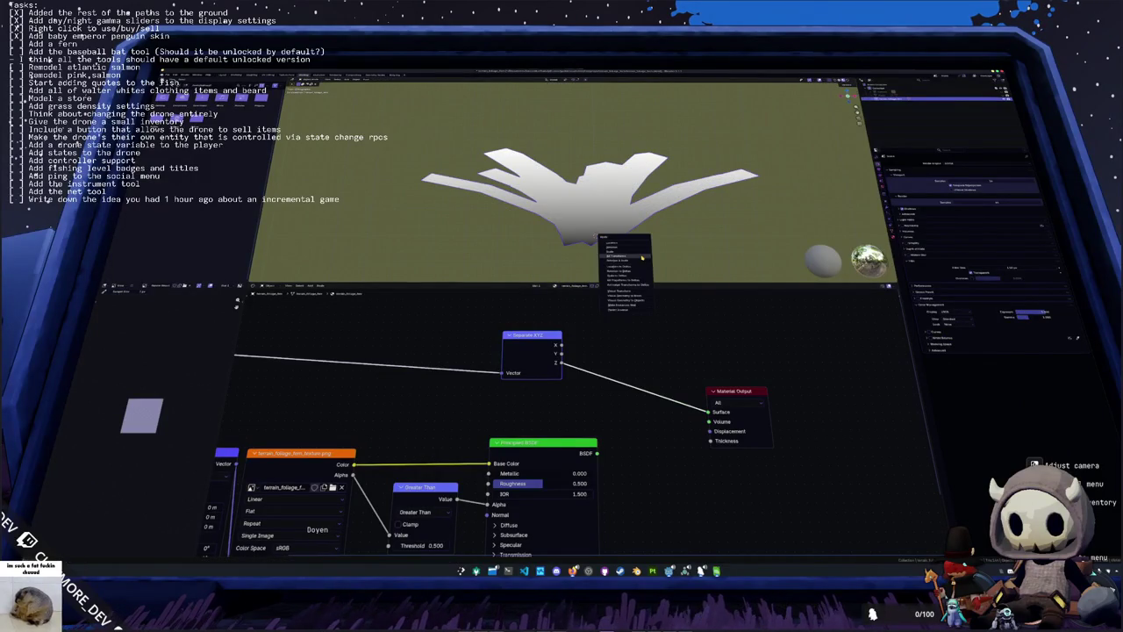
left_click(643, 257)
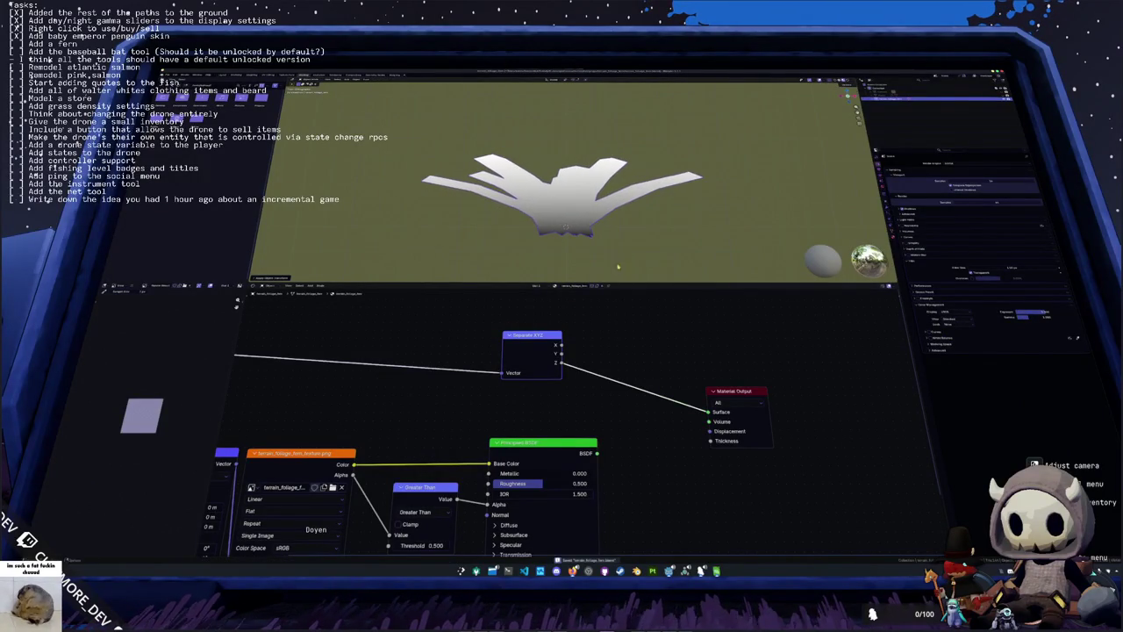
Step: Shift the Greater Than and Principled BSDF nodes, preview material shading, and reapply all transforms
key("Home")
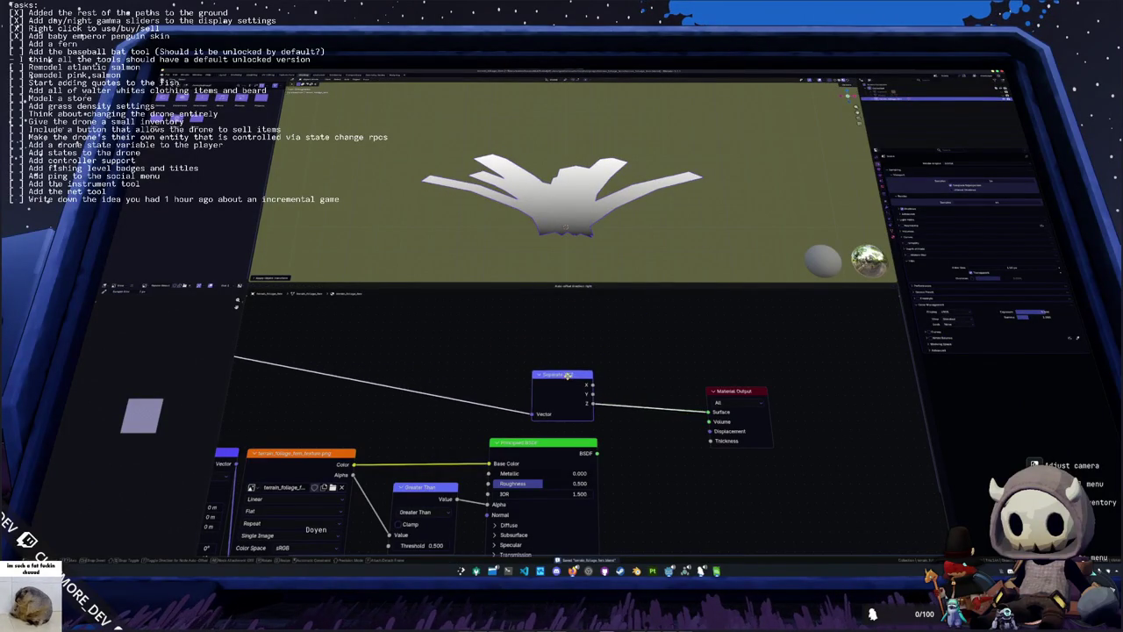
key("Home")
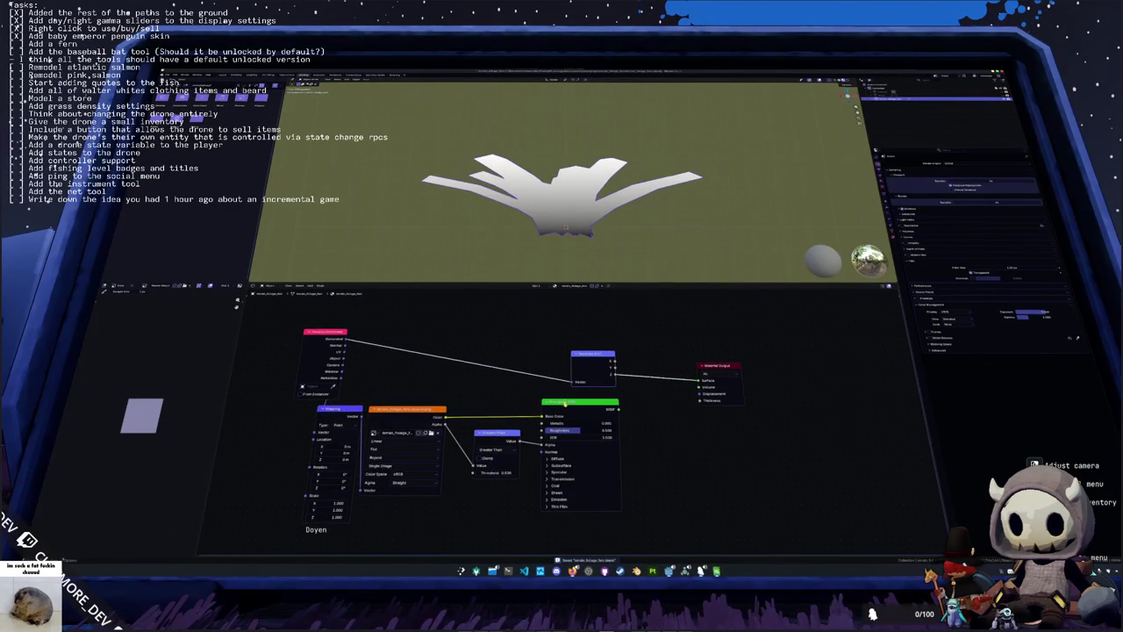
left_click_drag(506, 436, 491, 443)
left_click_drag(571, 402, 548, 408)
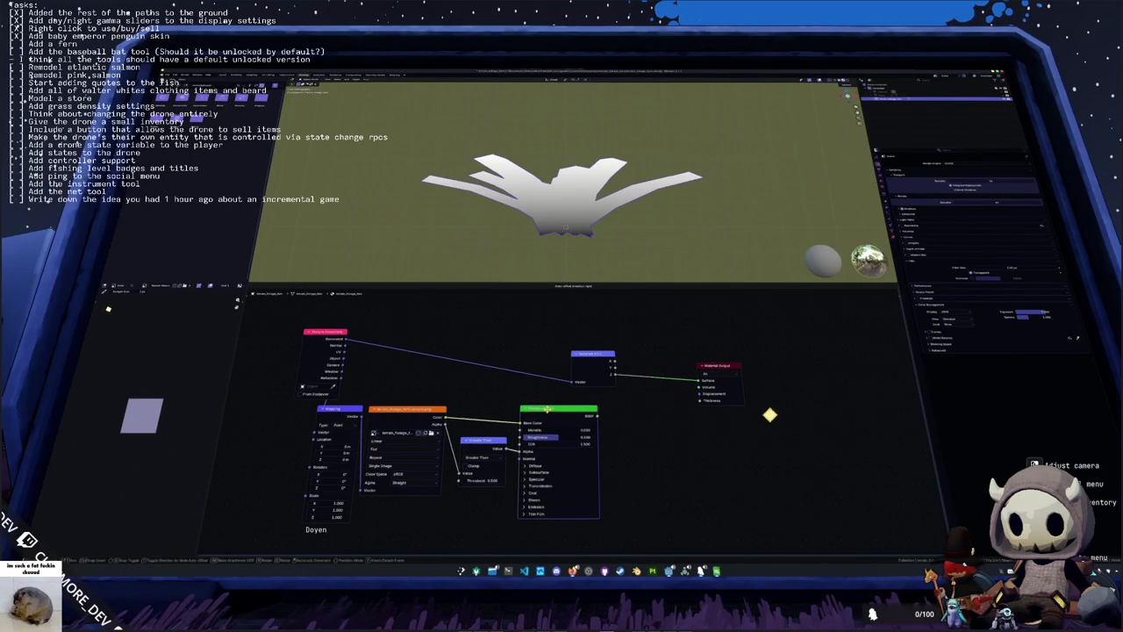
key("z")
key("ctrl+a")
left_click(527, 238)
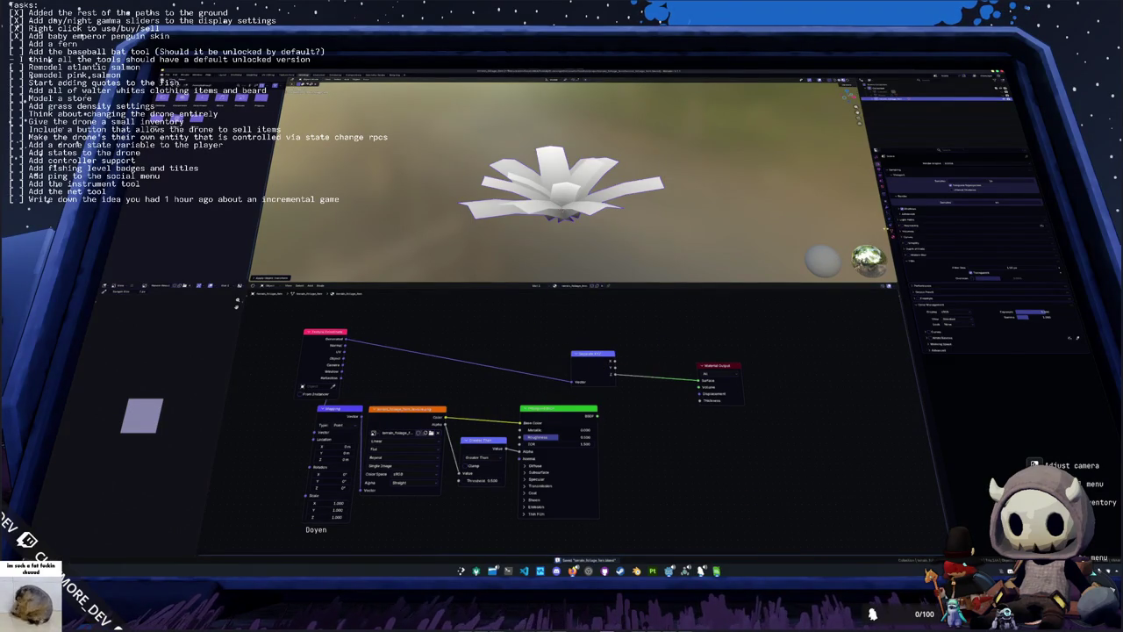
Step: Switch to Cycles and bake the height gradient into Active Color Attributes
left_click(959, 163)
left_click(954, 169)
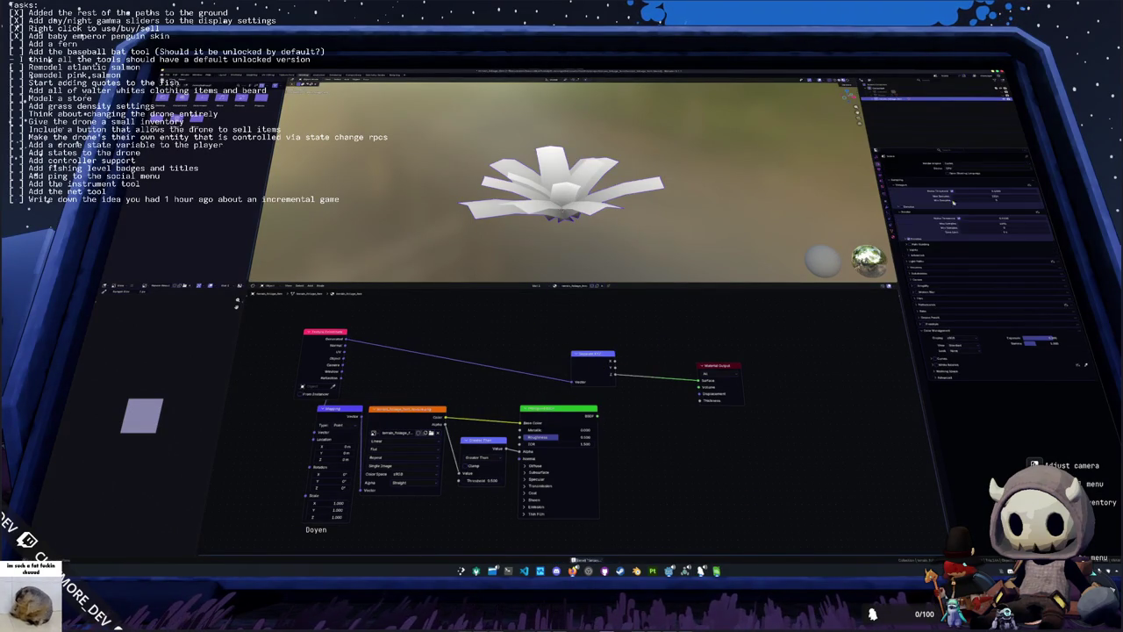
left_click(928, 313)
left_click(1009, 401)
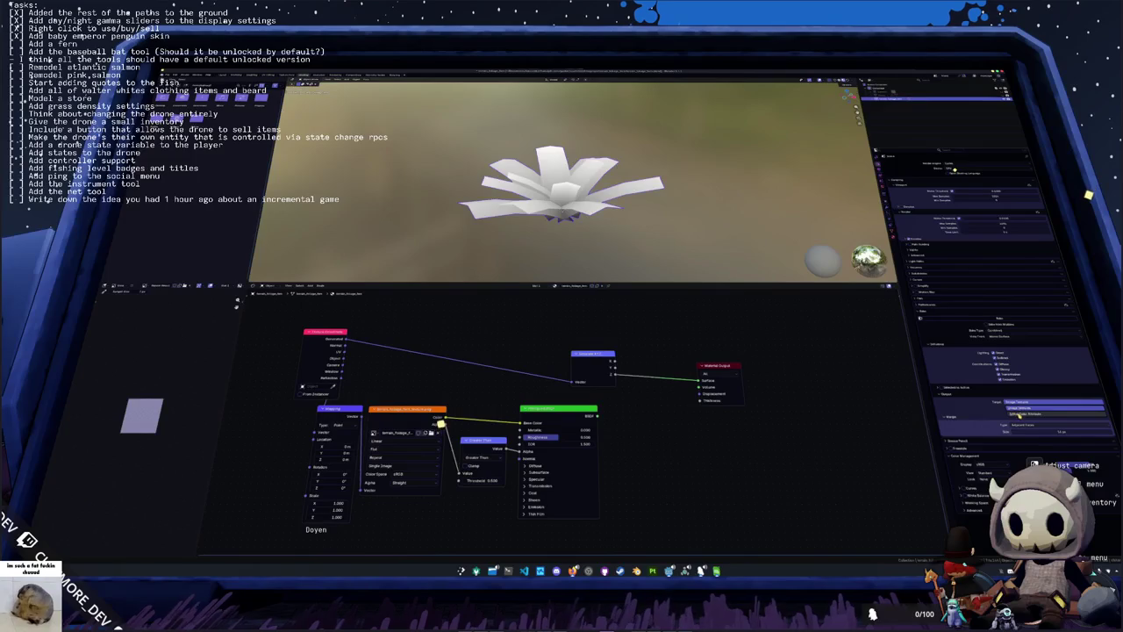
left_click(1014, 416)
left_click(969, 321)
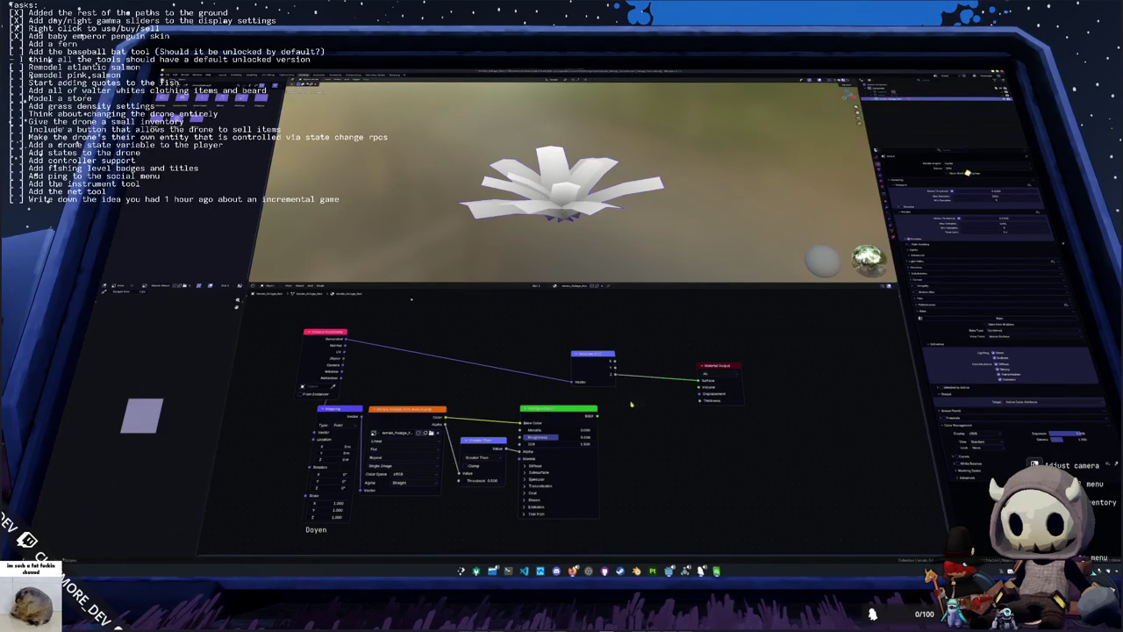
Step: Add a Color Attribute node reading Color, link it to the output, then reconnect Separate XYZ
key("shift+a")
type("color")
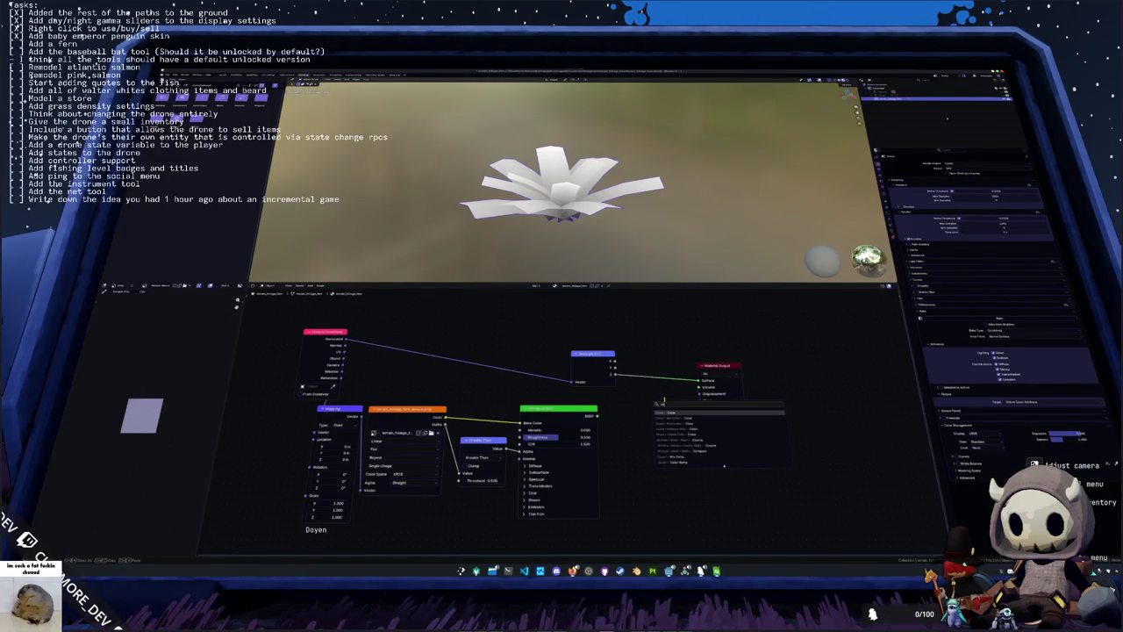
left_click(680, 429)
left_click(652, 446)
left_click(658, 456)
left_click_drag(678, 422, 699, 384)
key("ctrl+a")
left_click(635, 218)
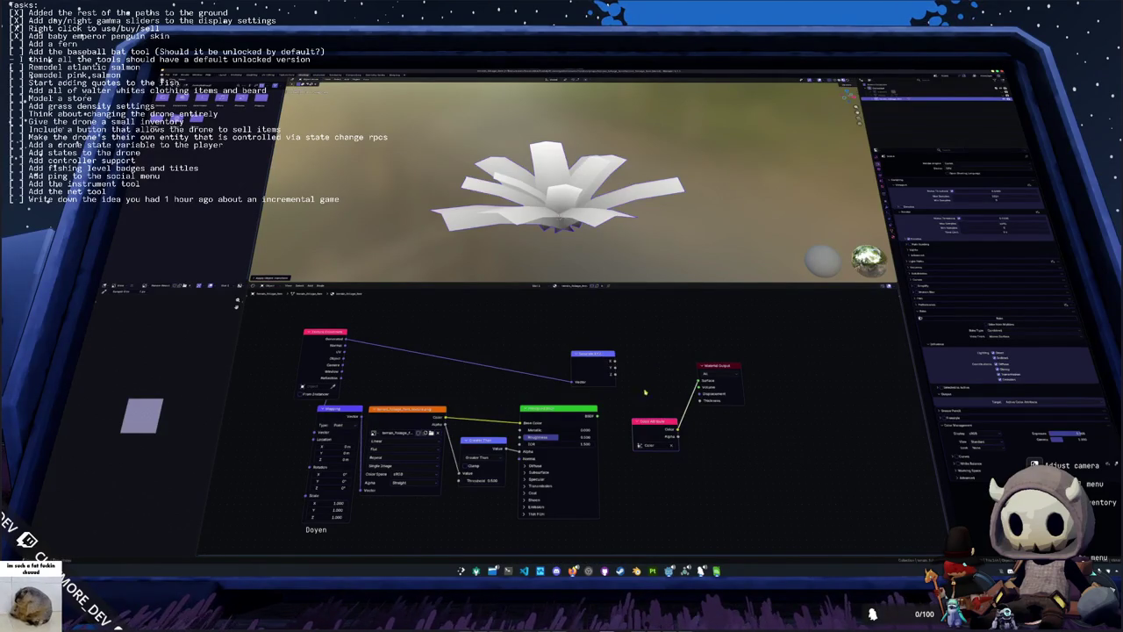
left_click_drag(662, 421, 642, 418)
Step: Compare the raw gradient with the bake, then feed Color Attribute back into Surface
left_click(598, 355, "ctrl+shift")
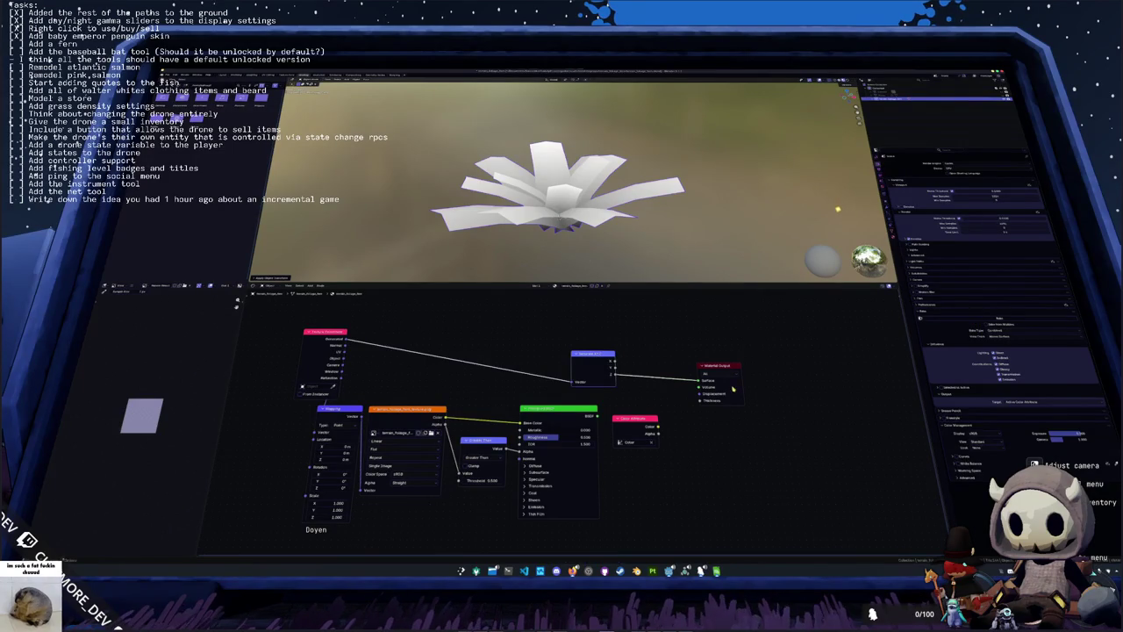
left_click(634, 421, "ctrl+shift")
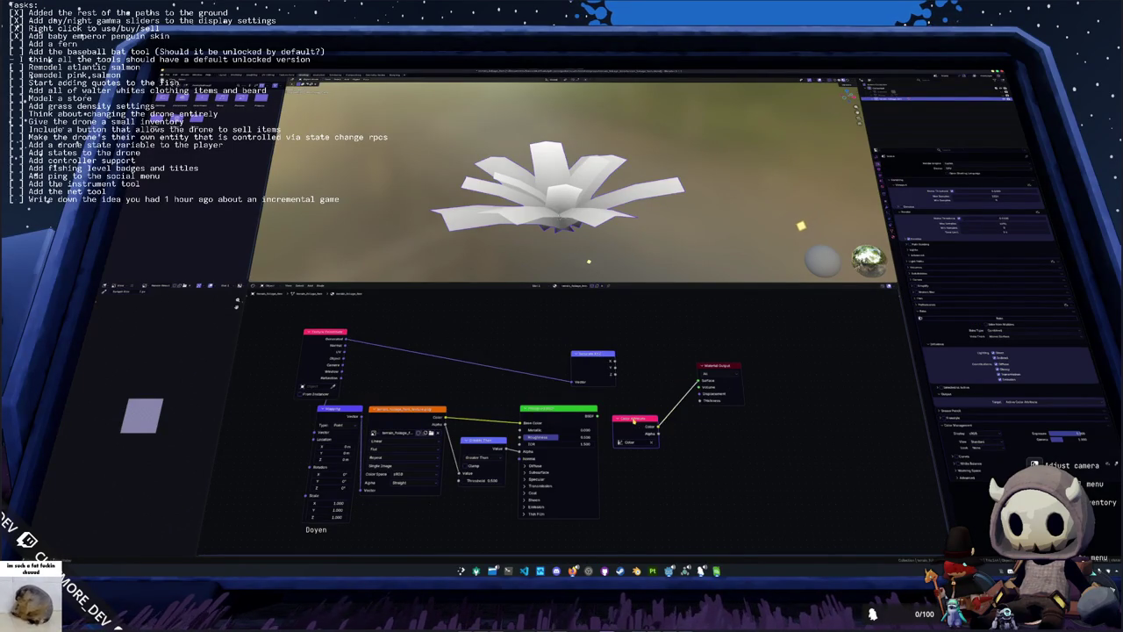
scroll(618, 252, "down", 3)
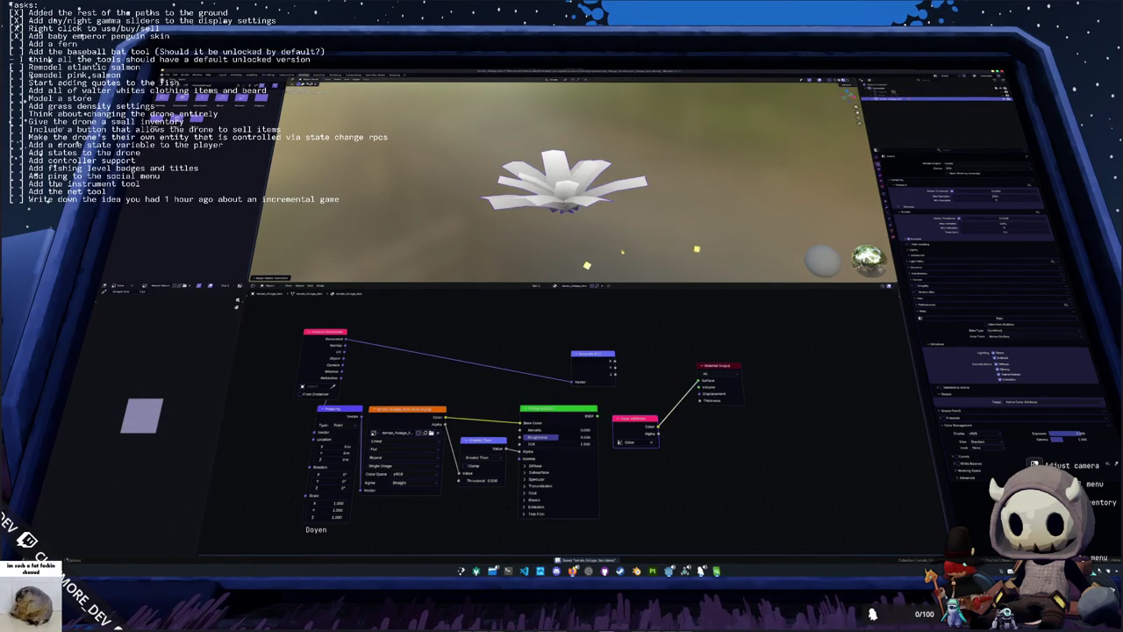
Step: Apply all transforms to the fern and bring up the export file browser
key("ctrl+a")
left_click(626, 250)
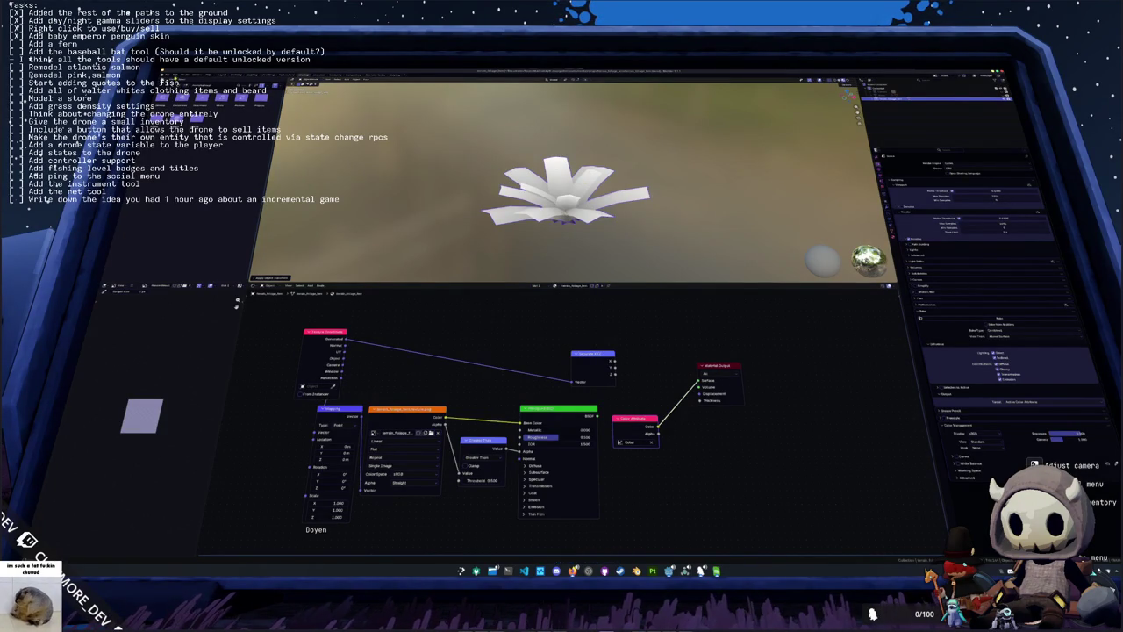
left_click(171, 77)
mouse_move(191, 131)
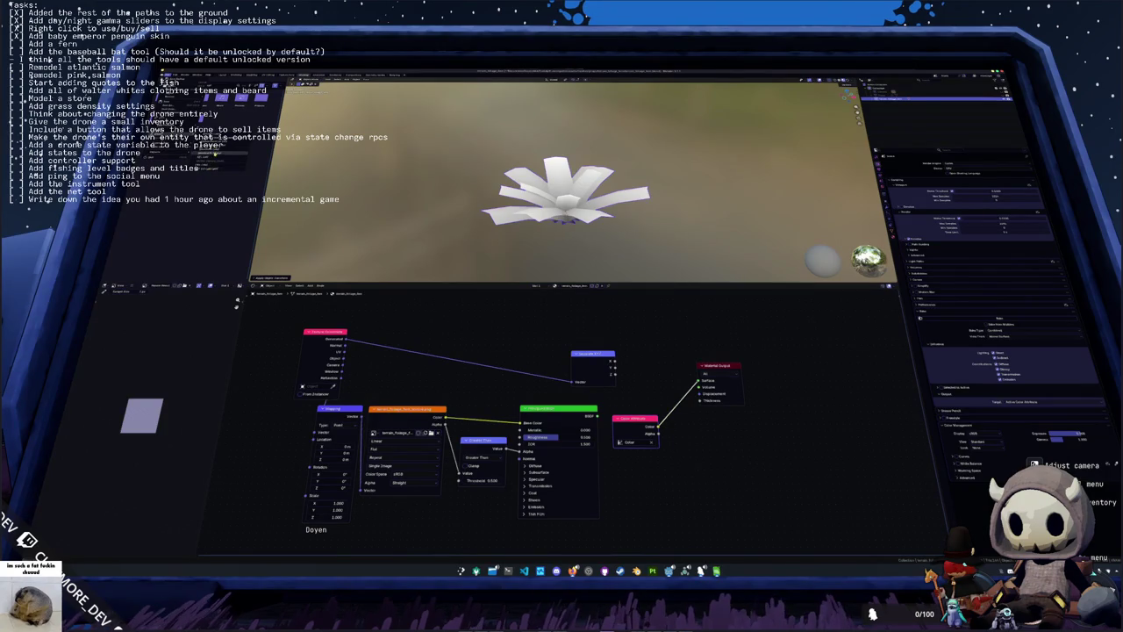
left_click(195, 153)
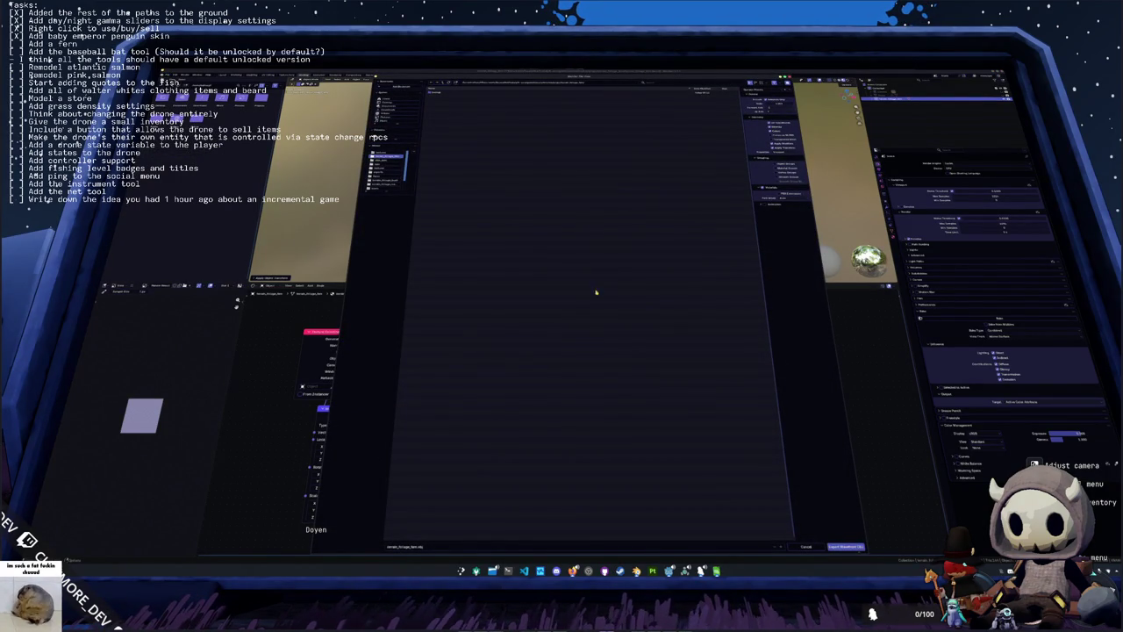
Step: Confirm the fern export, then return to the running penguin game
left_click(845, 547)
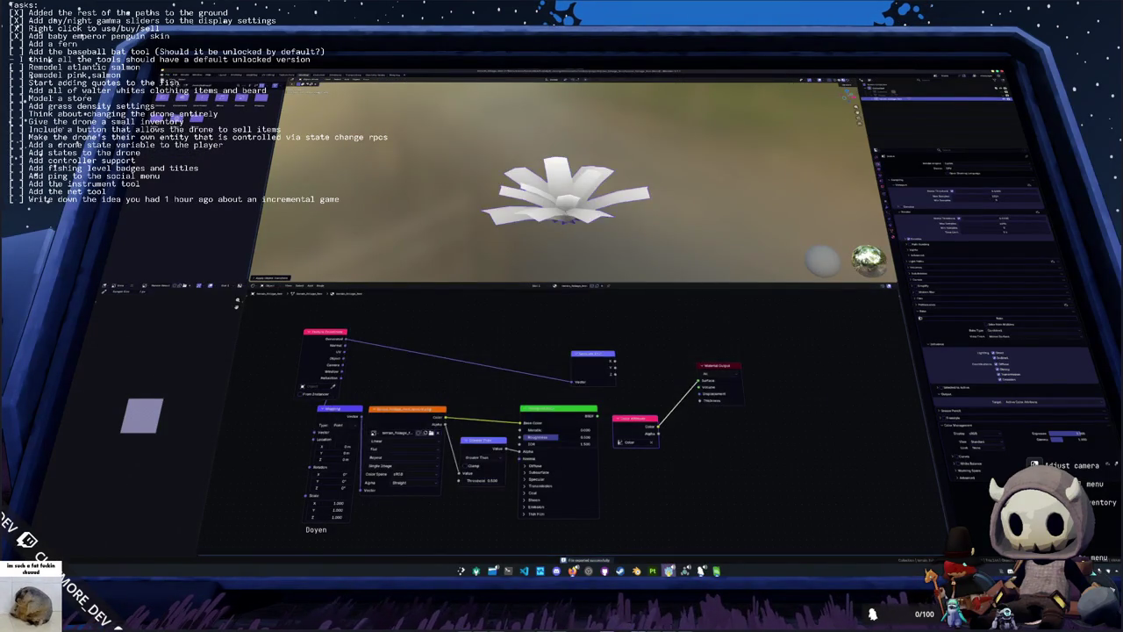
left_click_drag(631, 438, 988, 301)
key("F8")
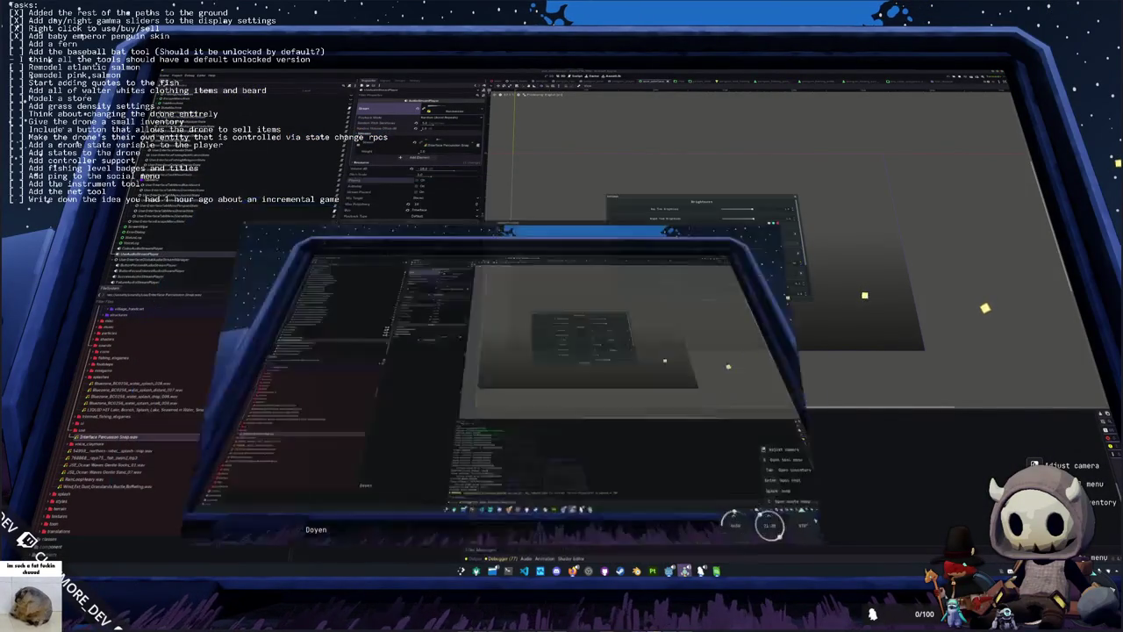
key("F5")
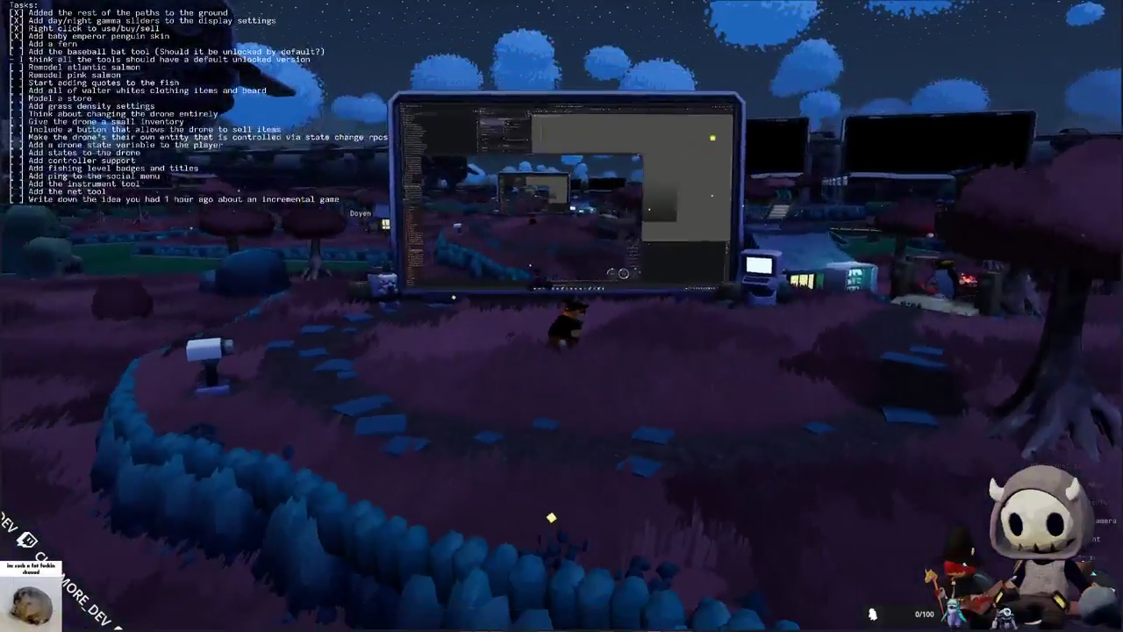
Step: Sort the inventory and run over to the village vending machine
key("Tab")
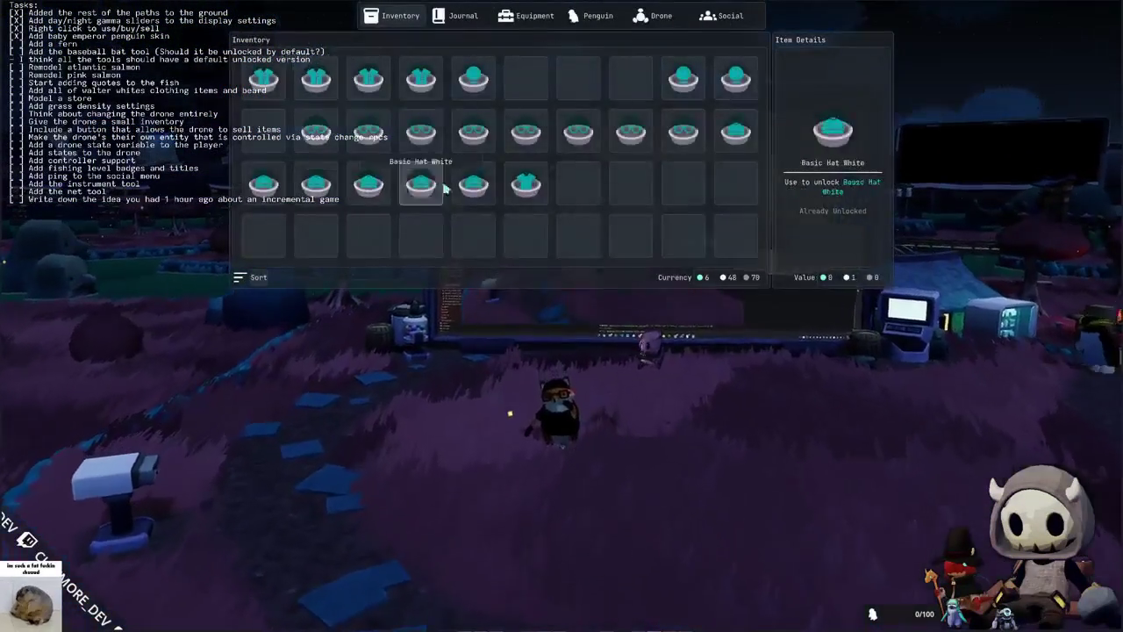
left_click(252, 278)
key("Tab")
key("w")
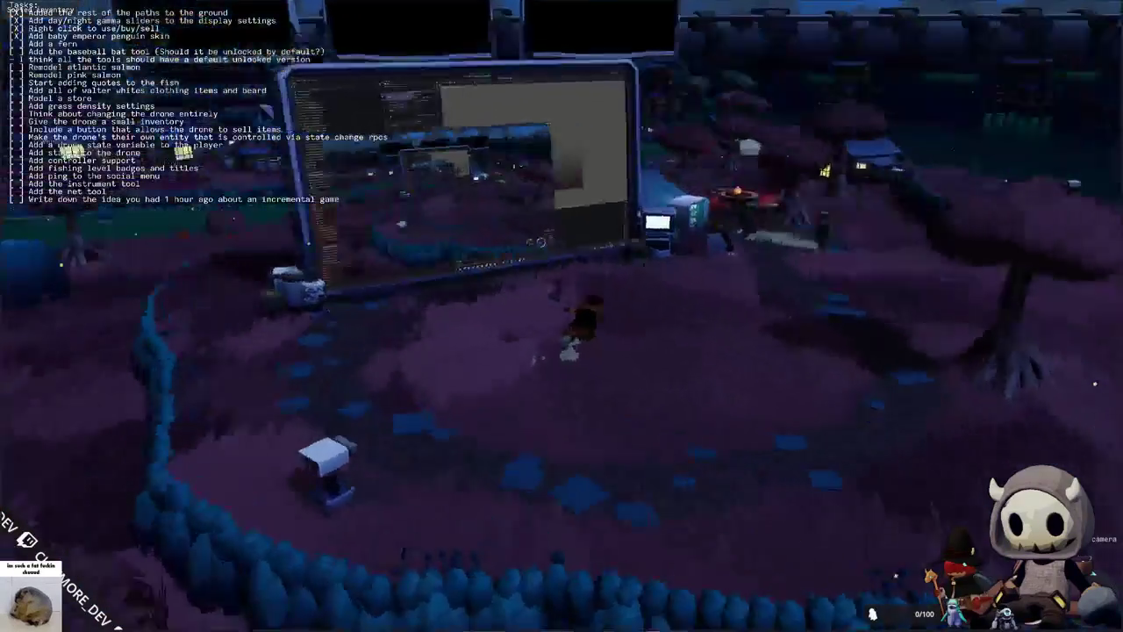
key("w")
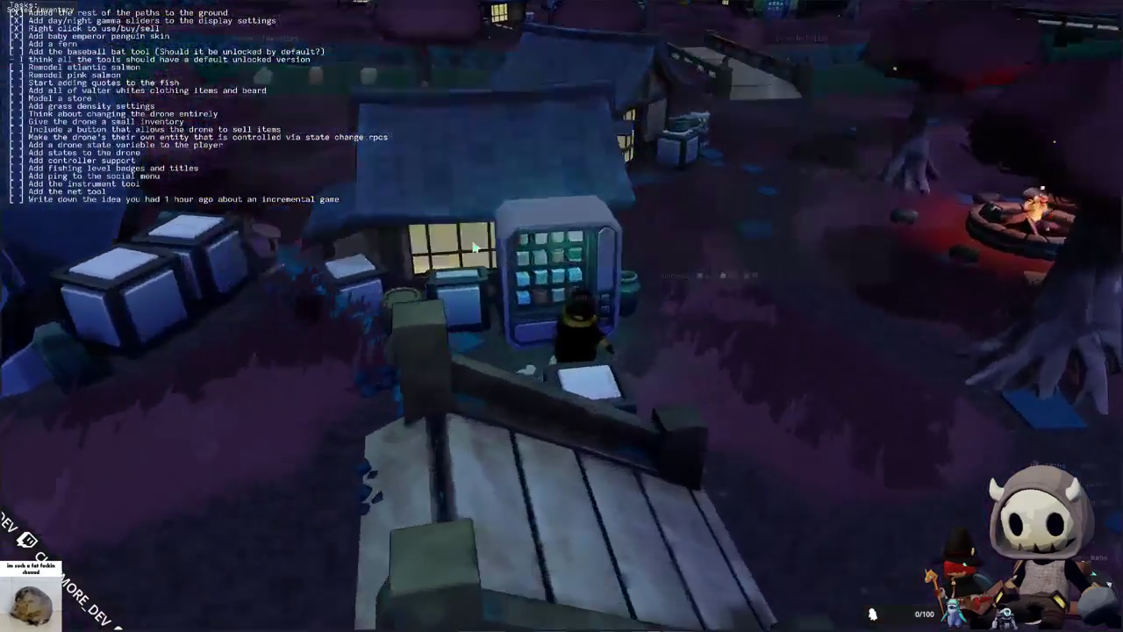
Step: Buy Seal Milk from the vending machine shop
key("e")
right_click(279, 95)
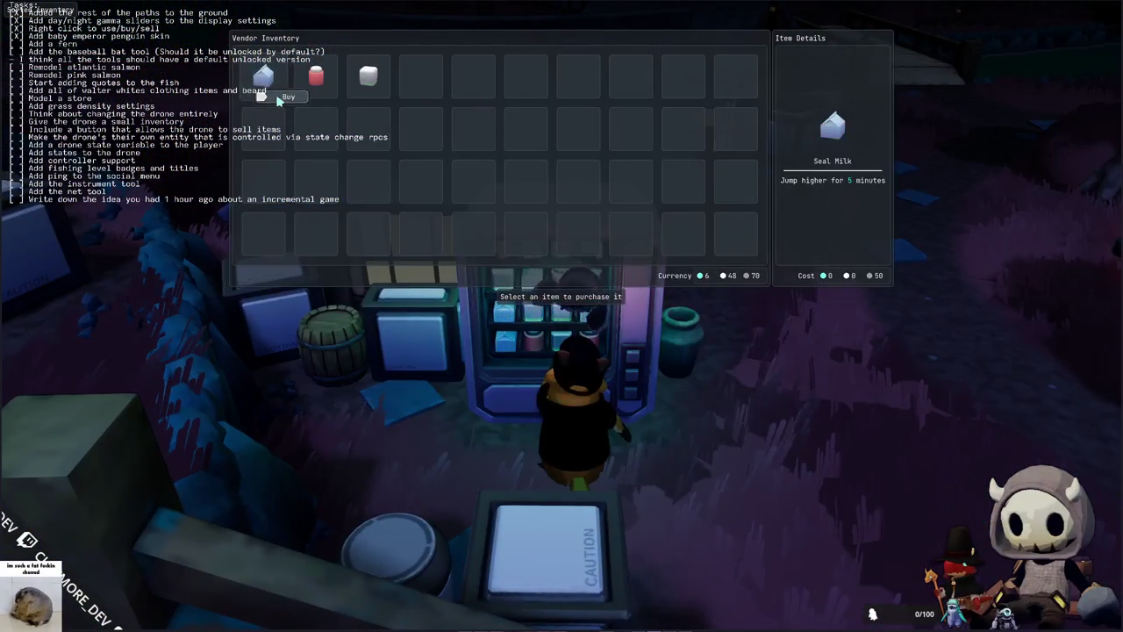
left_click(379, 96)
key("Escape")
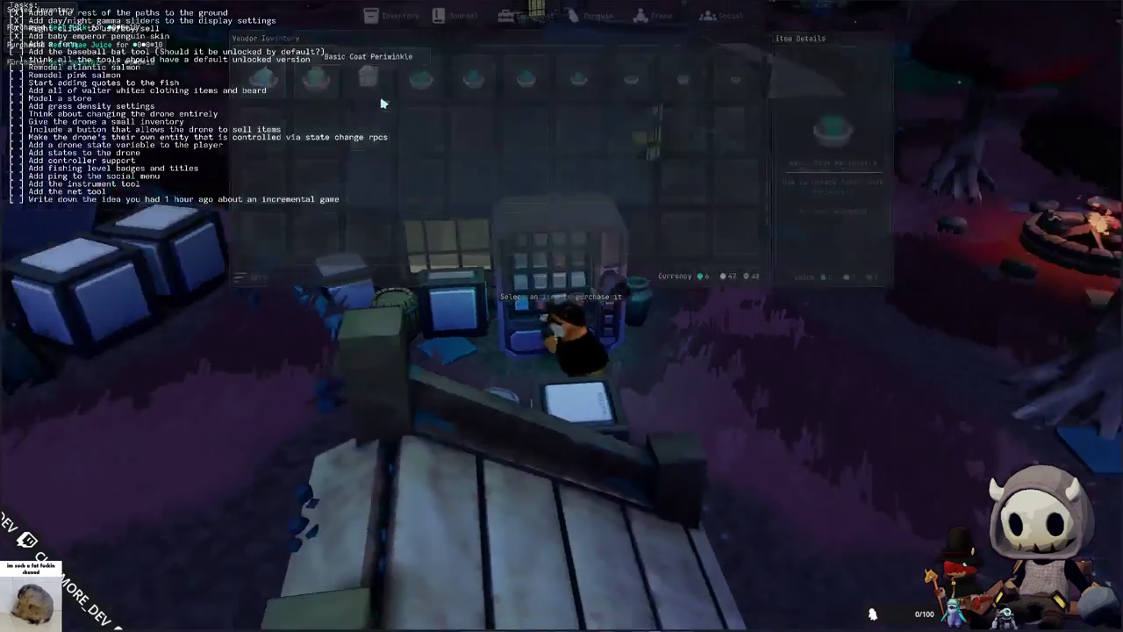
Step: Use a Red Algae Juice from the inventory, then run up the village path to the riverbank
key("Tab")
right_click(444, 204)
left_click(443, 204)
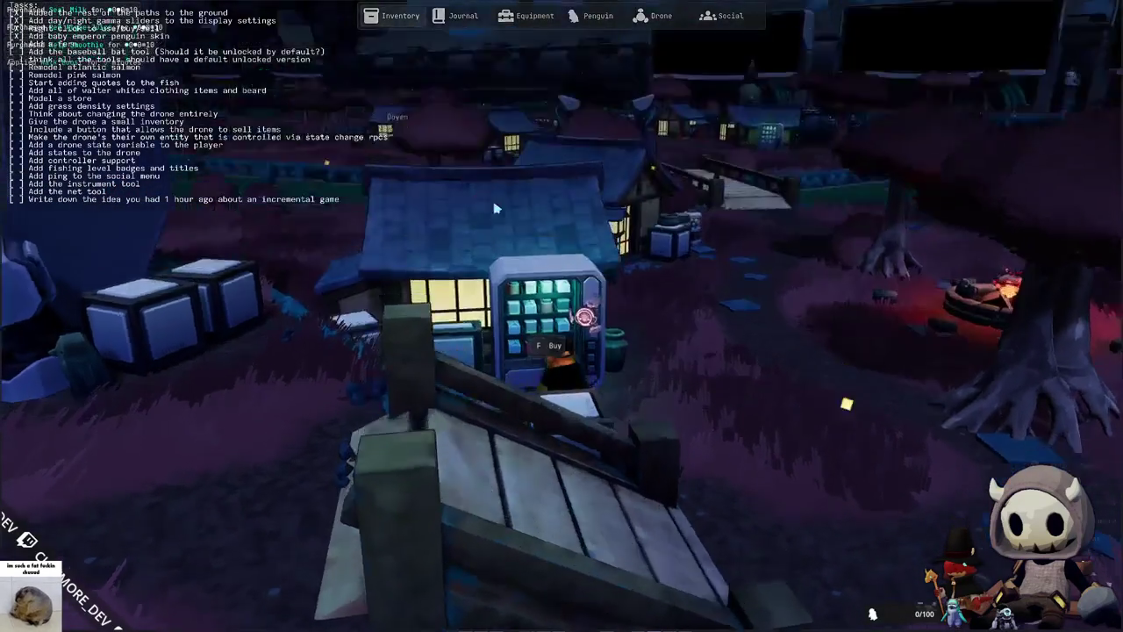
key("w")
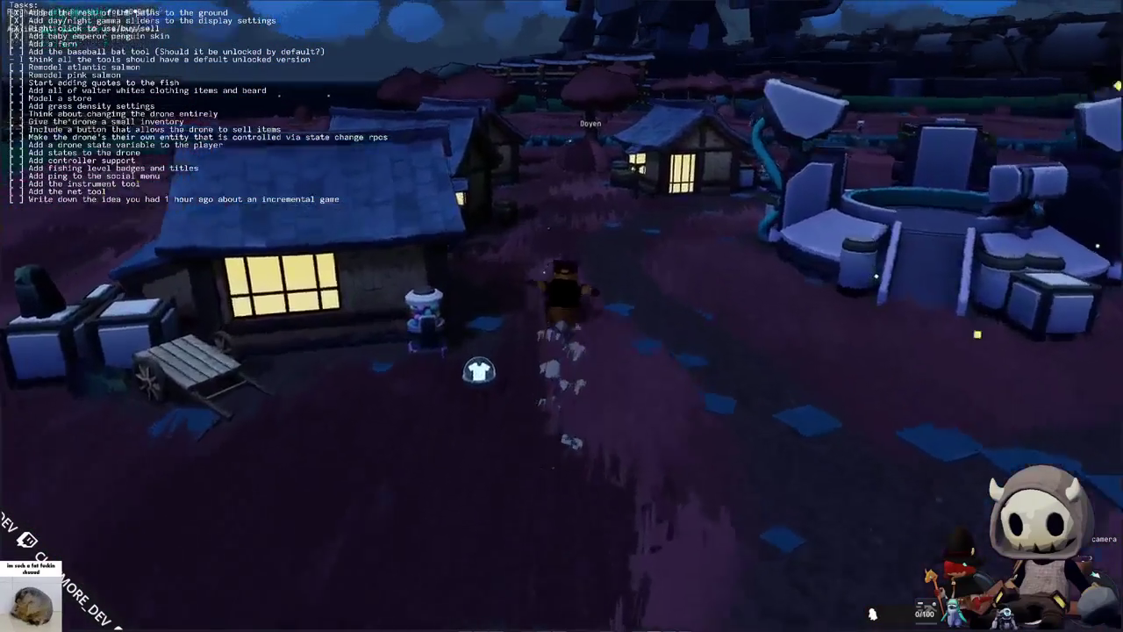
key("w")
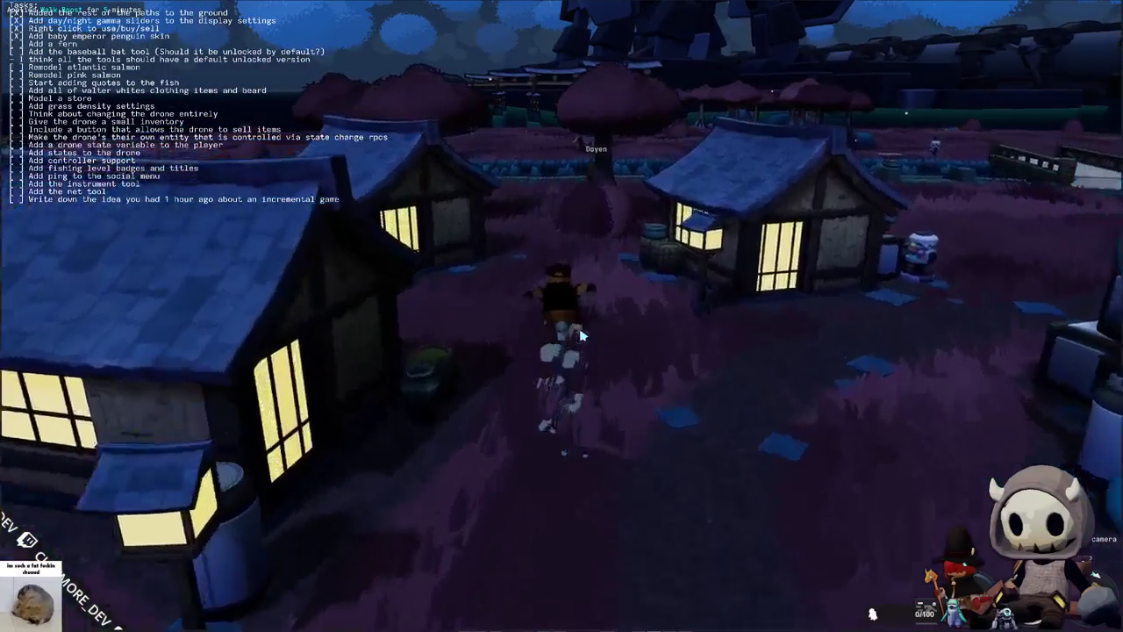
key("w")
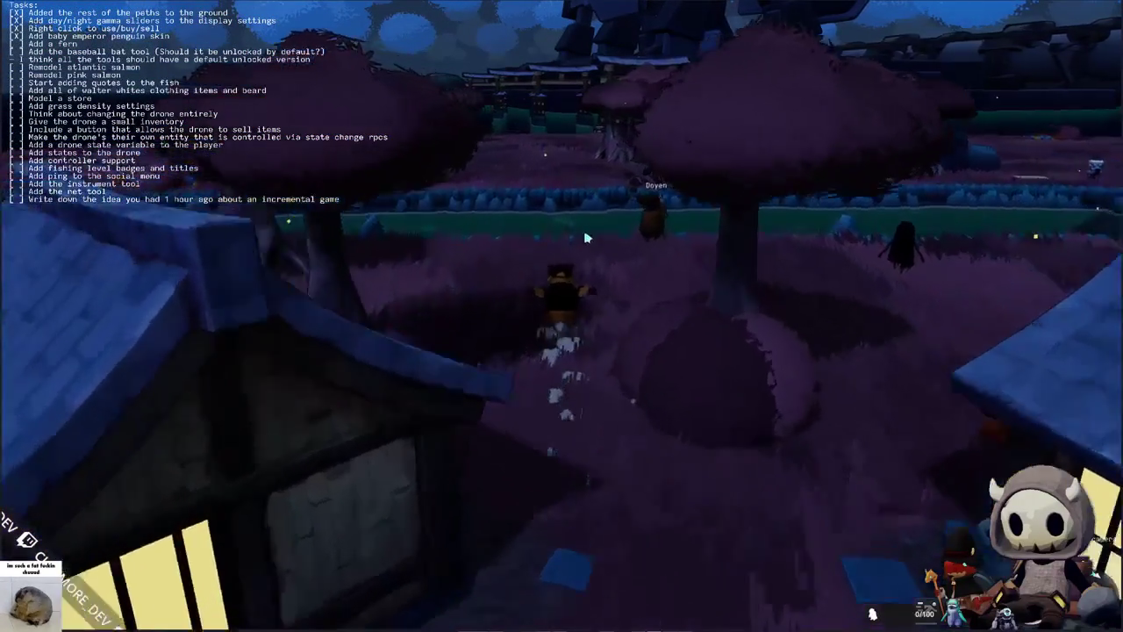
Step: Equip the fishing rod, hook the fish, and enter the arrows Up, Down, Up, Left, Down, Right, Left
key("t")
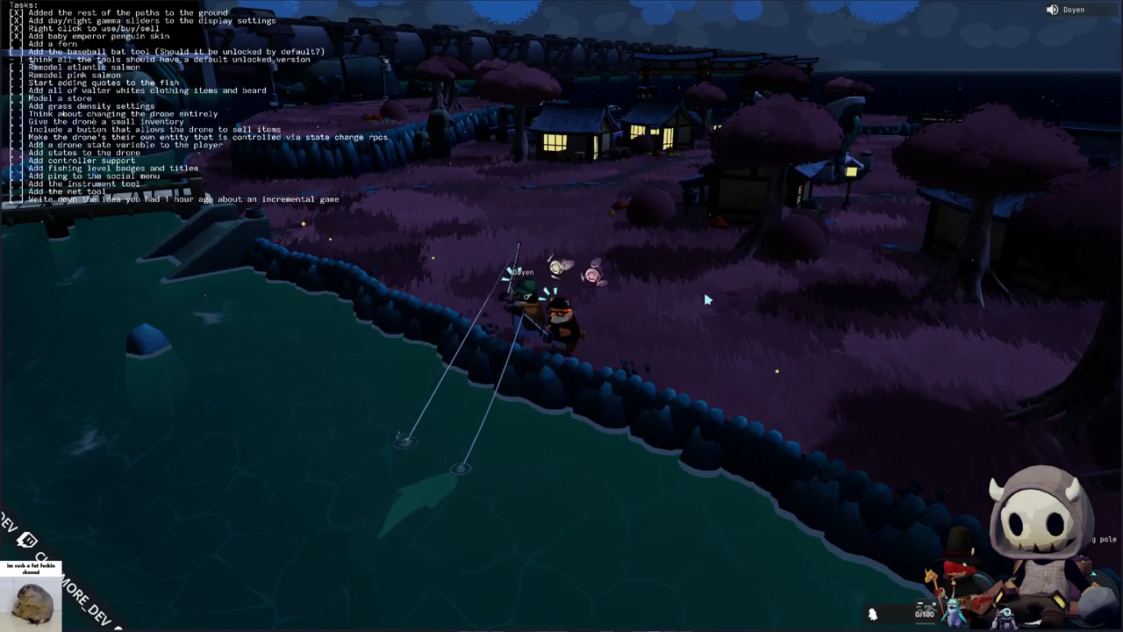
left_click(643, 297)
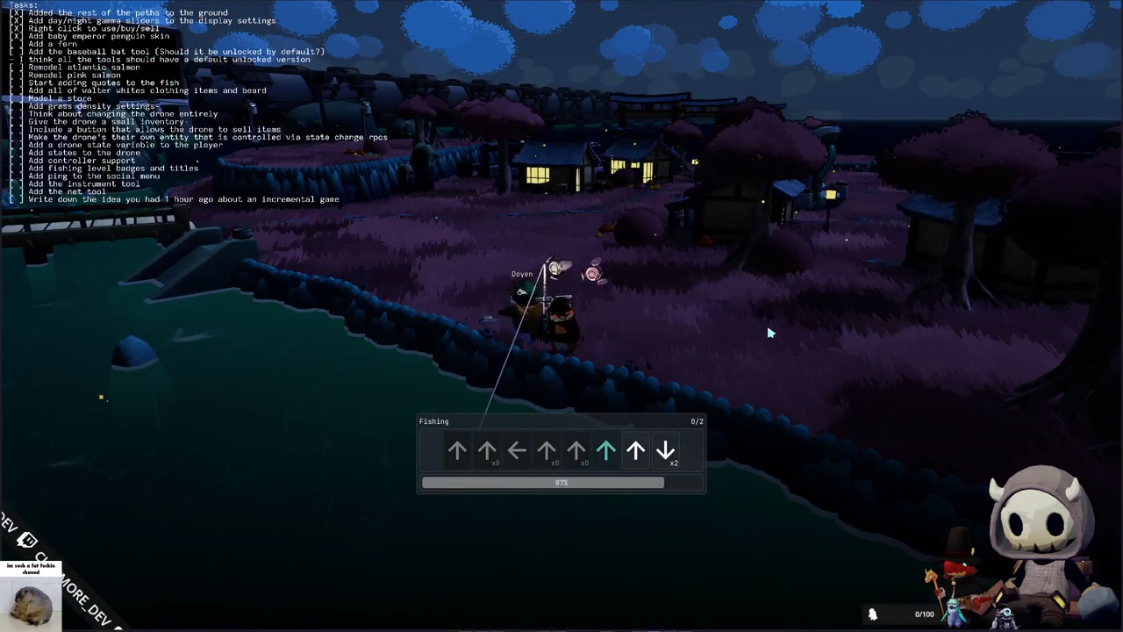
key("Up")
key("Up")
key("Down")
key("Down")
key("Up")
key("Up")
key("Left")
key("Down")
key("Left")
key("Up")
key("Up")
key("Right")
key("Down")
key("Right")
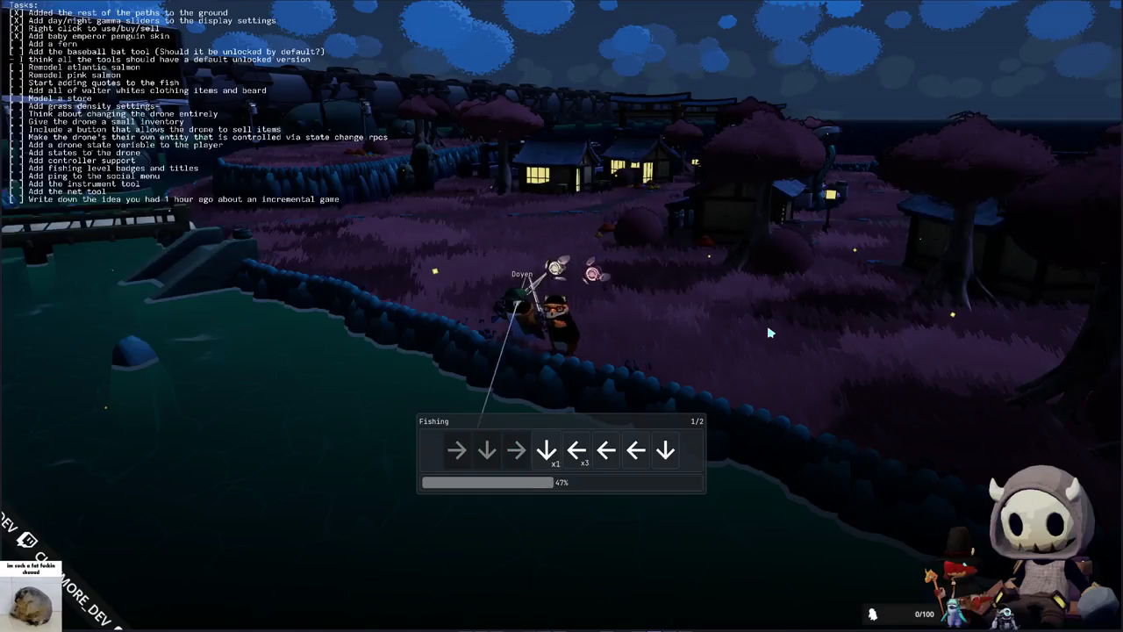
key("Left")
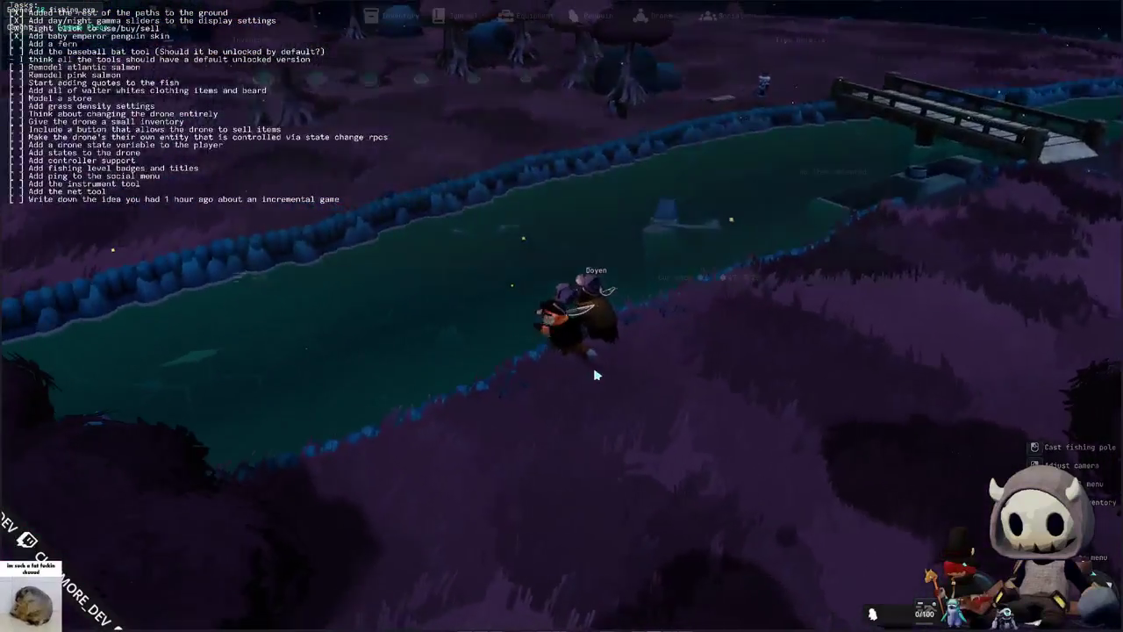
Step: Scroll through the fish collection journal in the inventory, then close it
key("Tab")
left_click(458, 16)
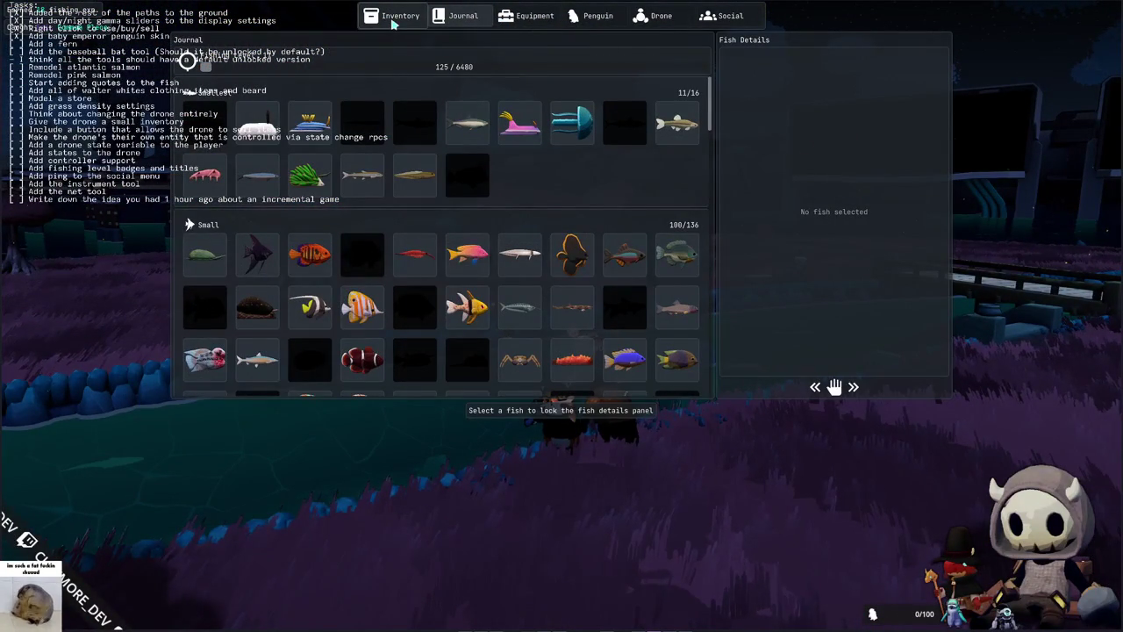
scroll(494, 303, "down", 15)
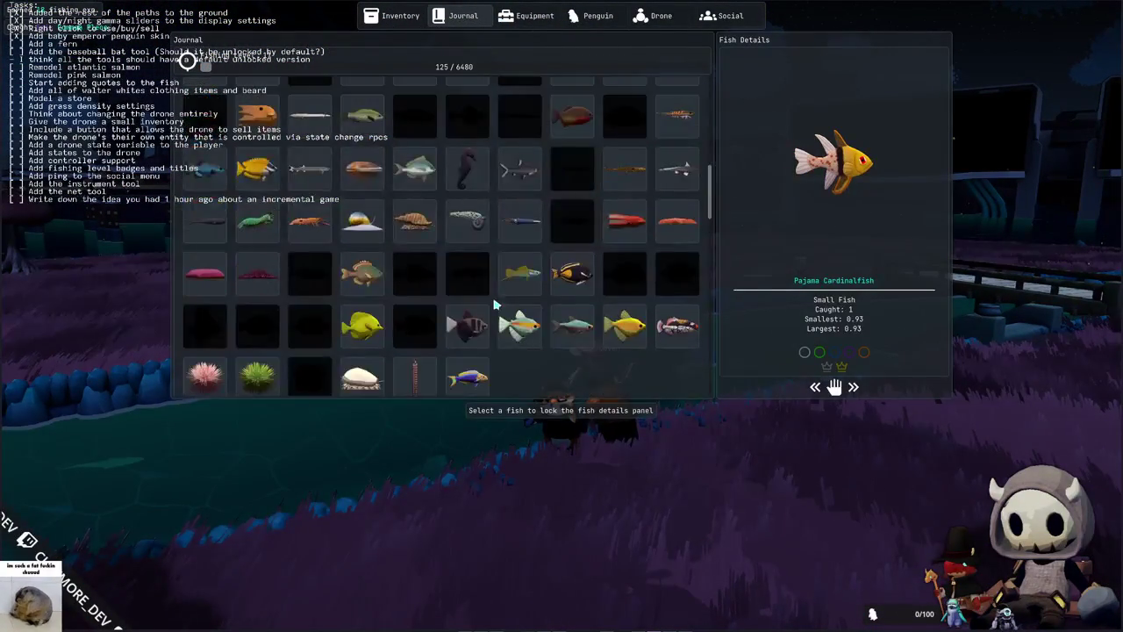
scroll(494, 304, "down", 2)
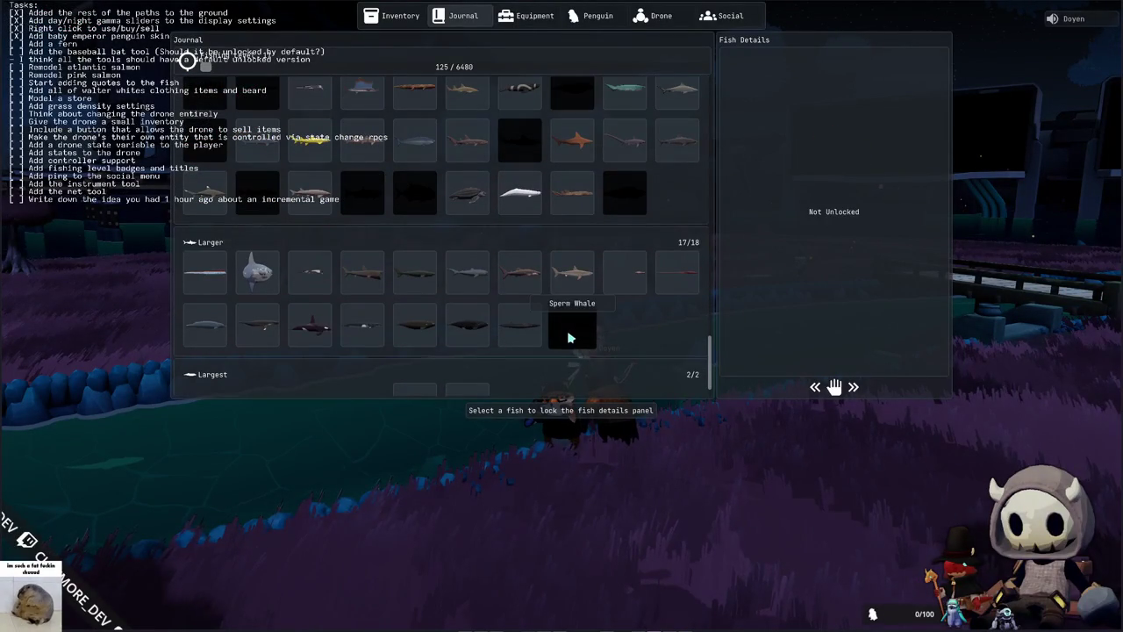
key("Escape")
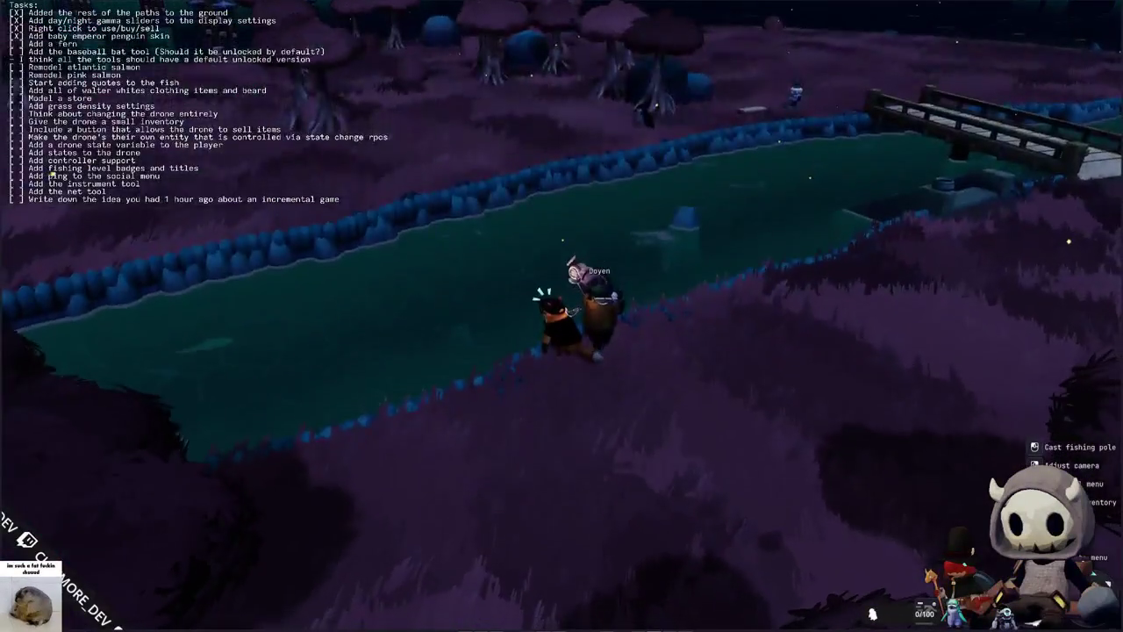
Step: Run along the hedge and back, check the crystal item's actions, and return toward the other player
key("w")
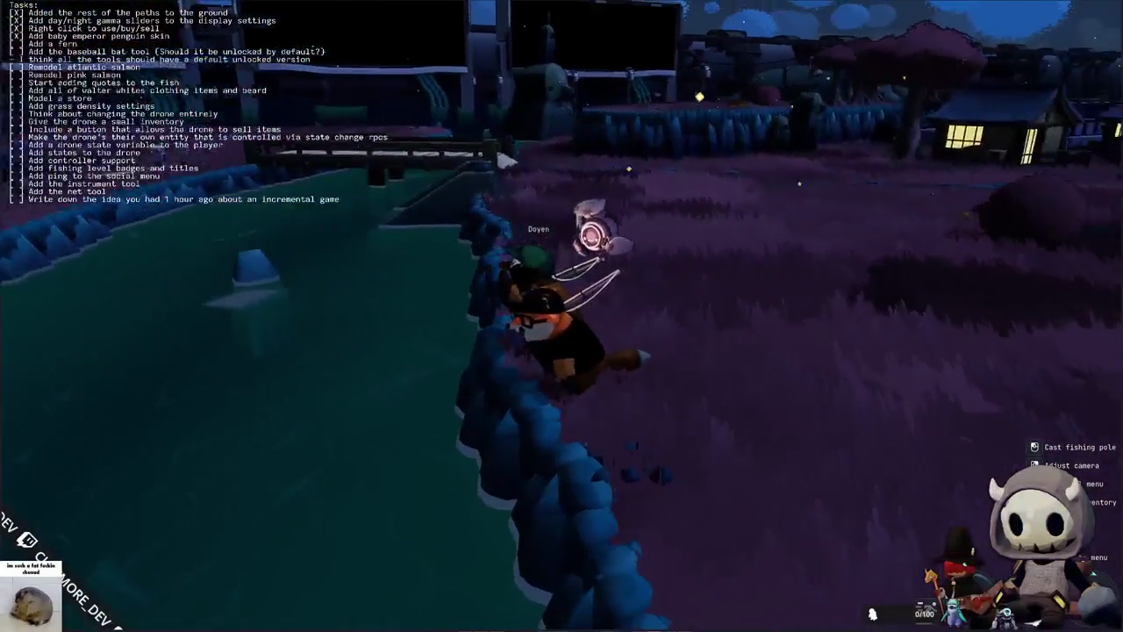
key("w")
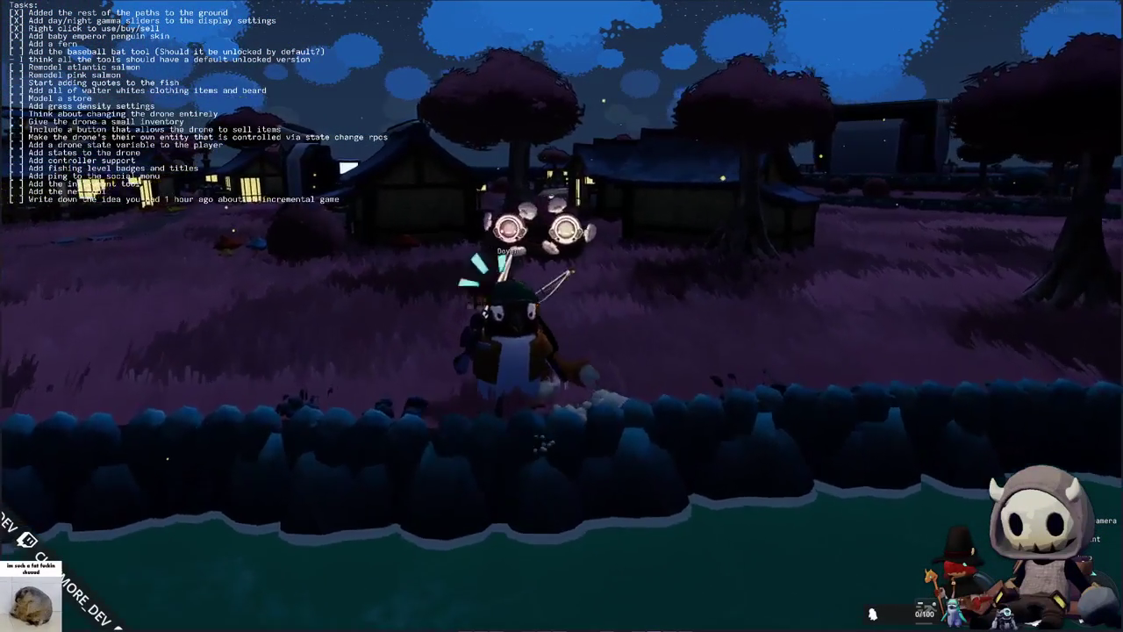
key("s")
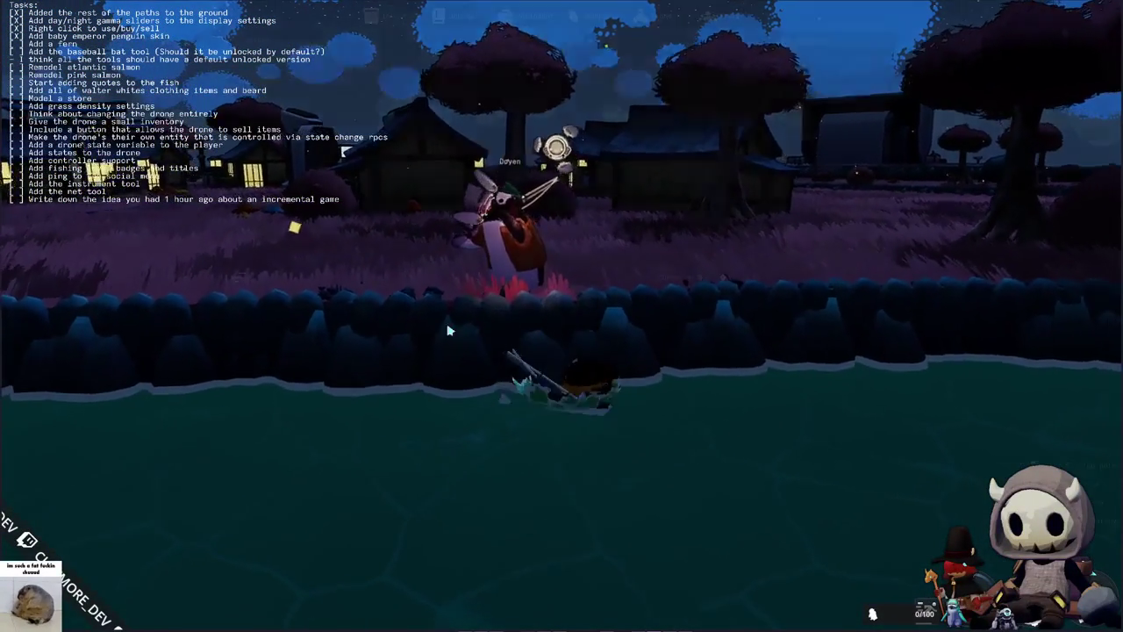
key("Tab")
right_click(369, 183)
key("Tab")
key("w")
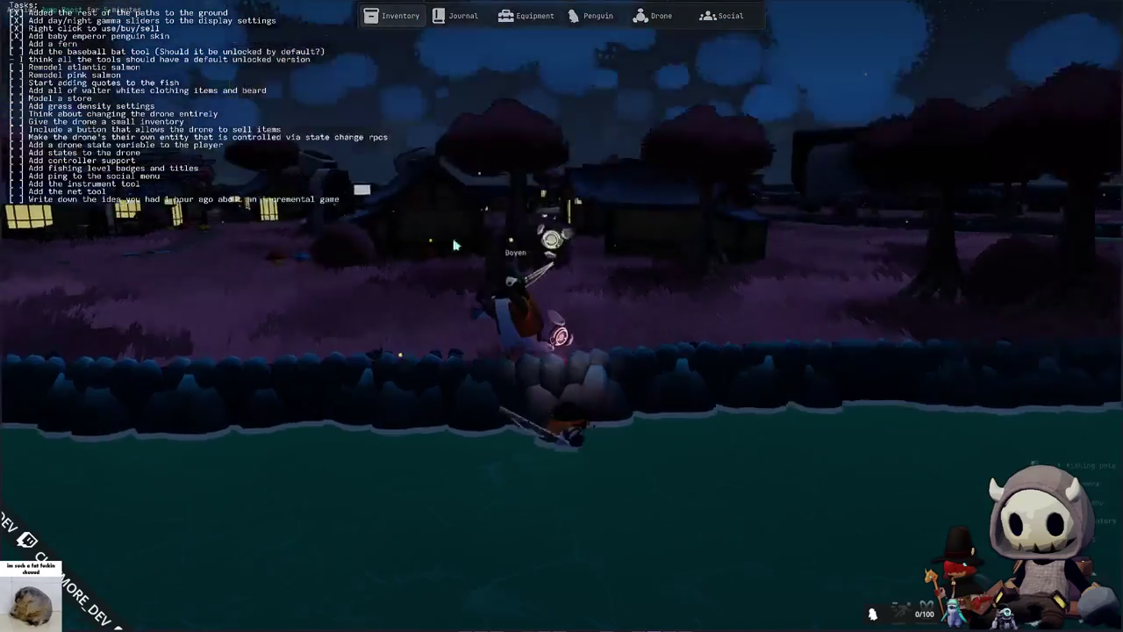
Step: Open chat and bring up the Picture Chat drawing window
key("Tab")
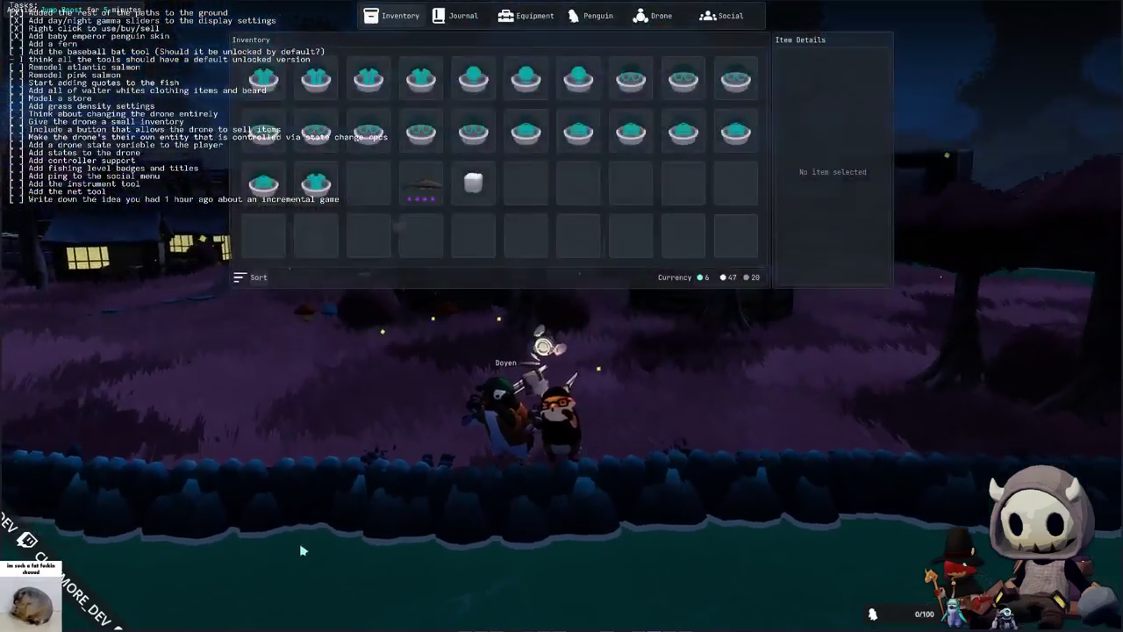
key("Tab")
key("Return")
left_click(214, 613)
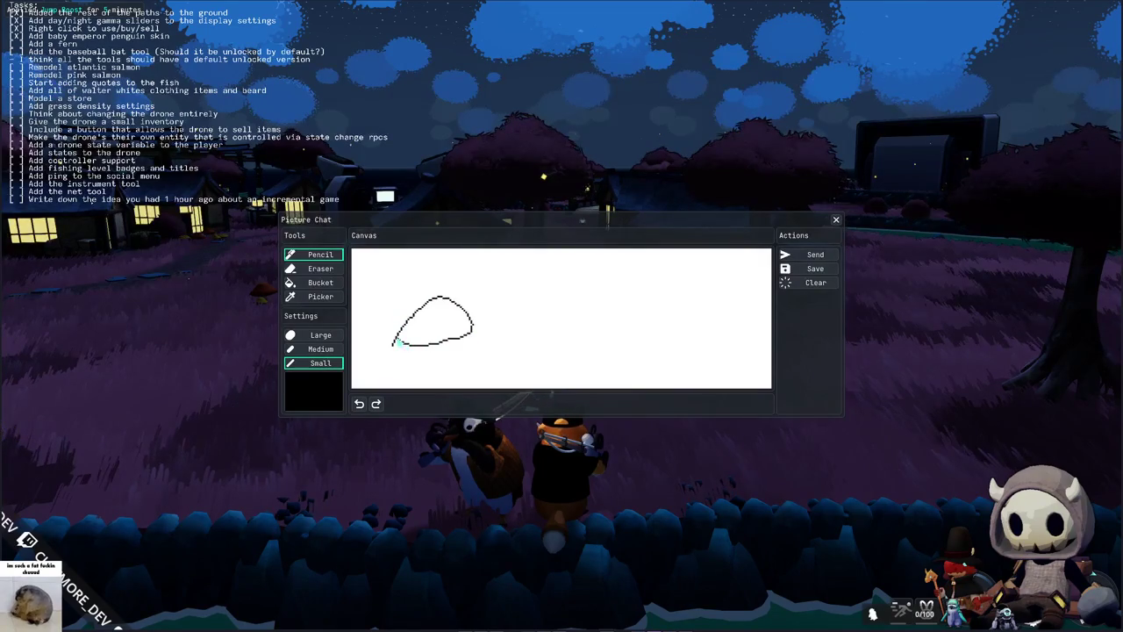
Step: Send the first sketch, then draw and send a second Picture Chat sketch
left_click(813, 254)
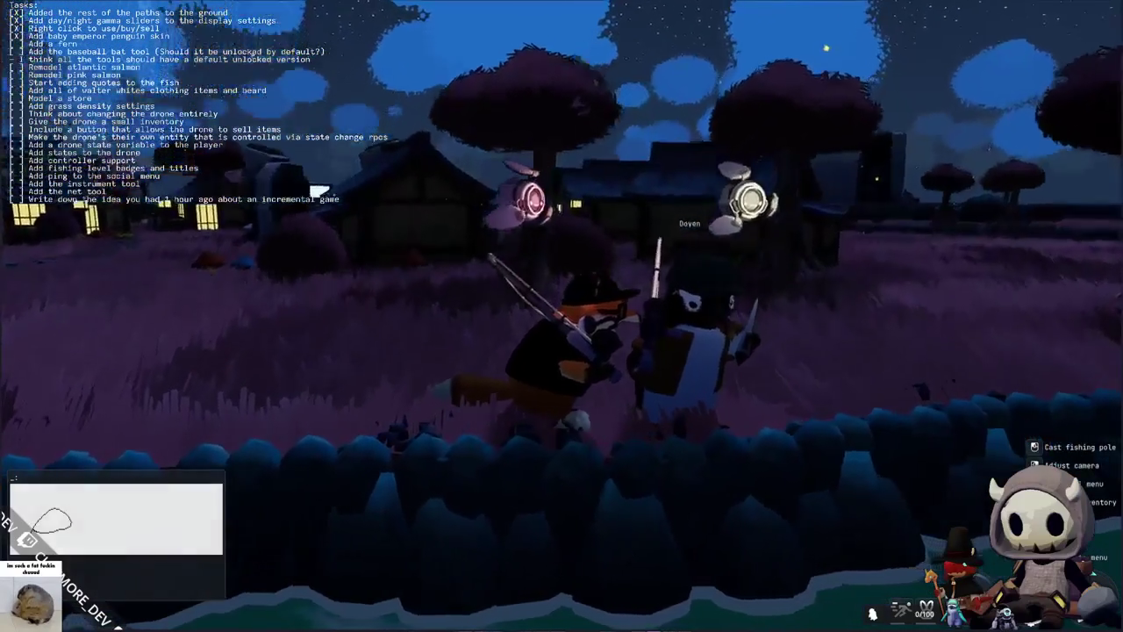
key("Return")
left_click(213, 615)
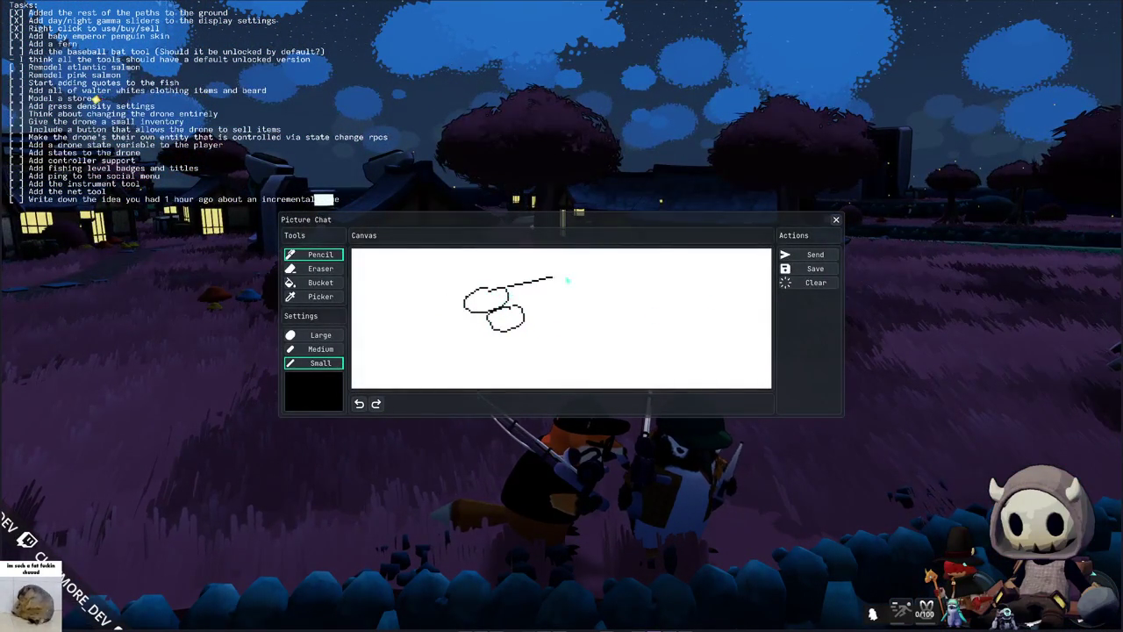
left_click(815, 254)
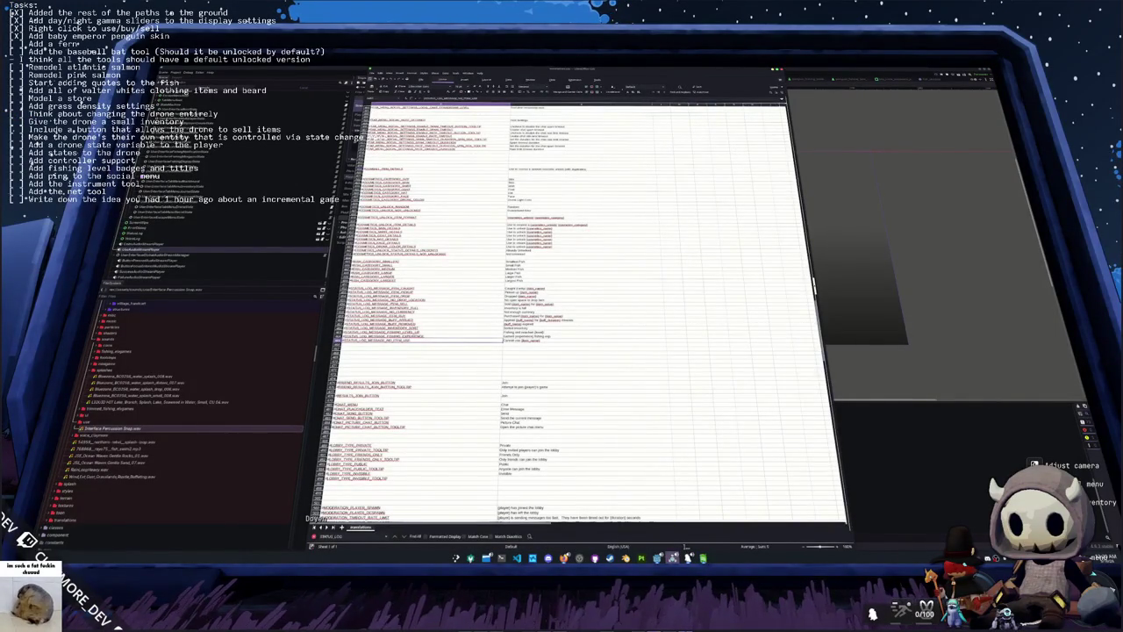
Step: Bring Godot forward, run the project with F5, and start a multiplayer game from the title screen
mouse_move(672, 558)
left_click(671, 519)
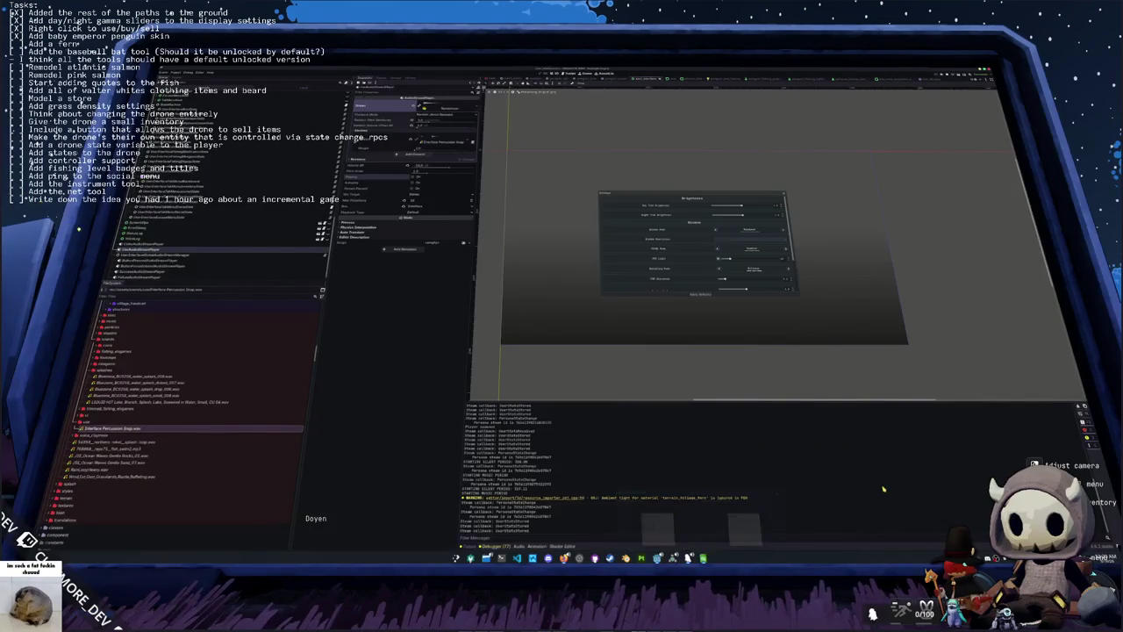
key("F5")
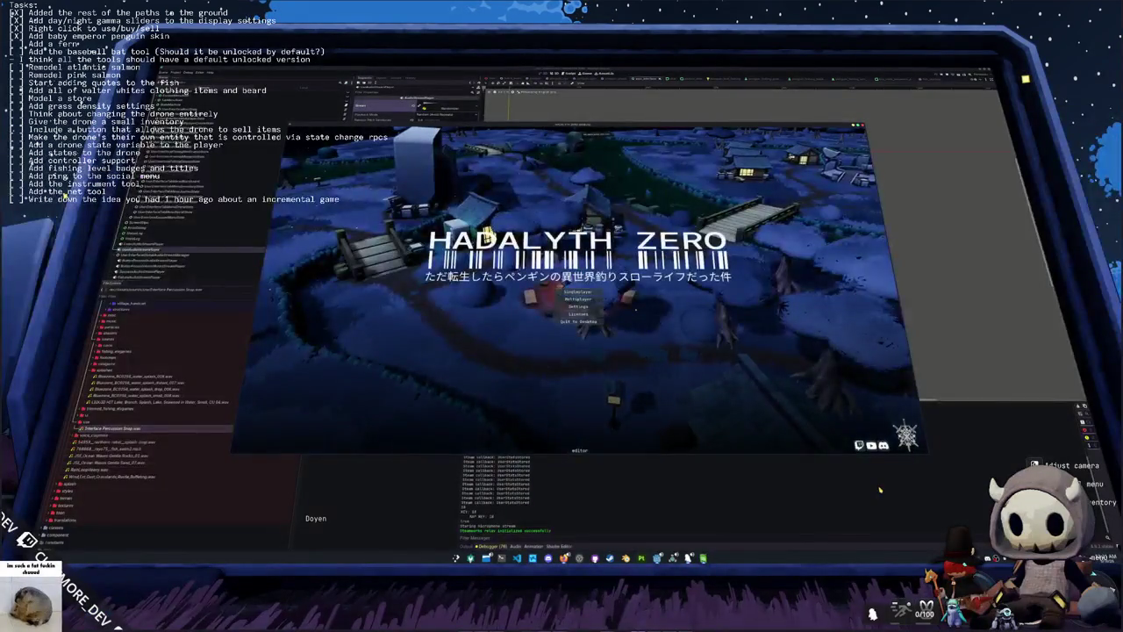
left_click(580, 300)
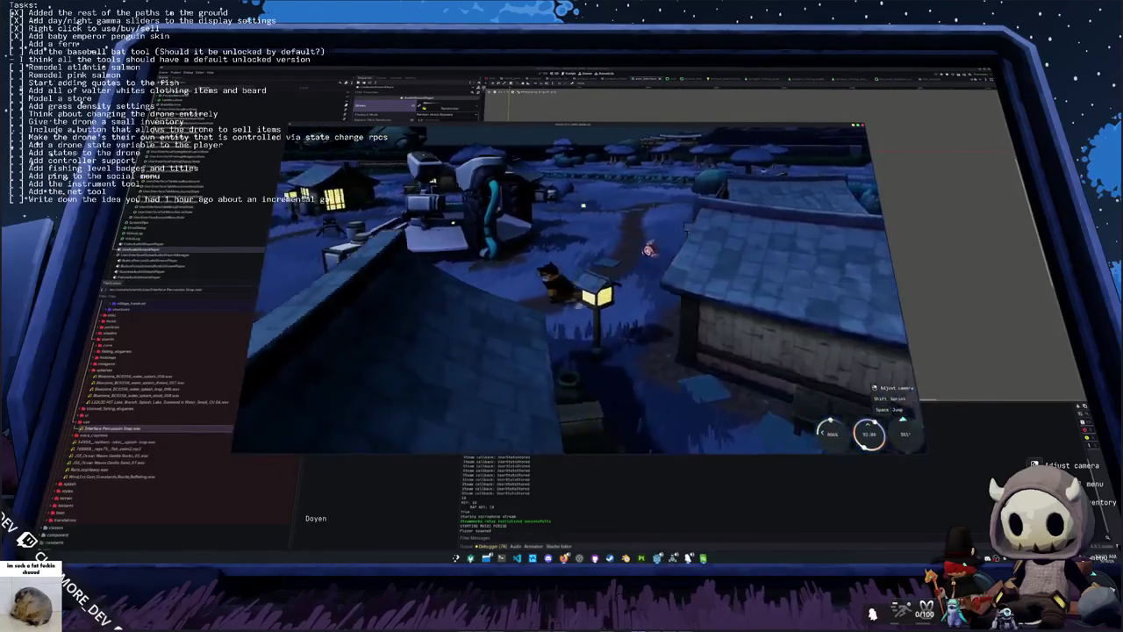
Step: Walk onto the open field, check the inventory, then switch to the localization spreadsheet
key("w")
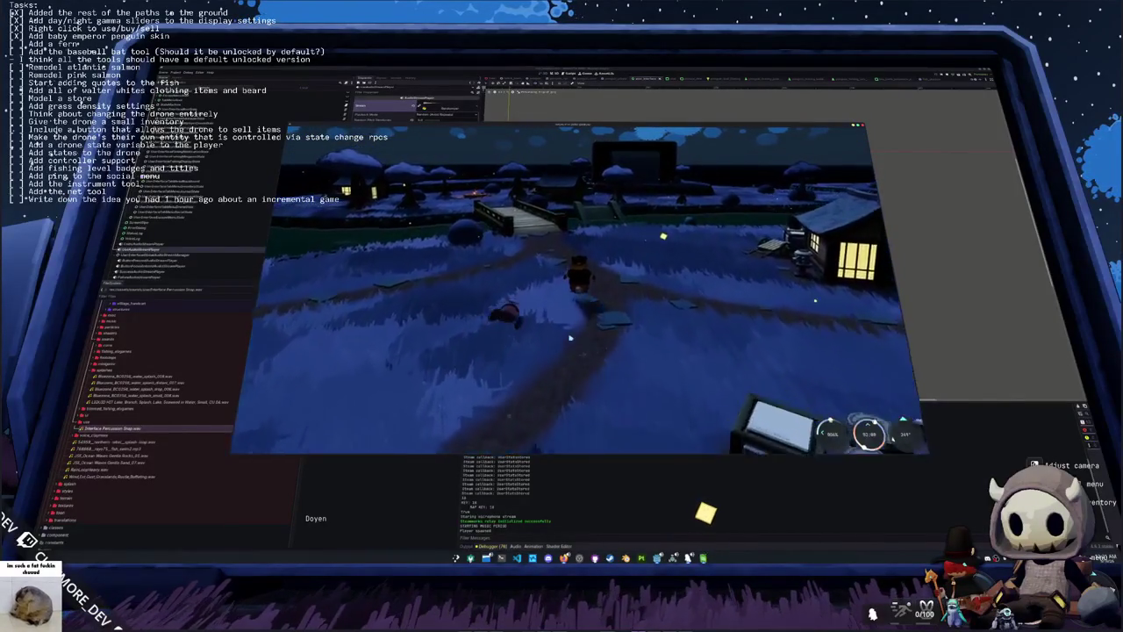
key("Tab")
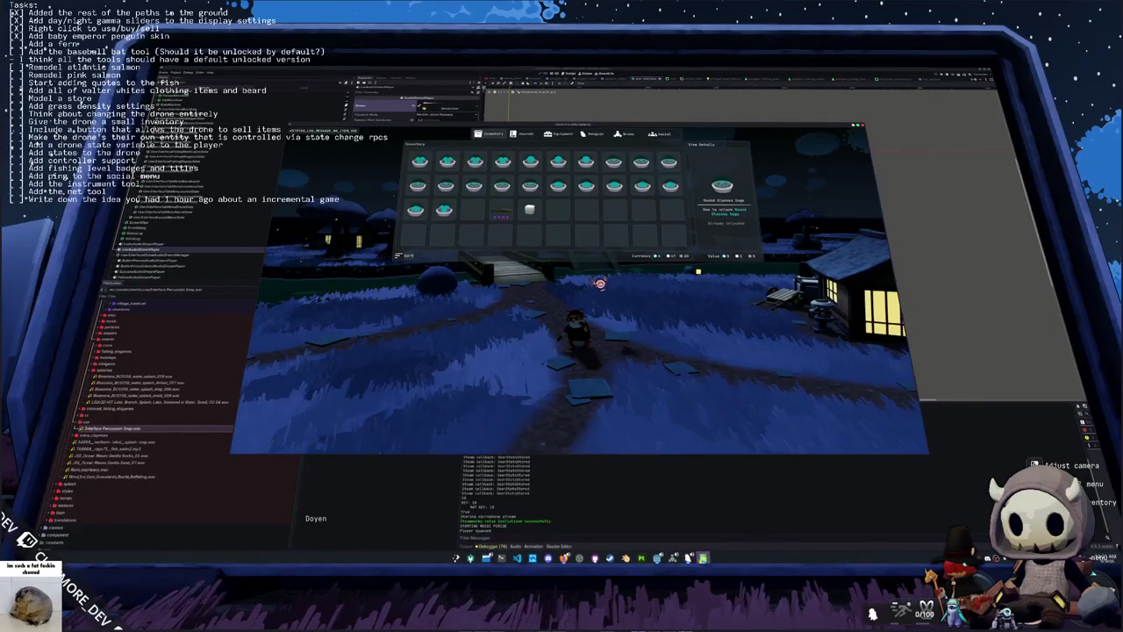
key("alt+Tab")
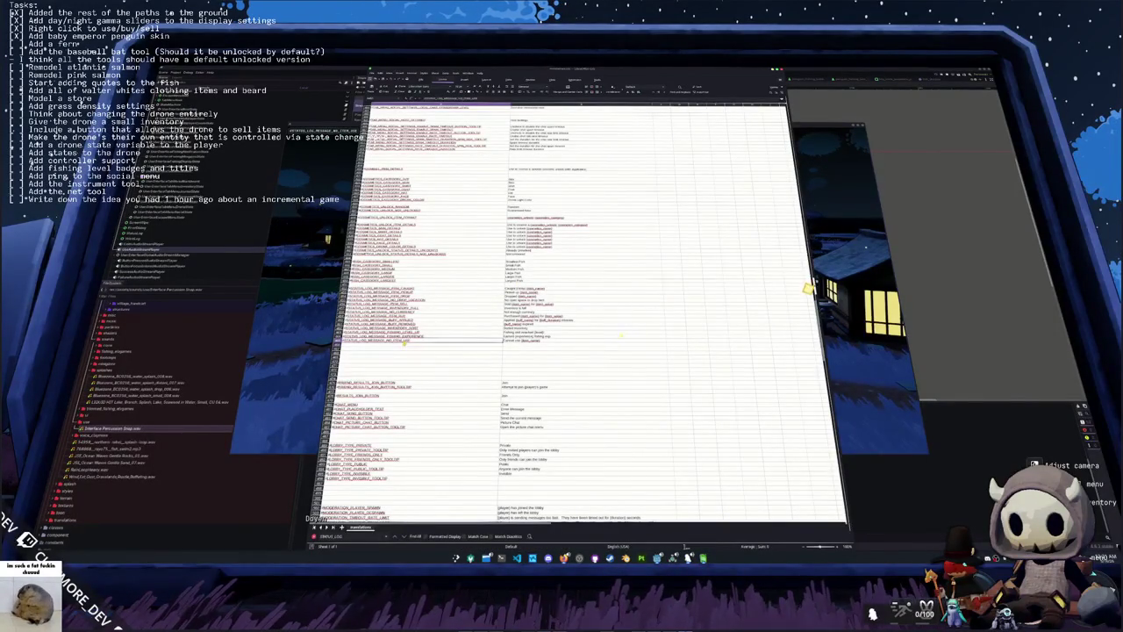
Step: Focus the game window, switch to the Godot editor, and rerun the project with F5
left_click(309, 356)
key("alt+Tab")
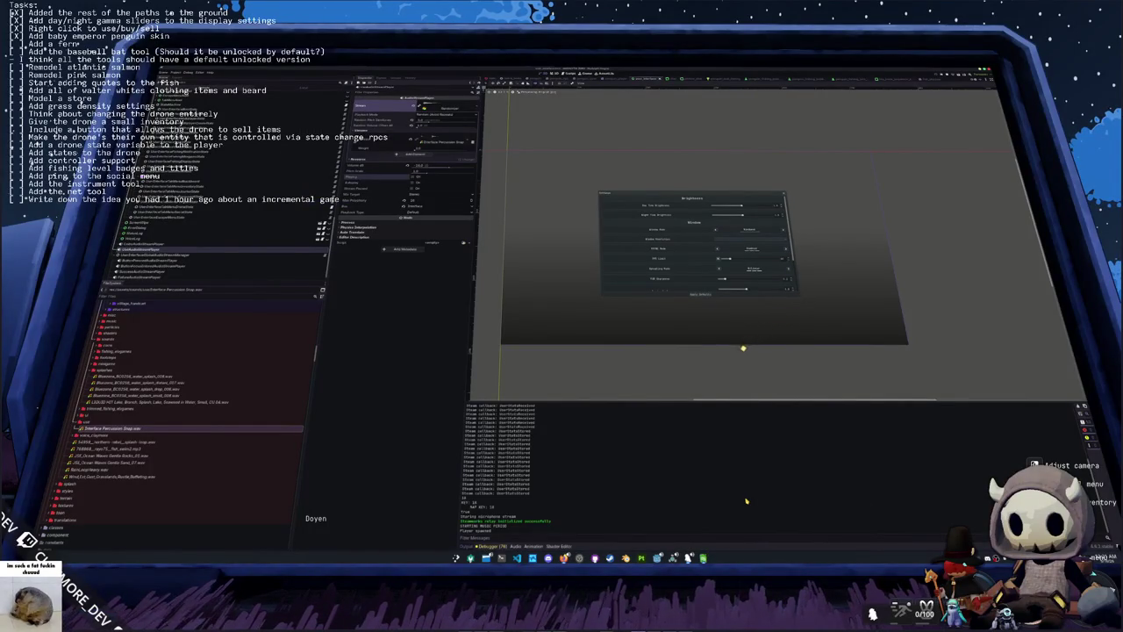
key("F5")
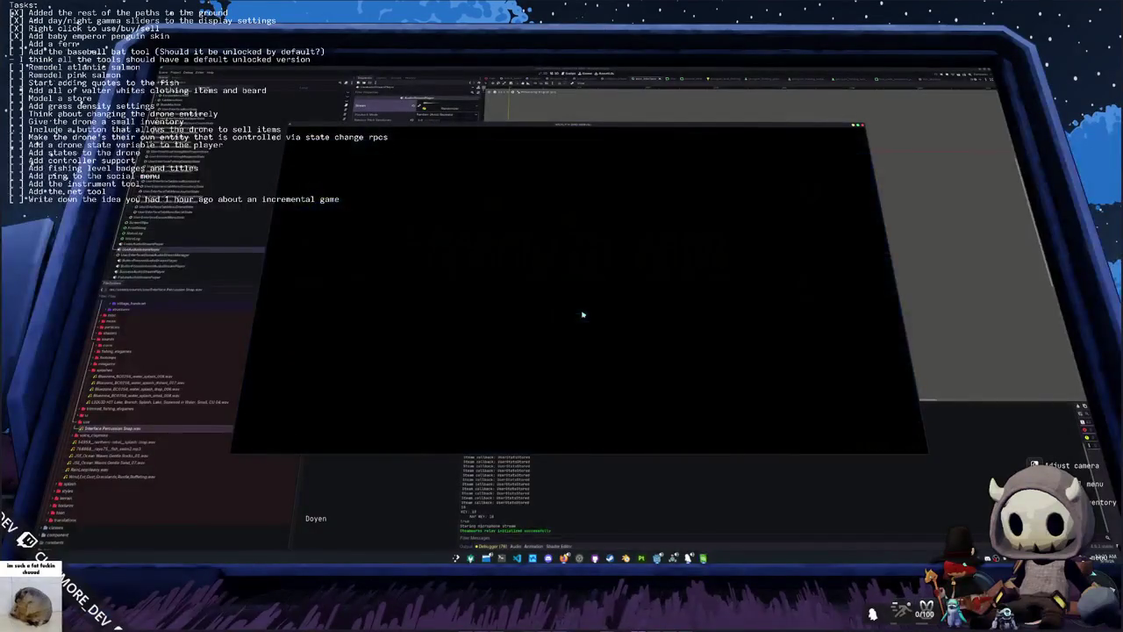
Step: Use the white cylinder item from the reloaded game's inventory
key("Tab")
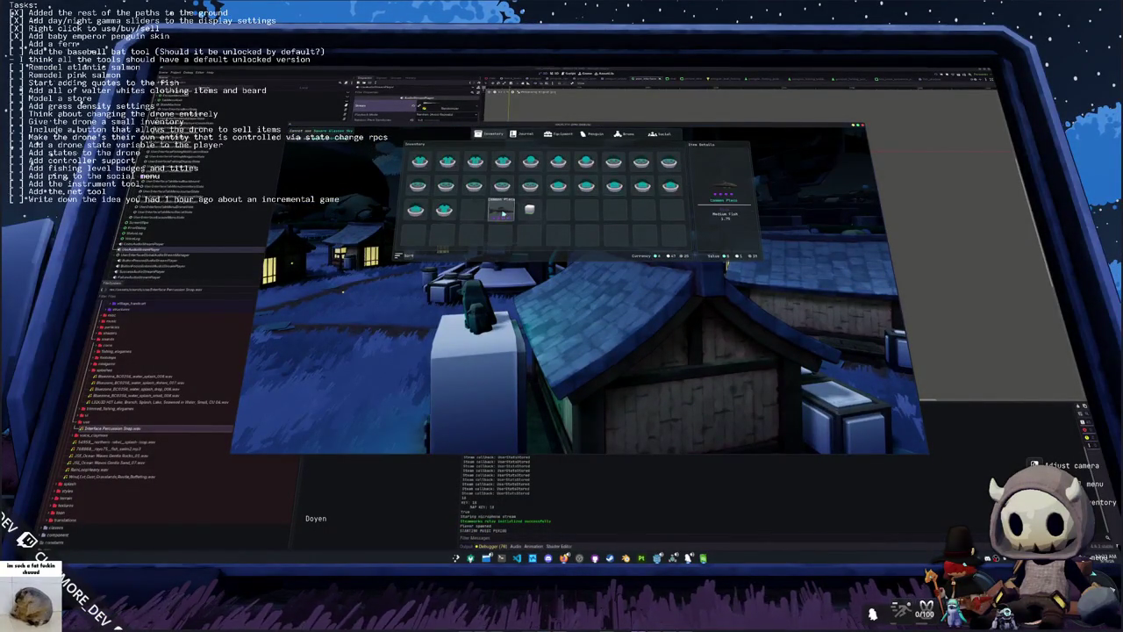
right_click(531, 213)
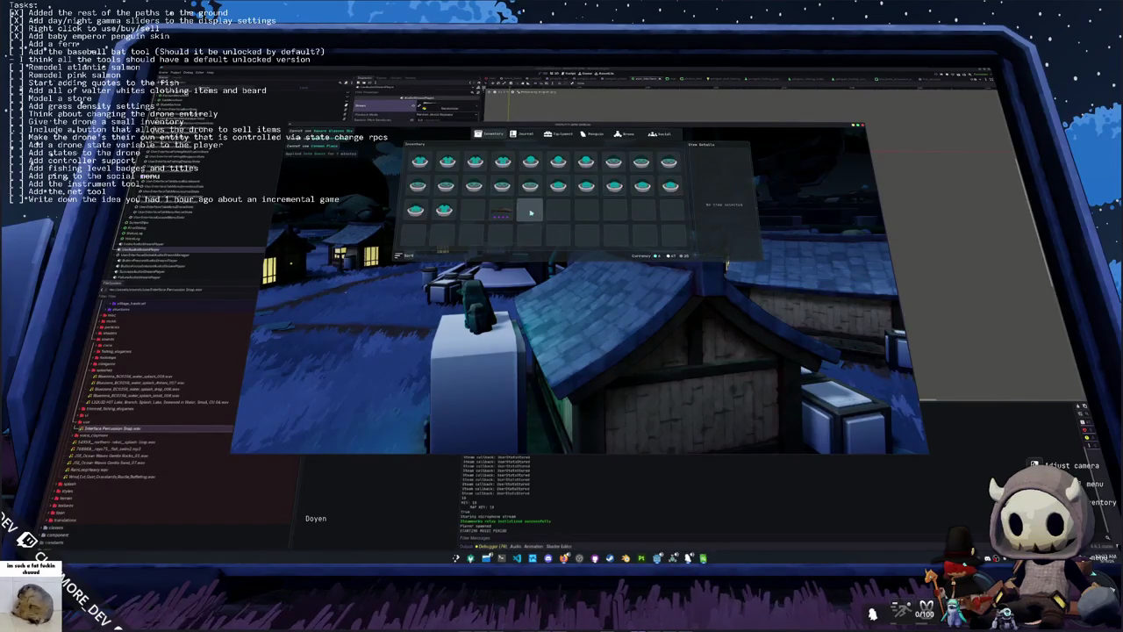
key("Tab")
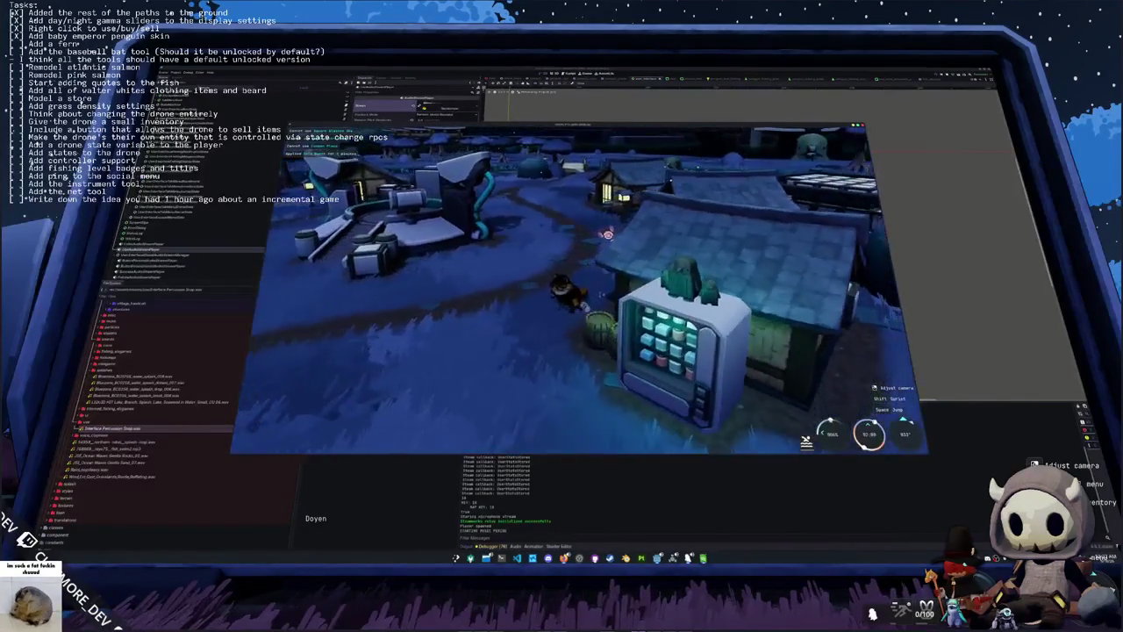
Step: Try using the Common Plaice fish, then place the caret on blank line 195 in the code editor
key("Tab")
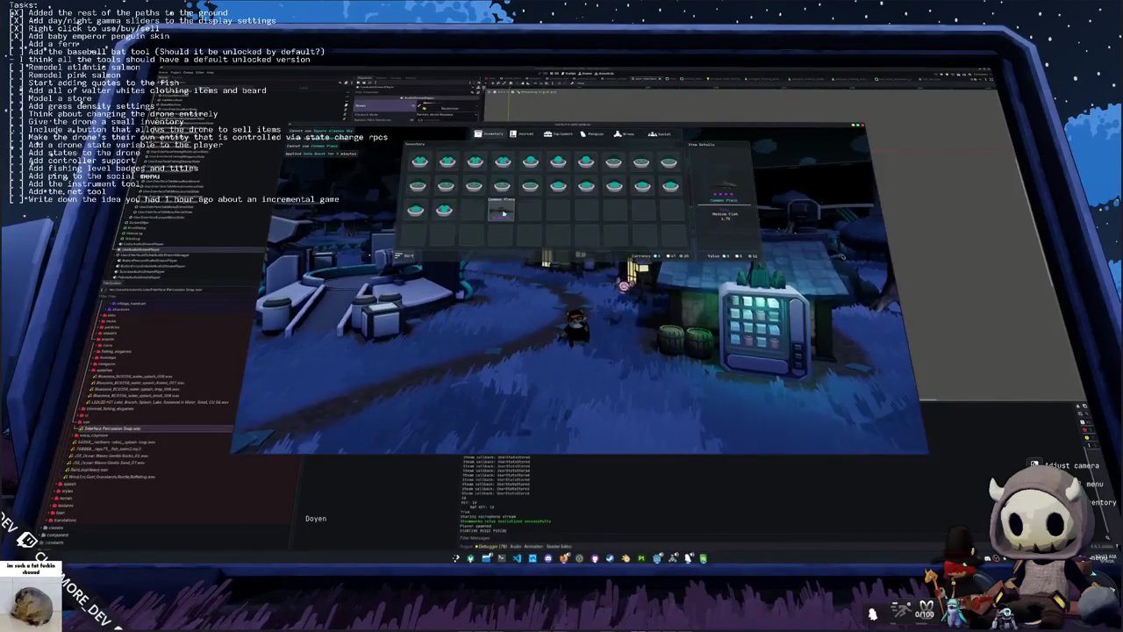
right_click(503, 214)
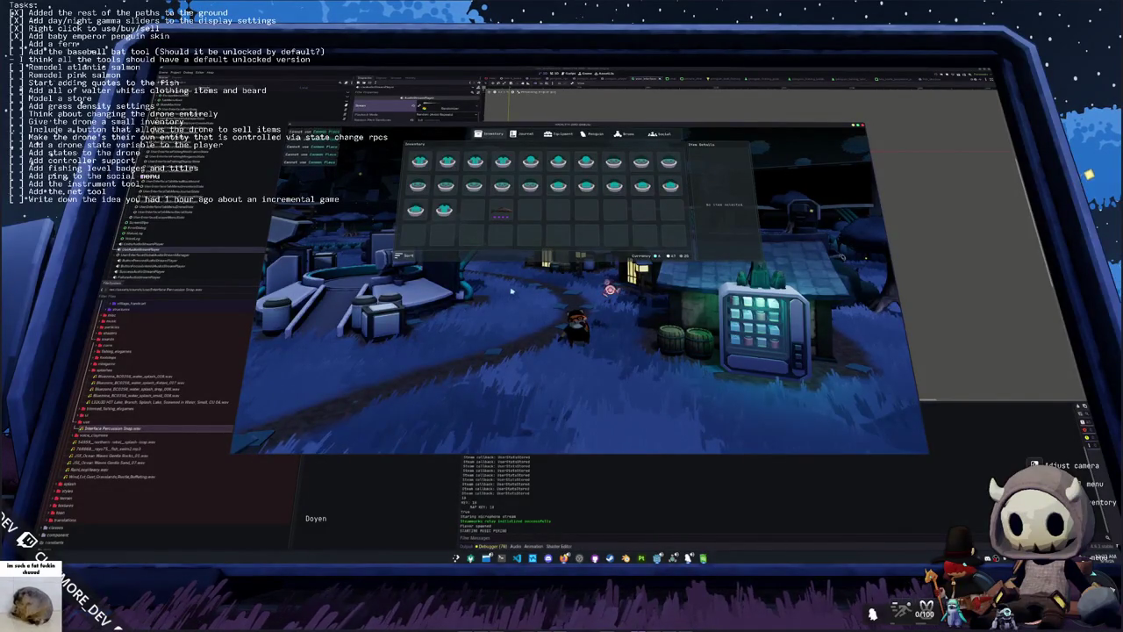
key("Tab")
key("Tab")
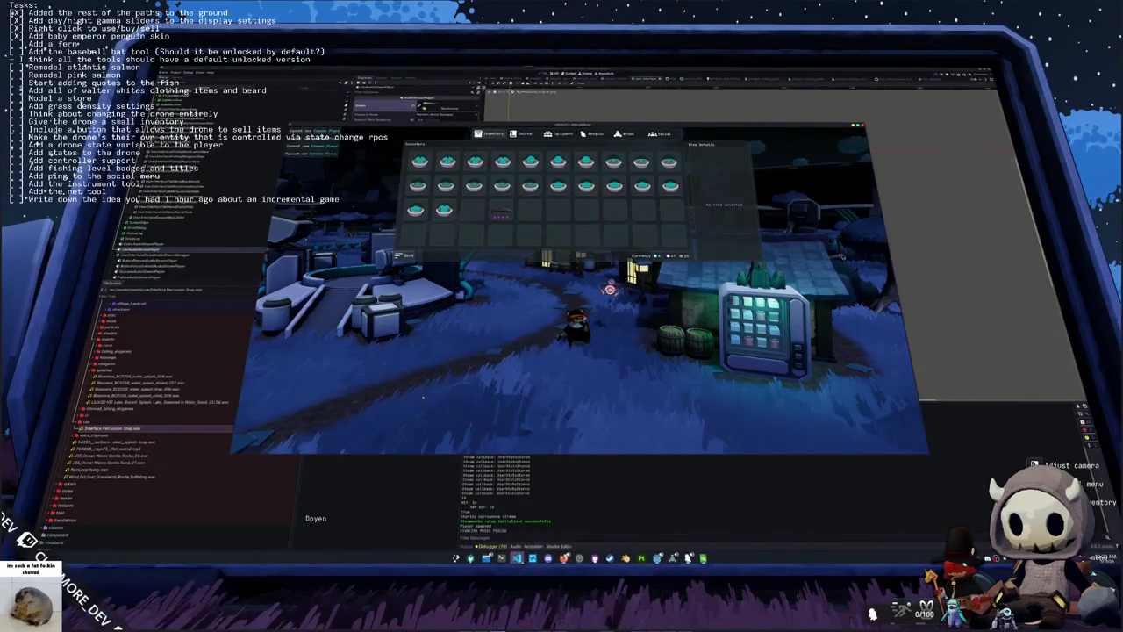
left_click(517, 558)
left_click(532, 286)
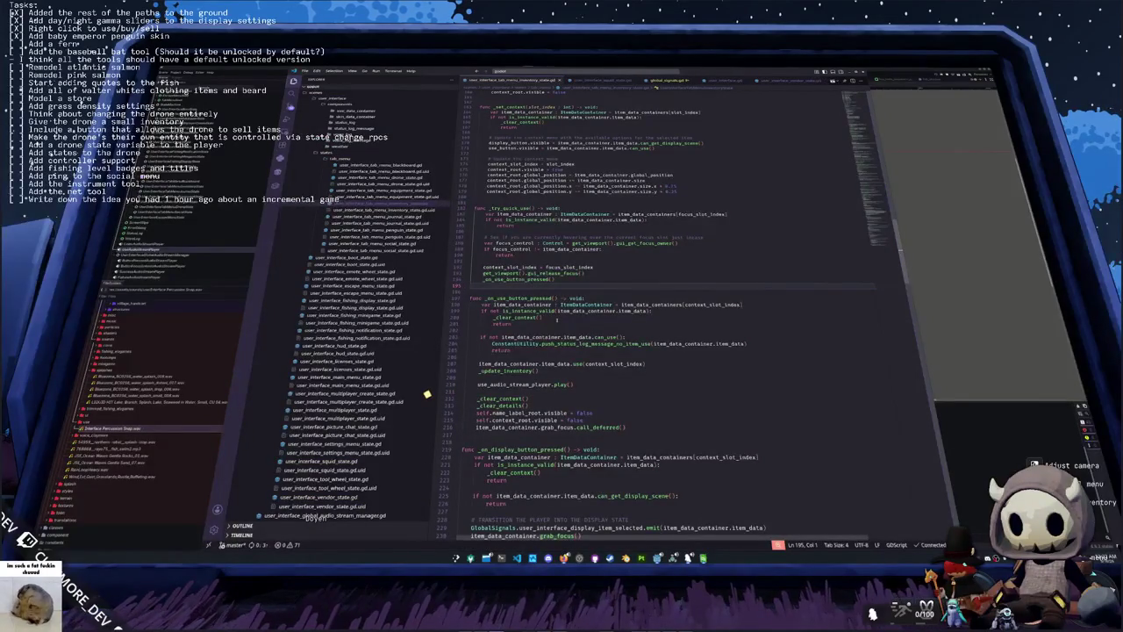
Step: Scroll to the use-button handler and select the deferred grab_focus line on line 216
mouse_move(552, 311)
mouse_move(536, 262)
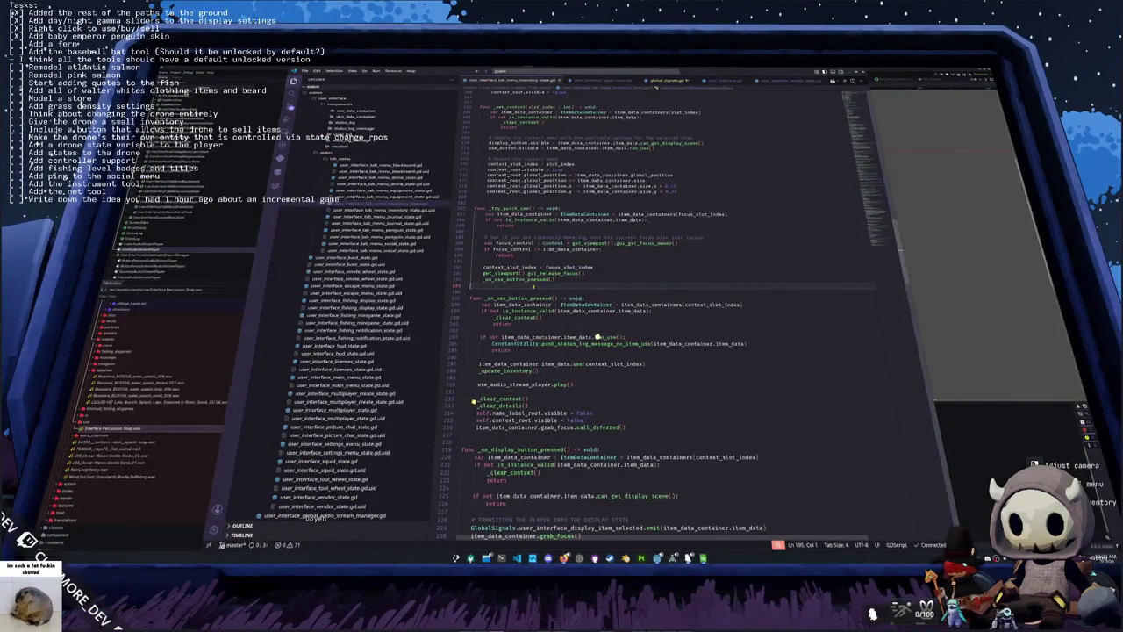
scroll(599, 339, "down", 2)
left_click(598, 351)
scroll(599, 355, "down", 1)
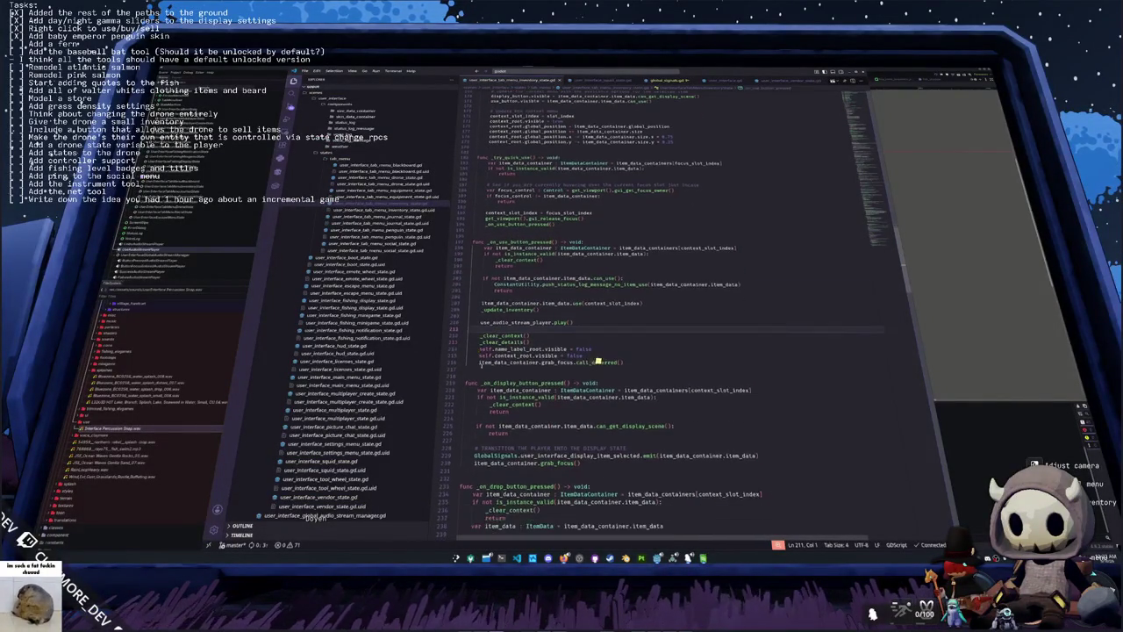
left_click(489, 368)
double_click(561, 361)
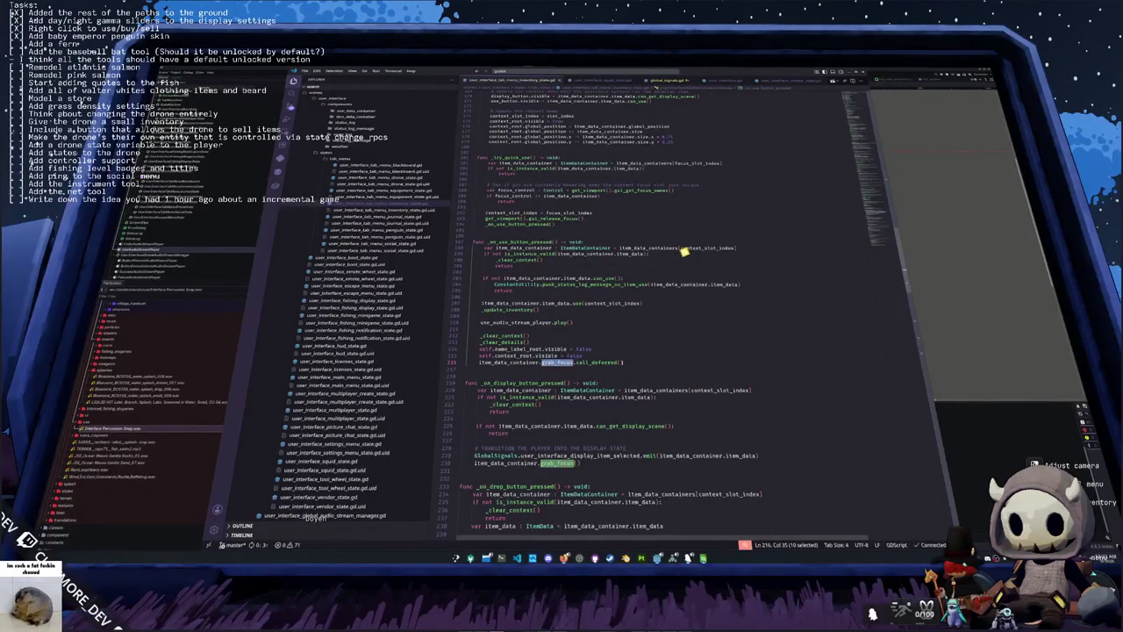
key("End")
key("shift+Home")
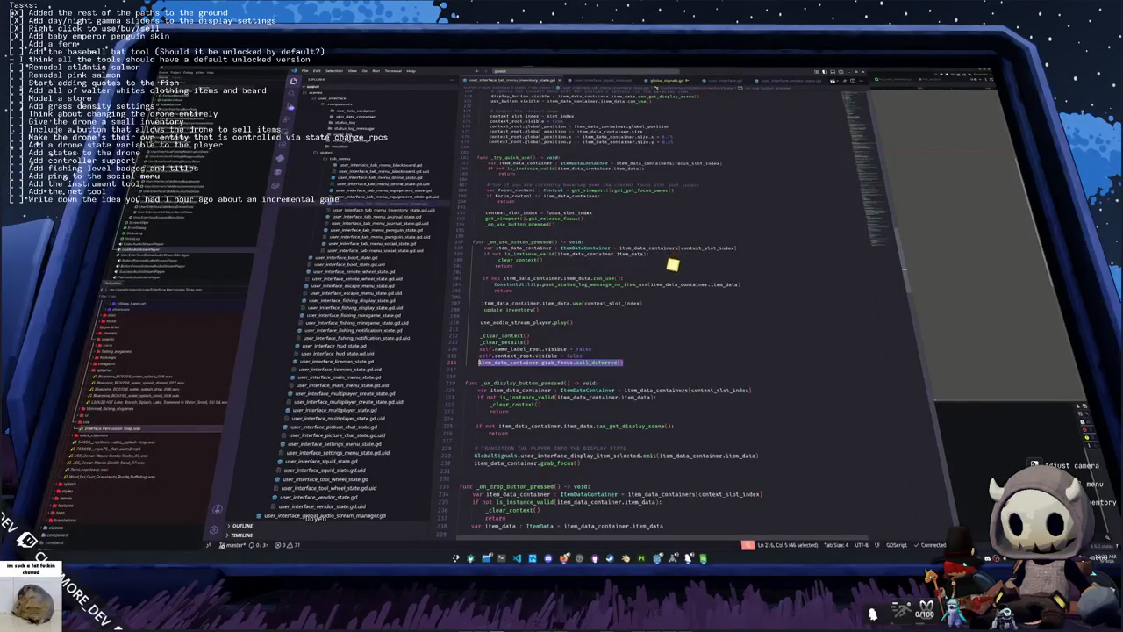
Step: Read the call_deferred documentation, comparing it with the gui_release_focus call on line 193
key("ctrl+k")
key("ctrl+i")
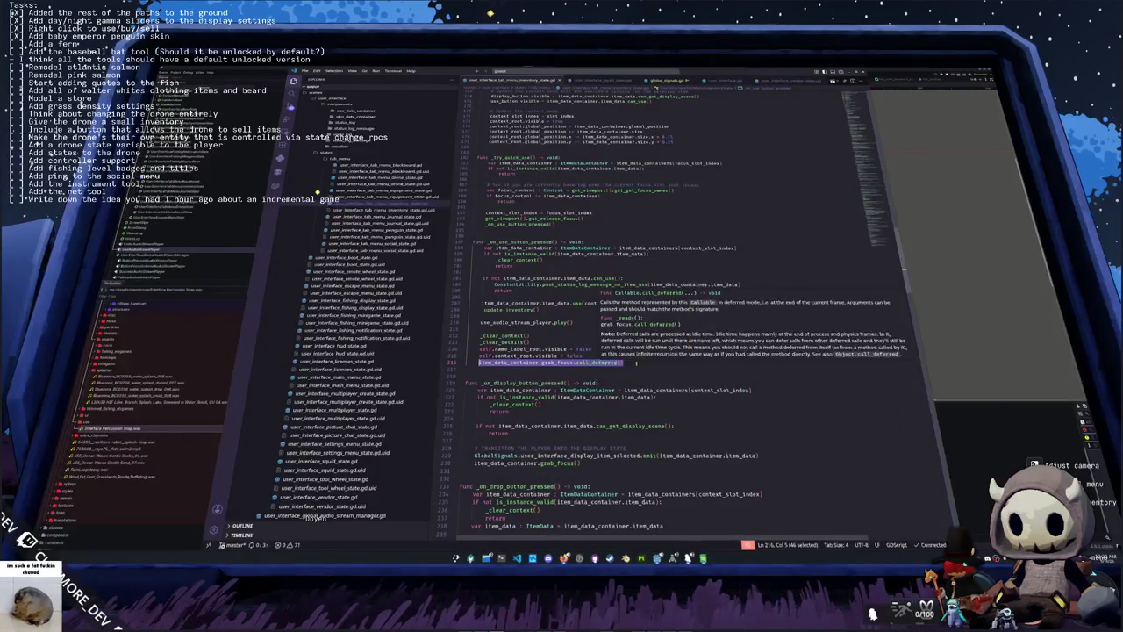
key("Escape")
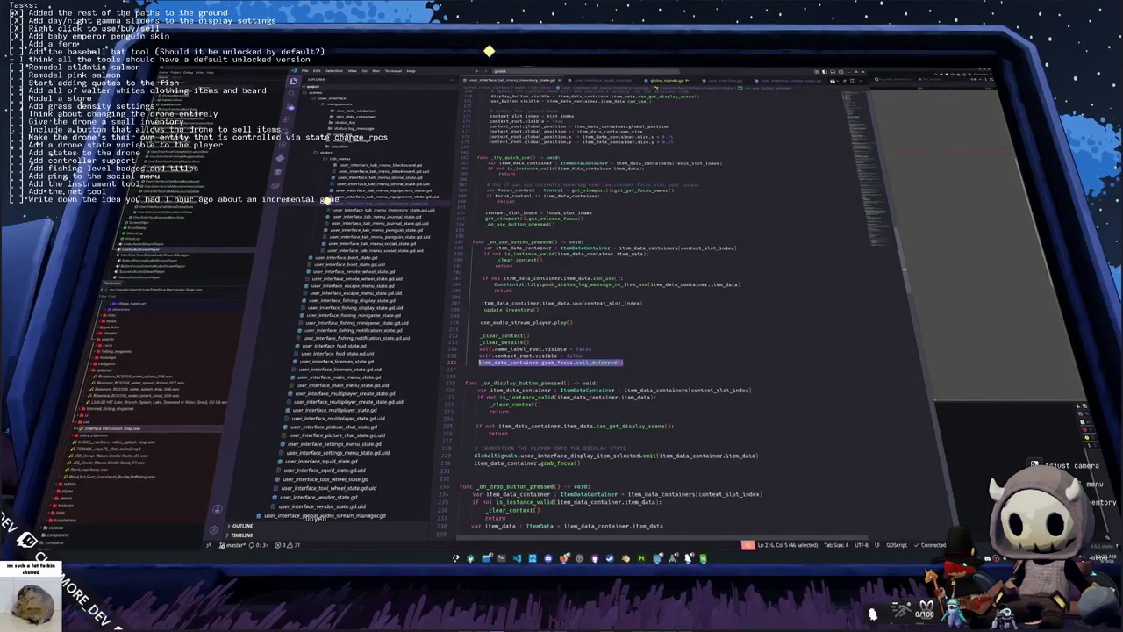
scroll(605, 351, "up", 2)
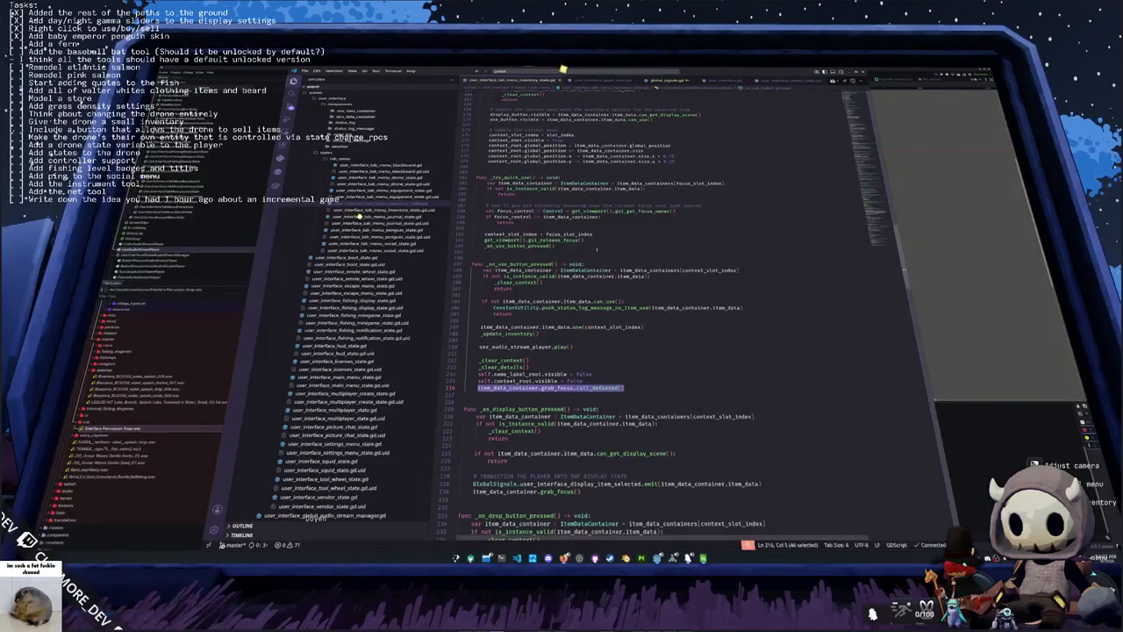
left_click_drag(588, 240, 485, 240)
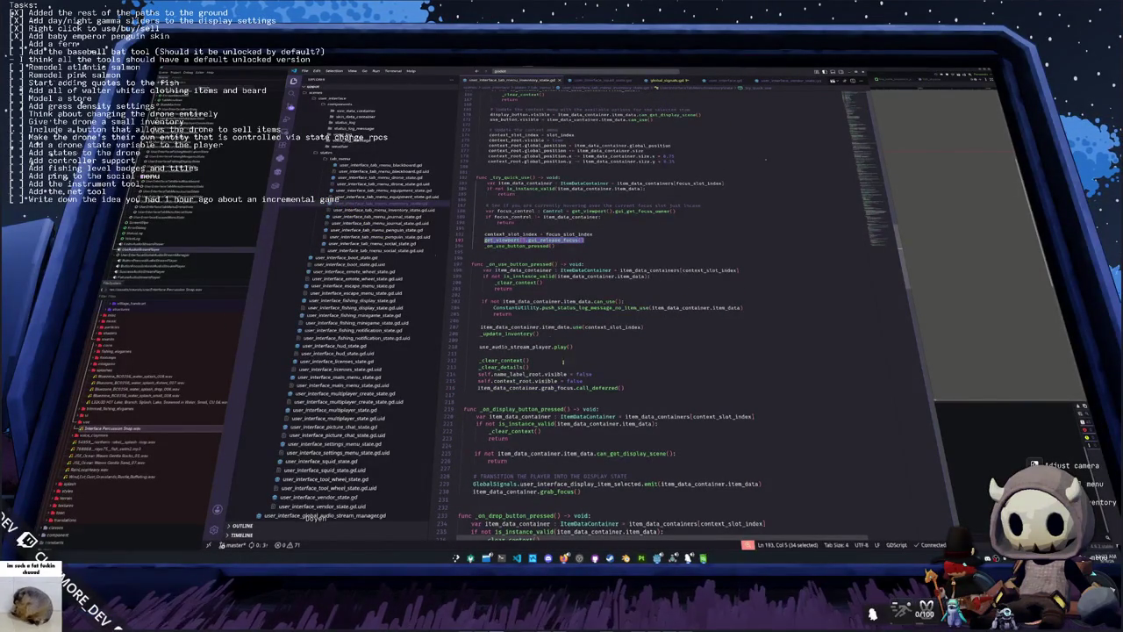
left_click_drag(630, 389, 475, 388)
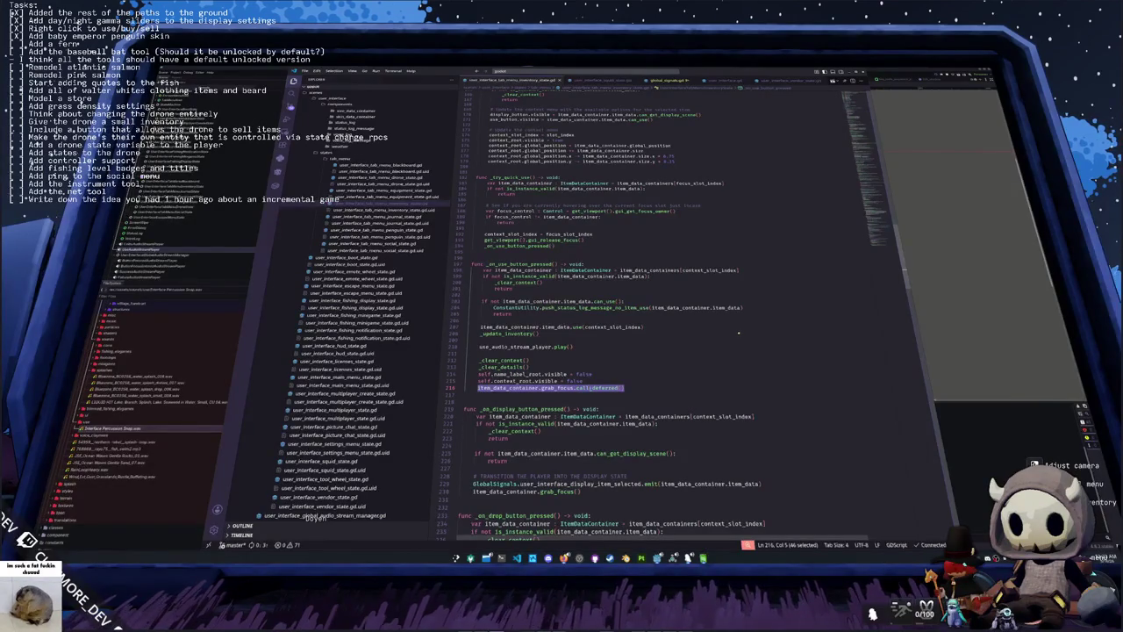
key("End")
key("ctrl+k")
key("ctrl+i")
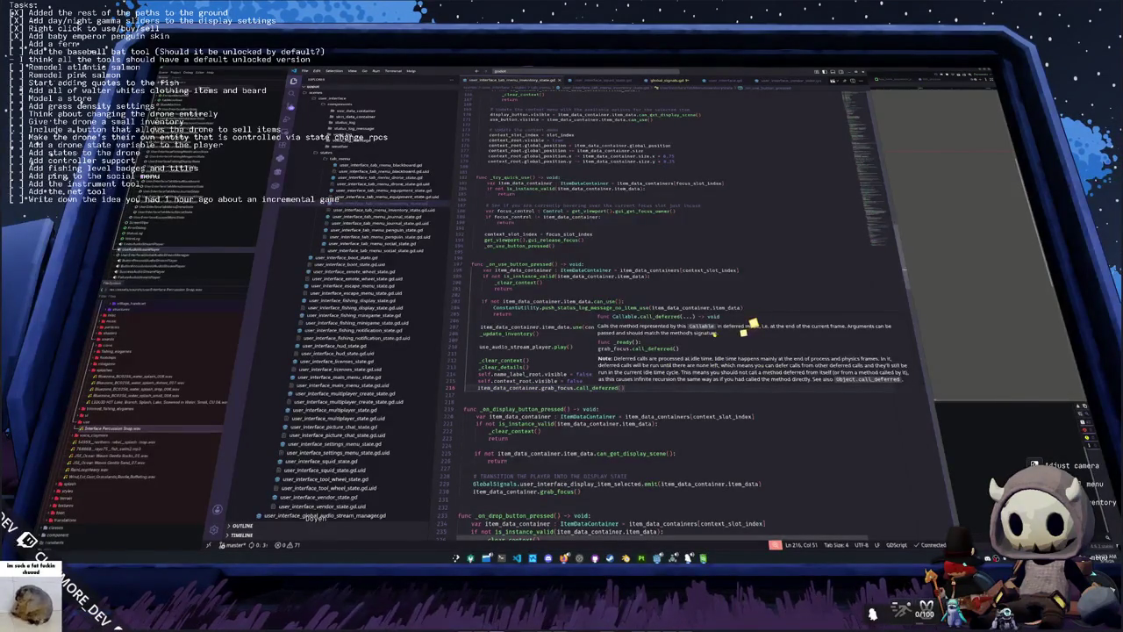
Step: Close the documentation popup and return to the running game's inventory
mouse_move(560, 387)
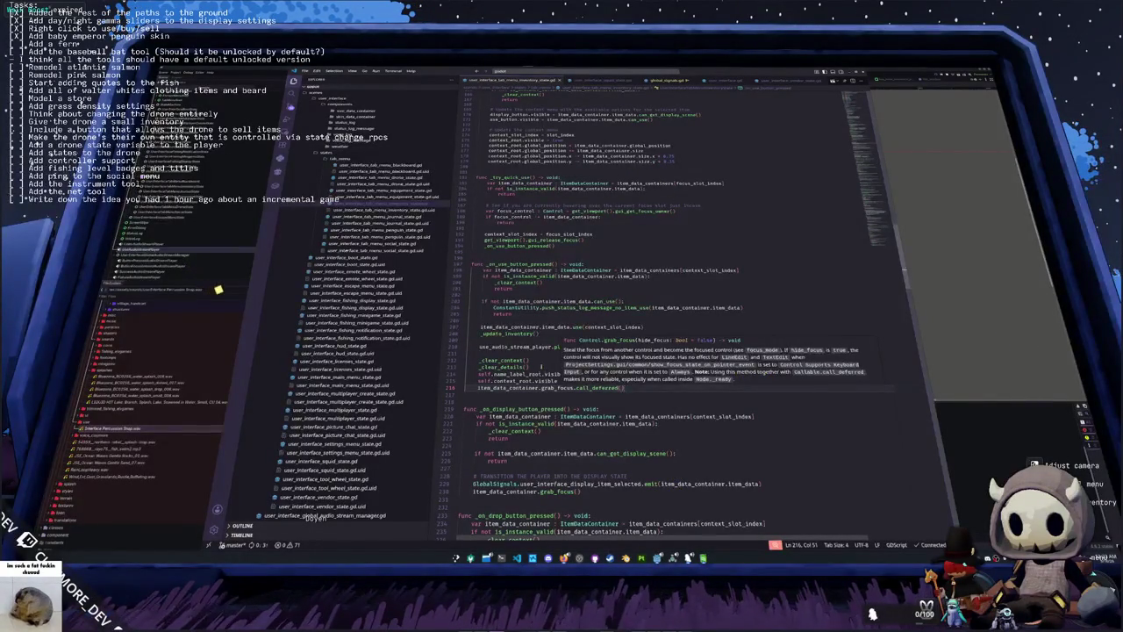
key("Up")
key("Up")
key("Up")
key("alt+Tab")
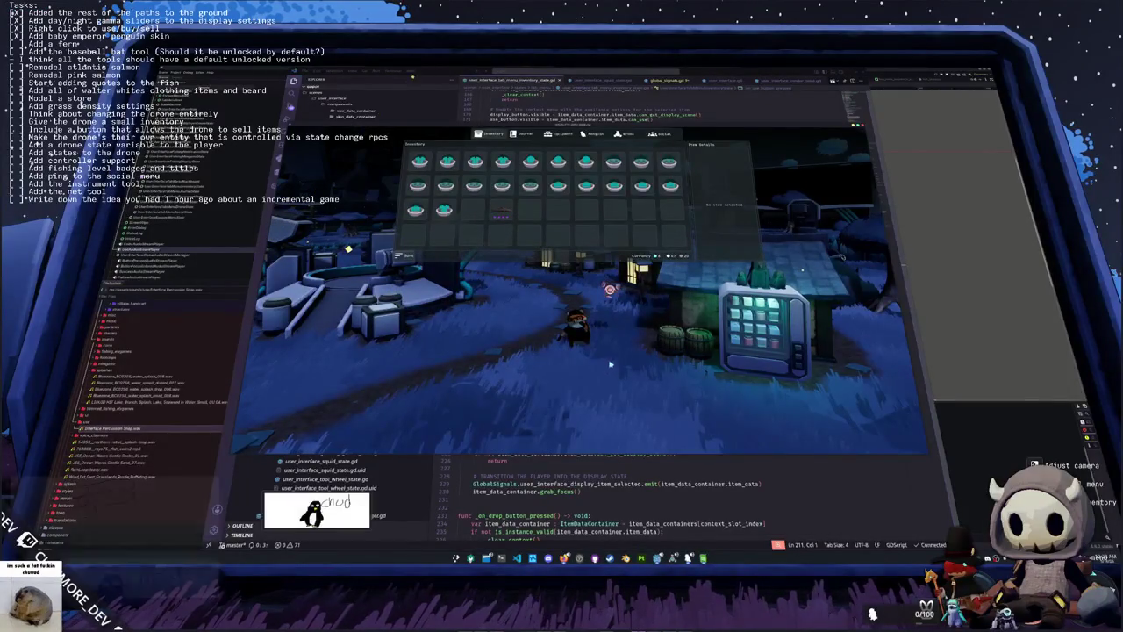
Step: Browse the inventory items from Square Blossom Terracotta to Basic Hat Straw and bring up its actions
left_click(502, 185)
left_click(557, 186)
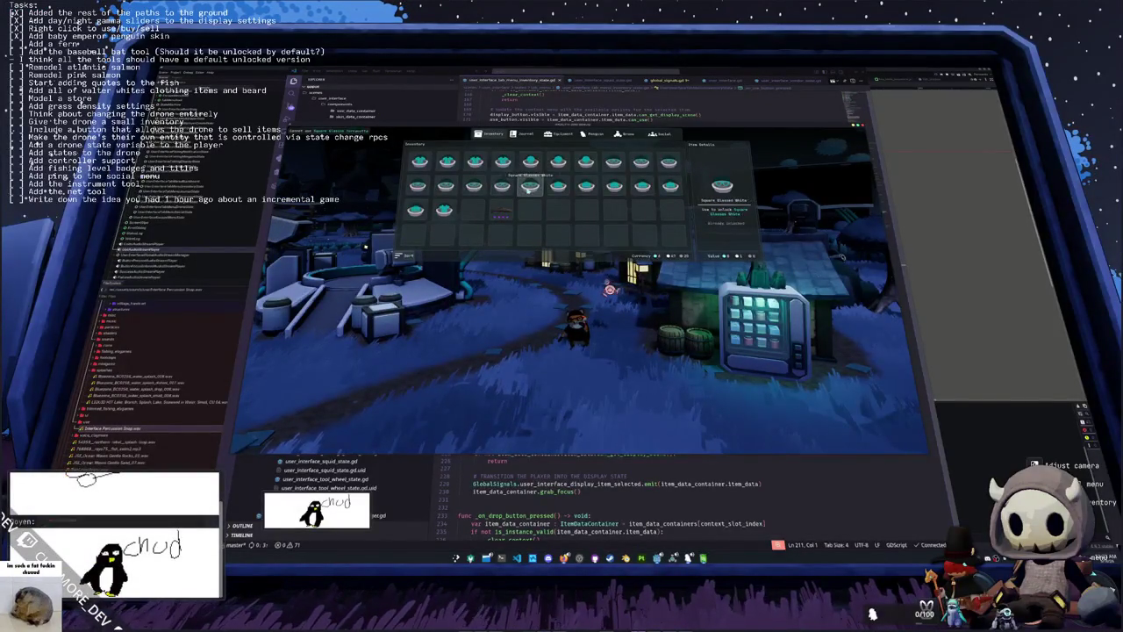
key("Right")
key("Right")
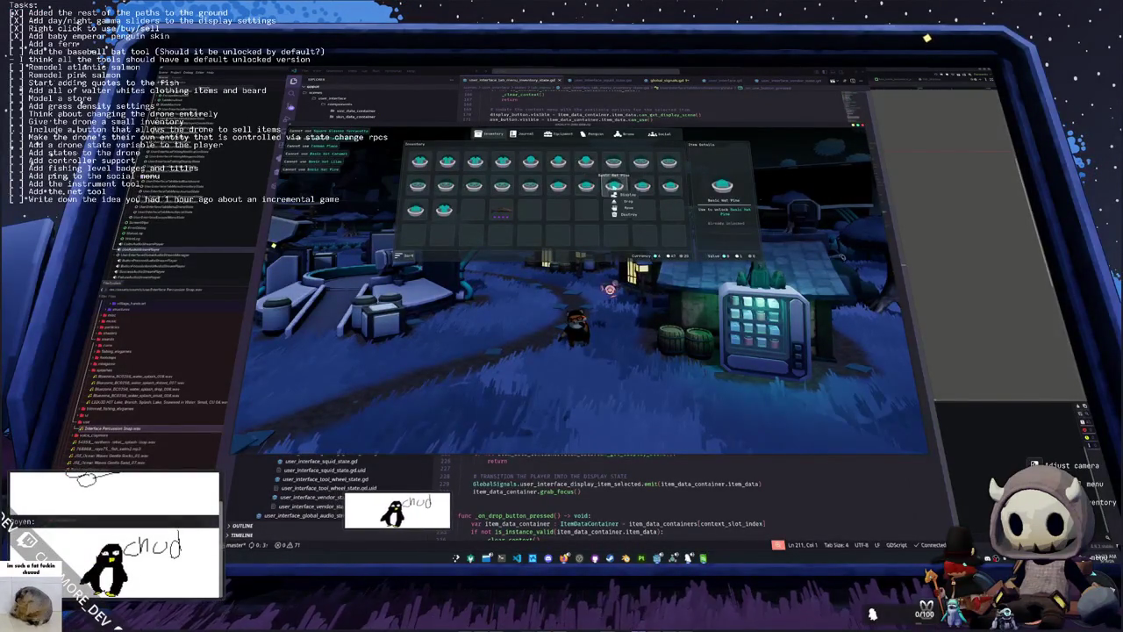
key("Right")
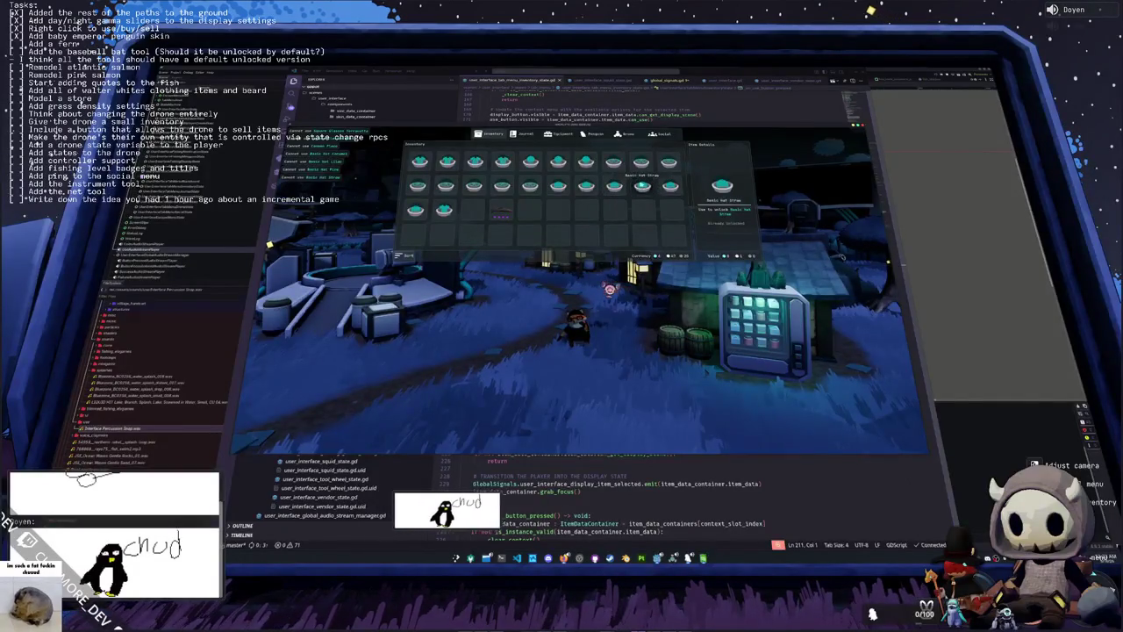
key("Return")
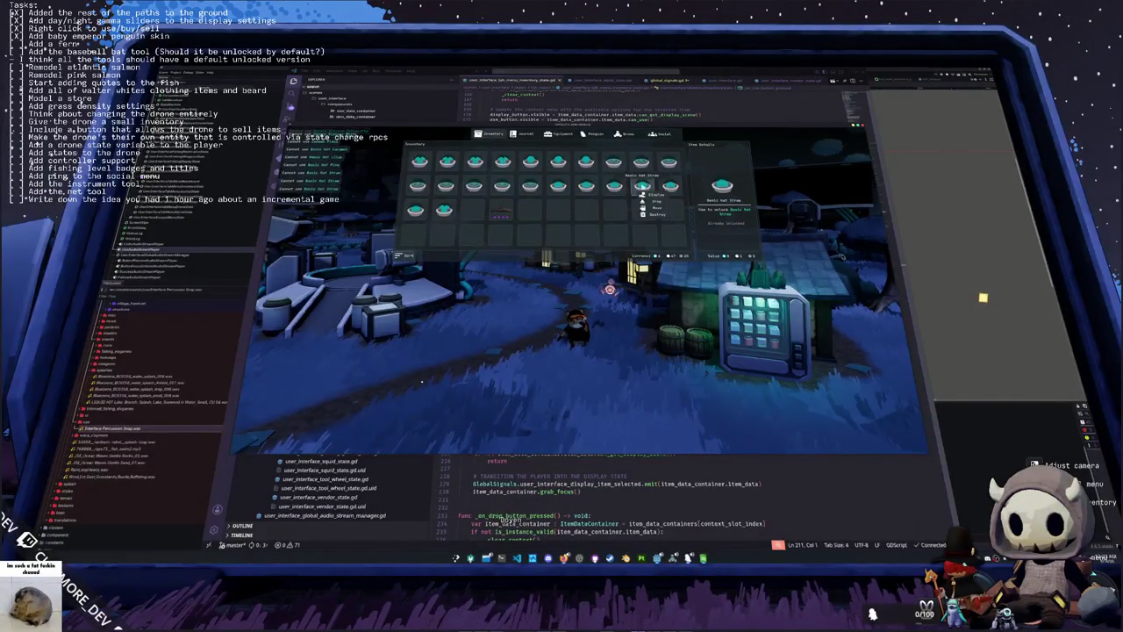
Step: Put the Common Plaice fish on display, then switch to the other open window
left_click(502, 213)
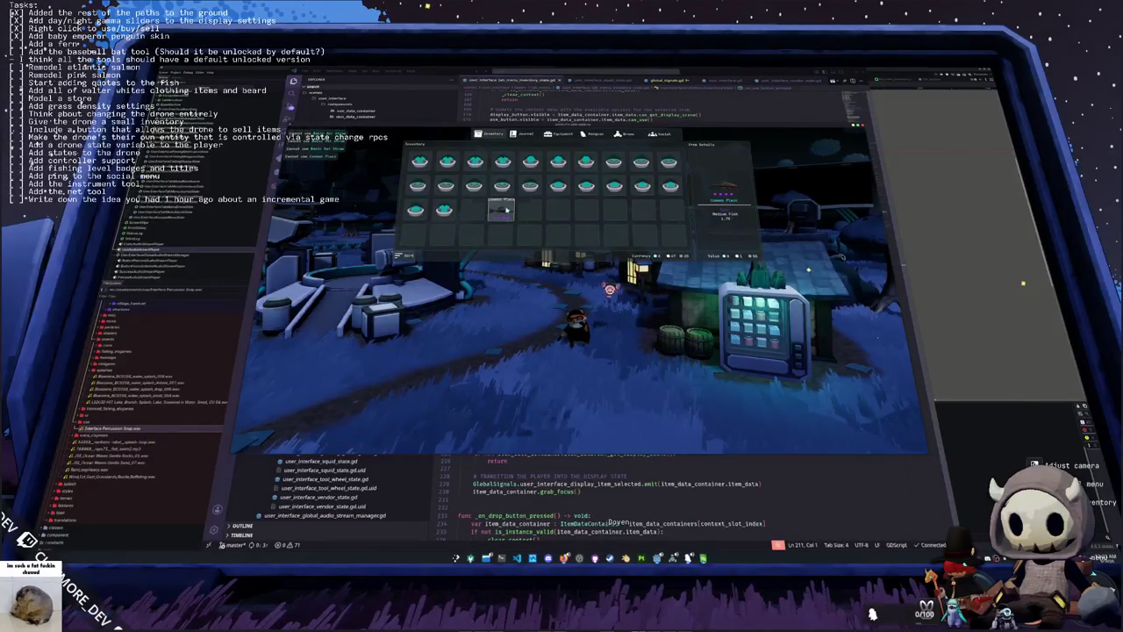
right_click(505, 213)
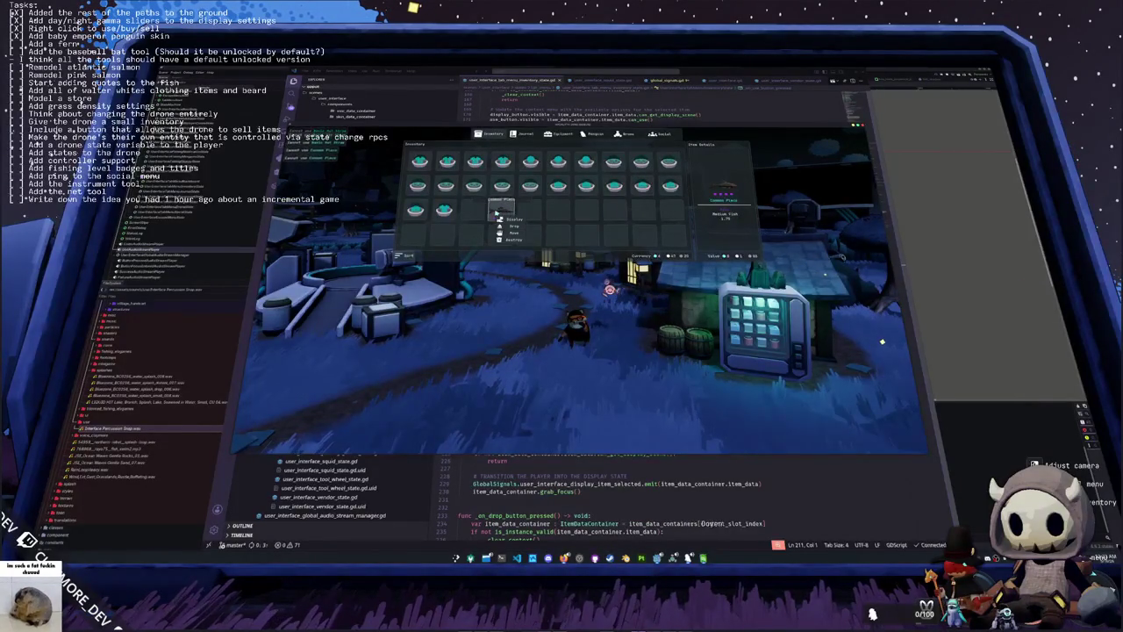
left_click(509, 219)
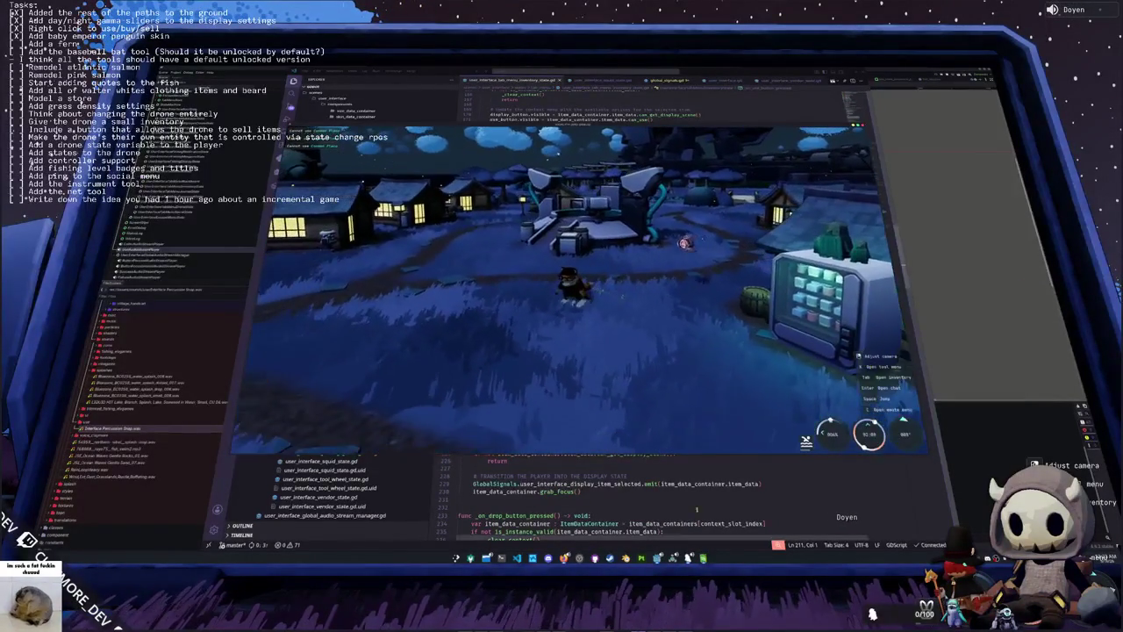
mouse_move(673, 558)
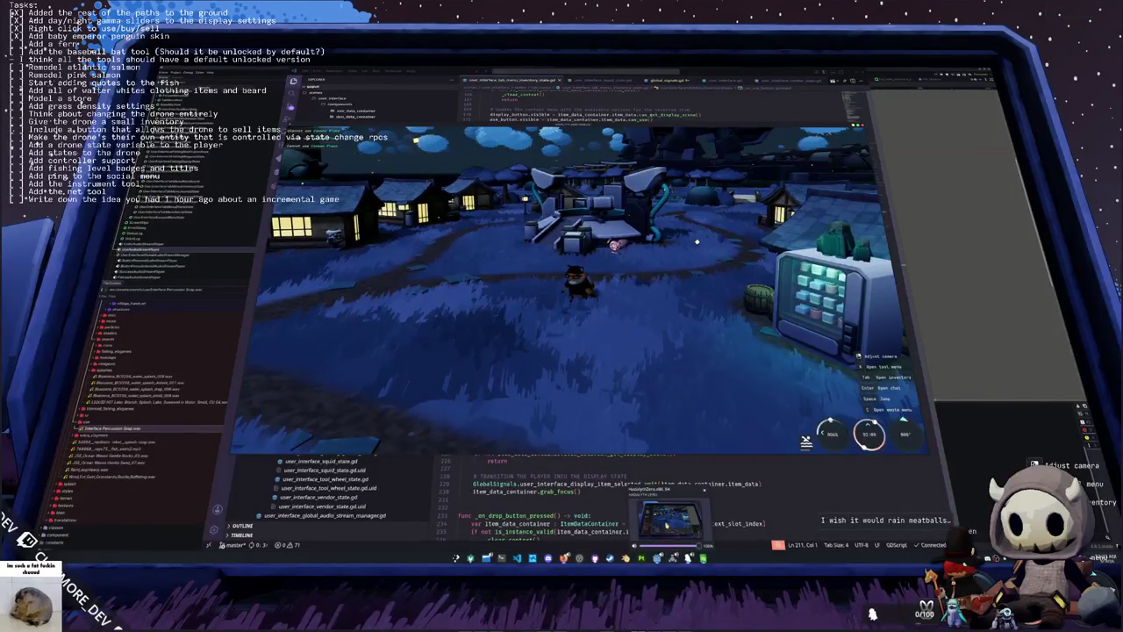
left_click(671, 518)
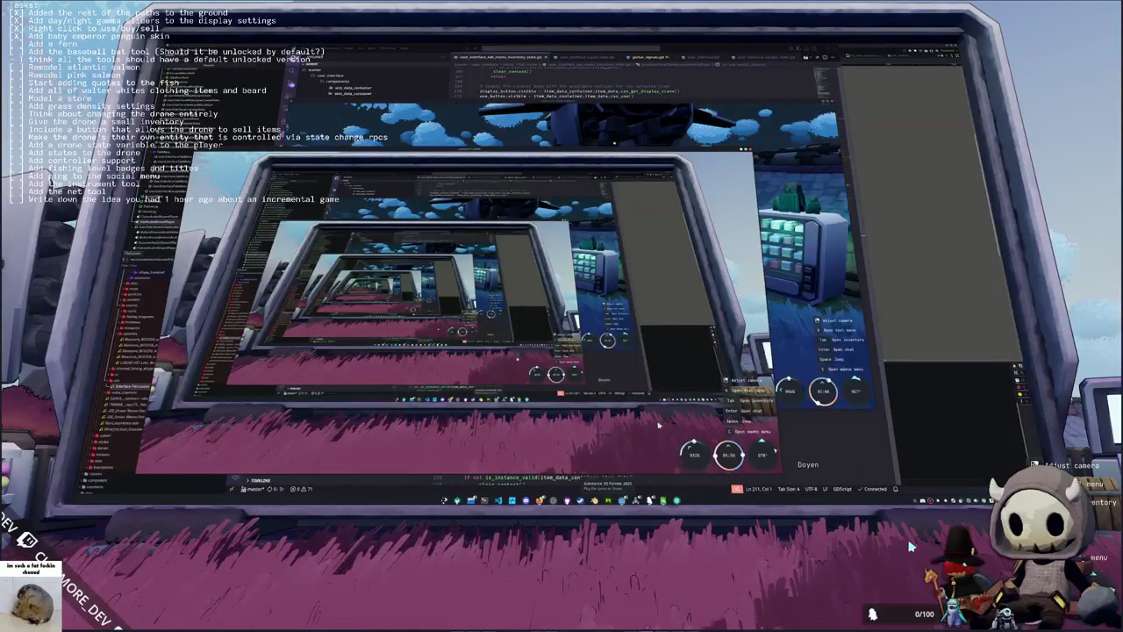
key("super")
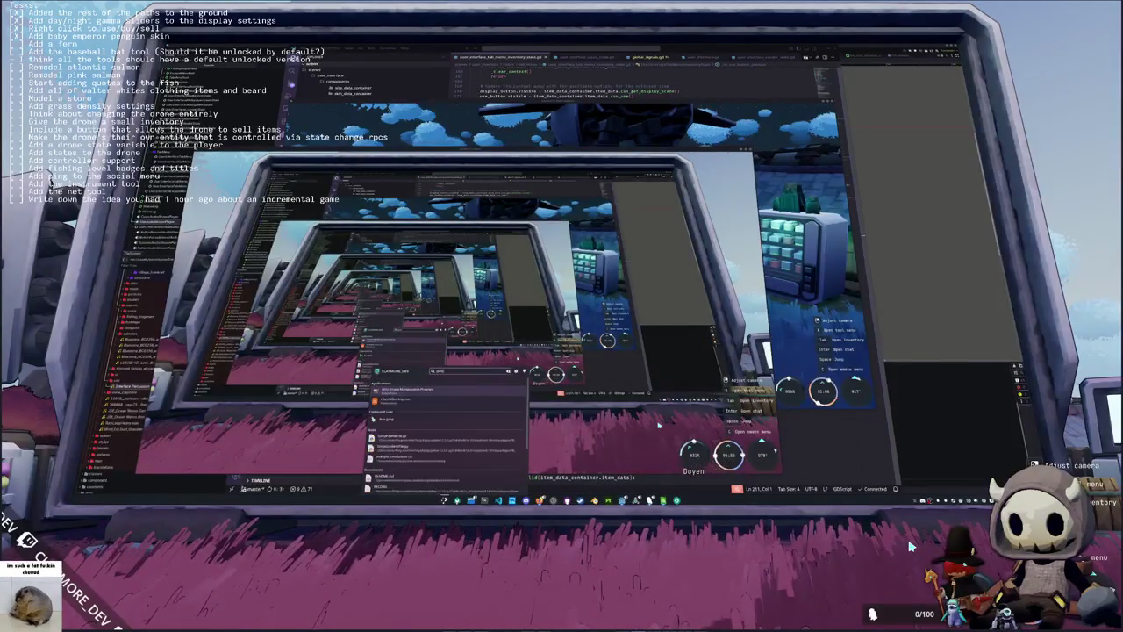
key("Return")
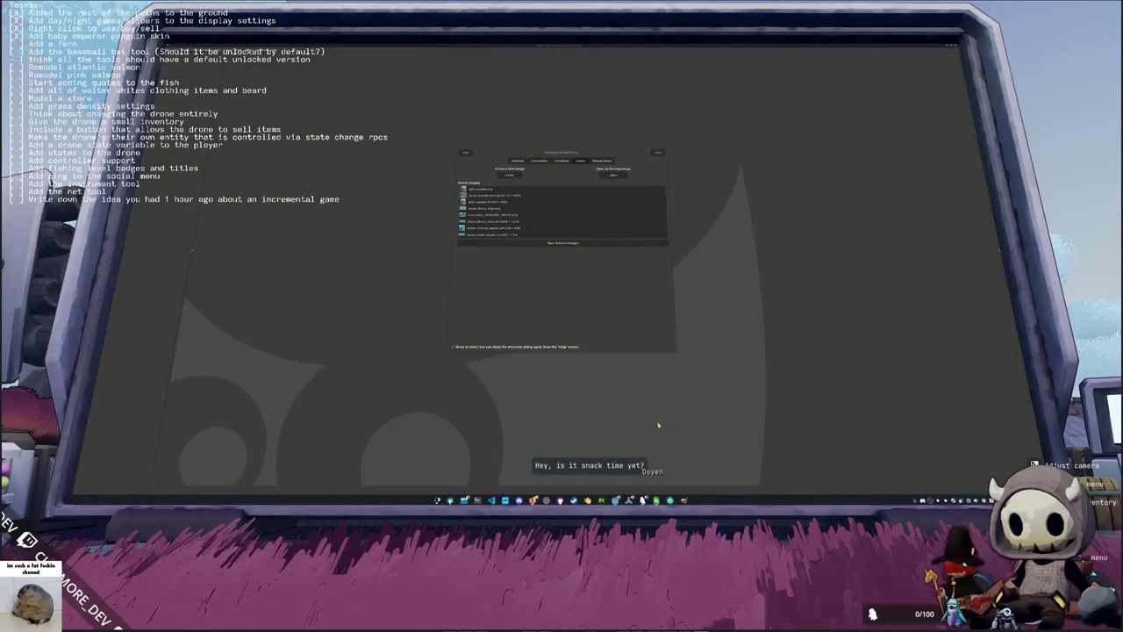
left_click(511, 179)
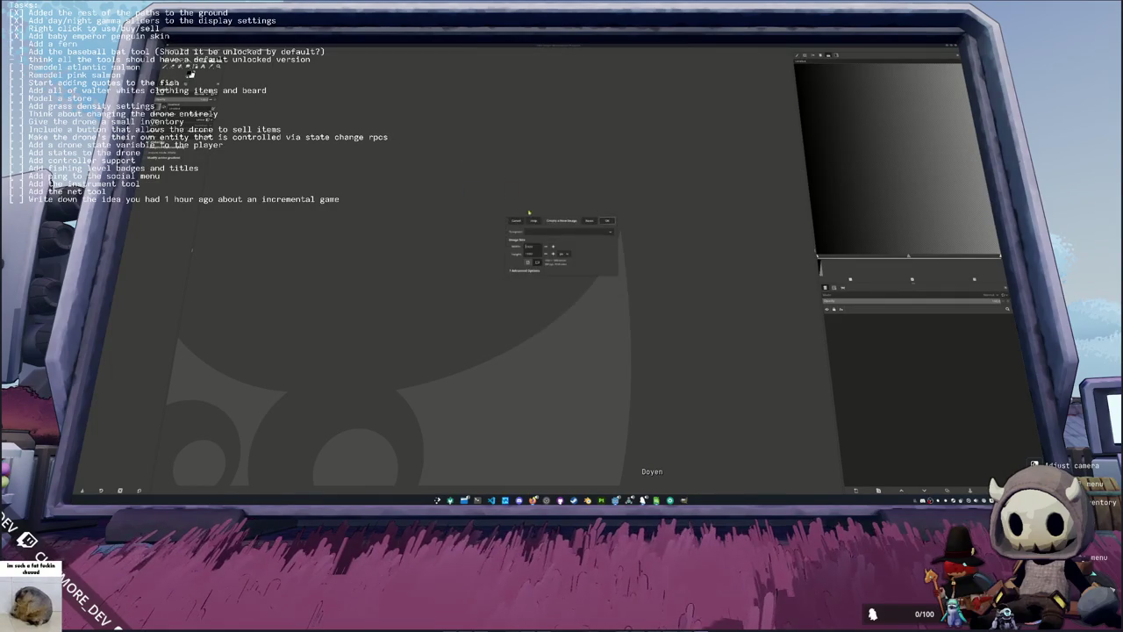
left_click(607, 222)
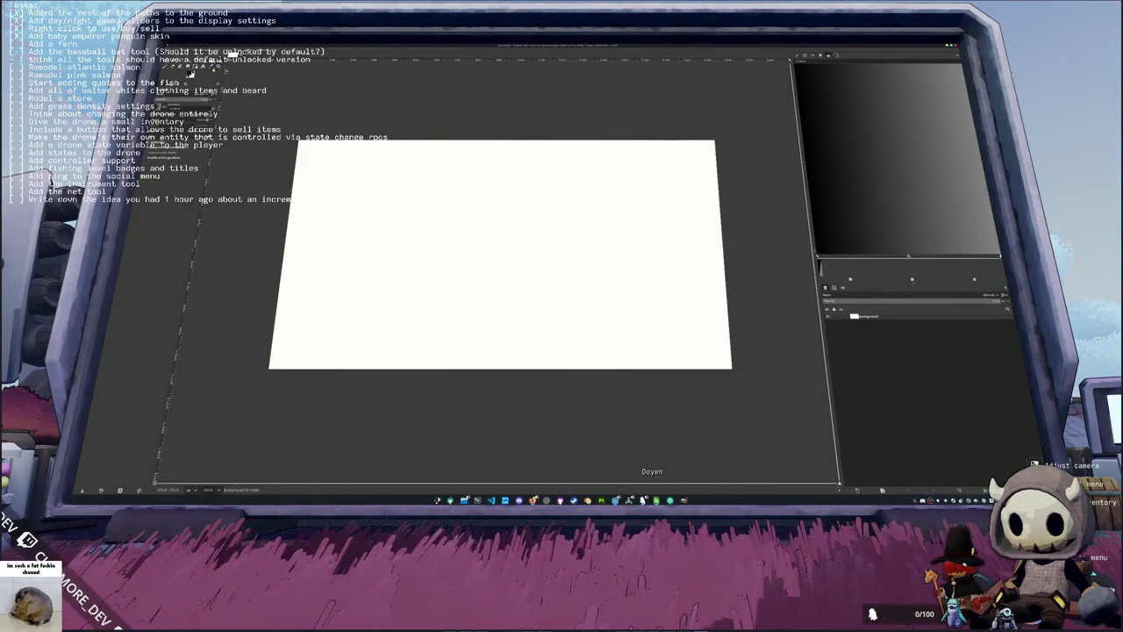
left_click(190, 73)
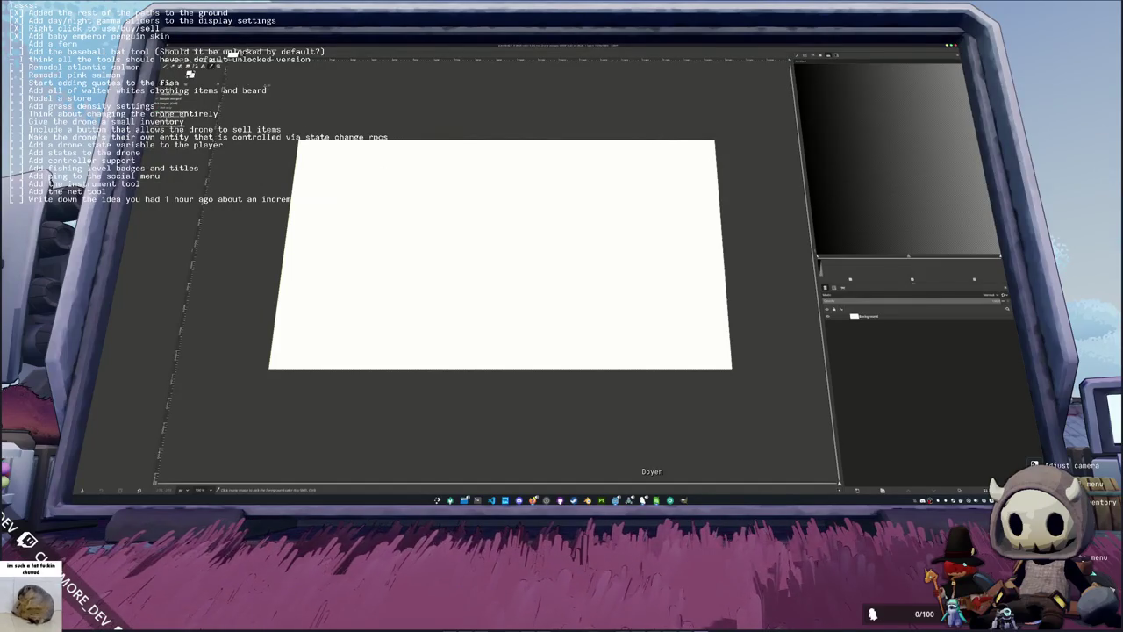
left_click(165, 69)
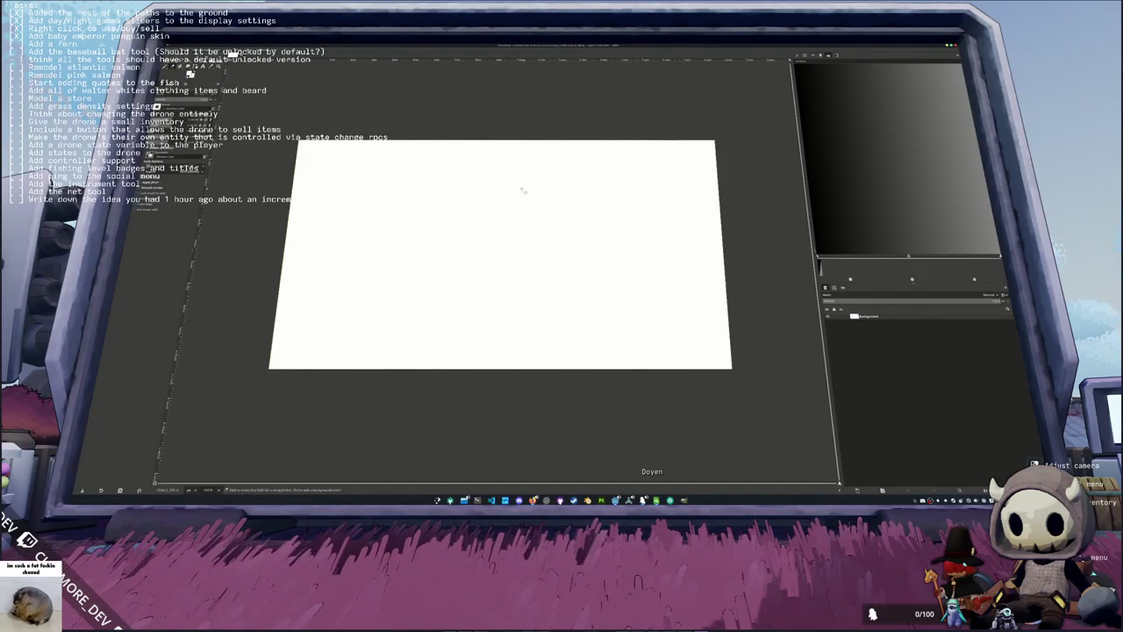
key("ctrl+q")
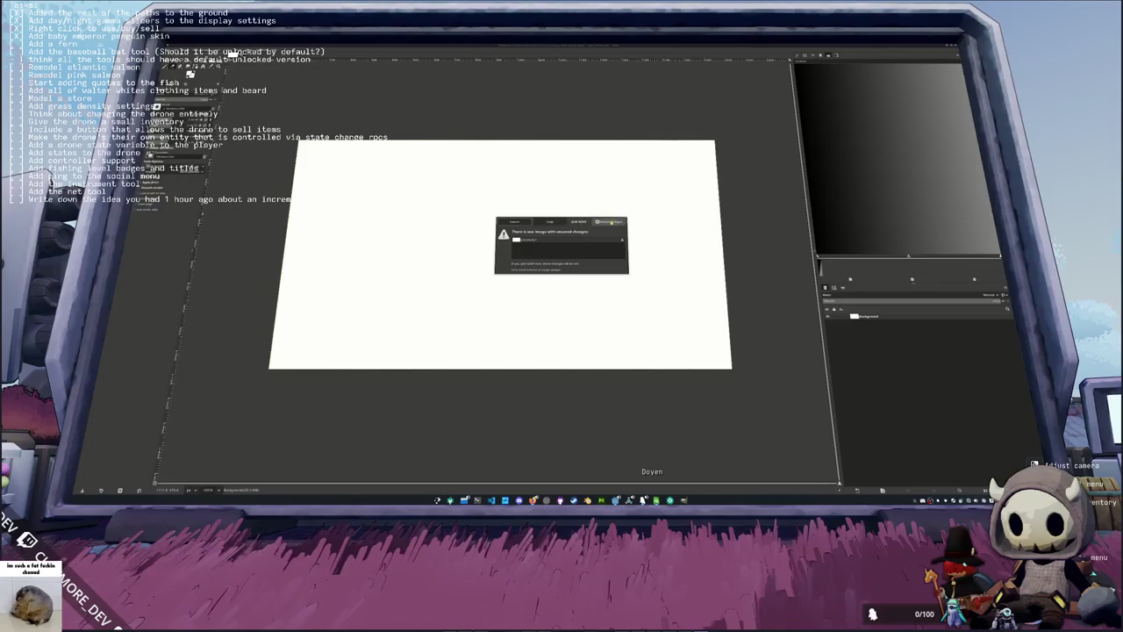
key("ctrl+d")
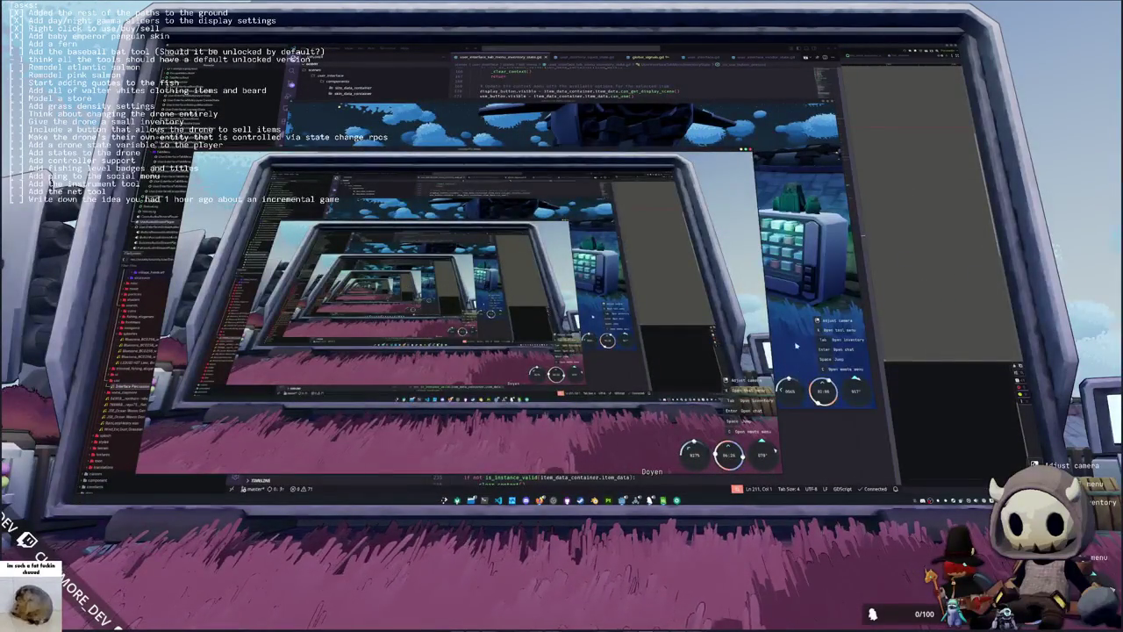
Step: Close the game and comment out the epoch_time override line in global_time.gd
key("F8")
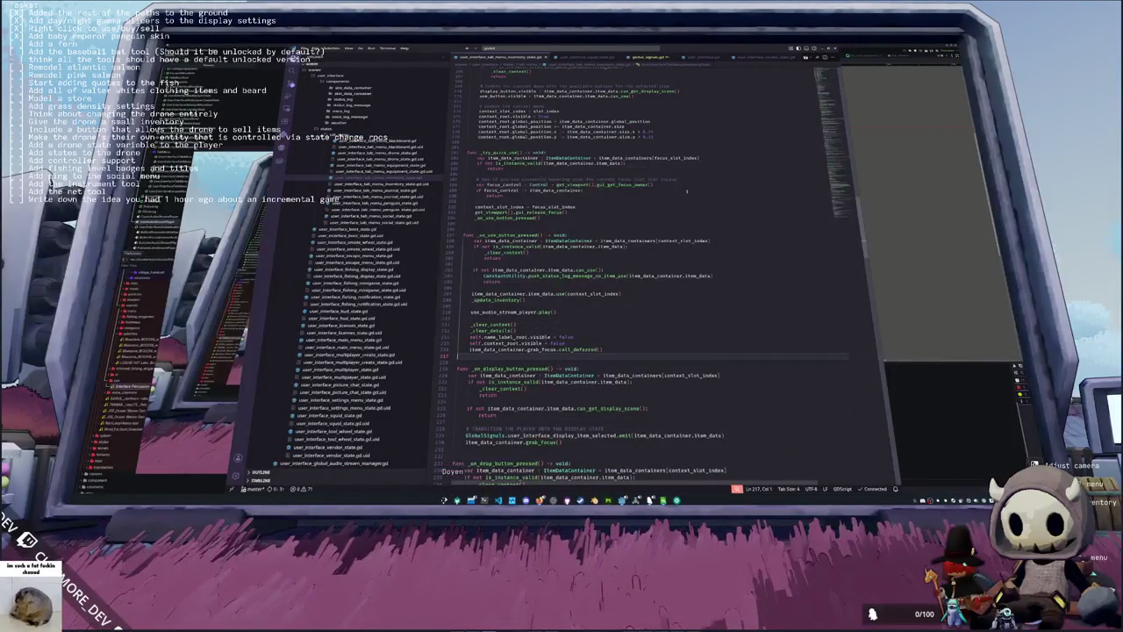
key("ctrl+p")
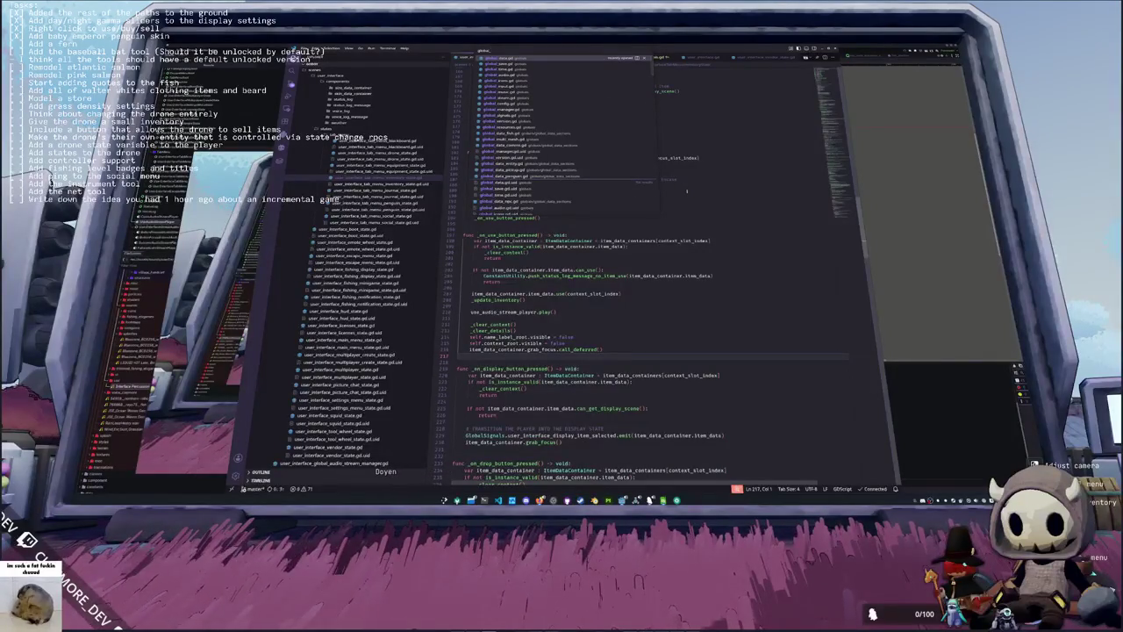
type("_time")
key("Return")
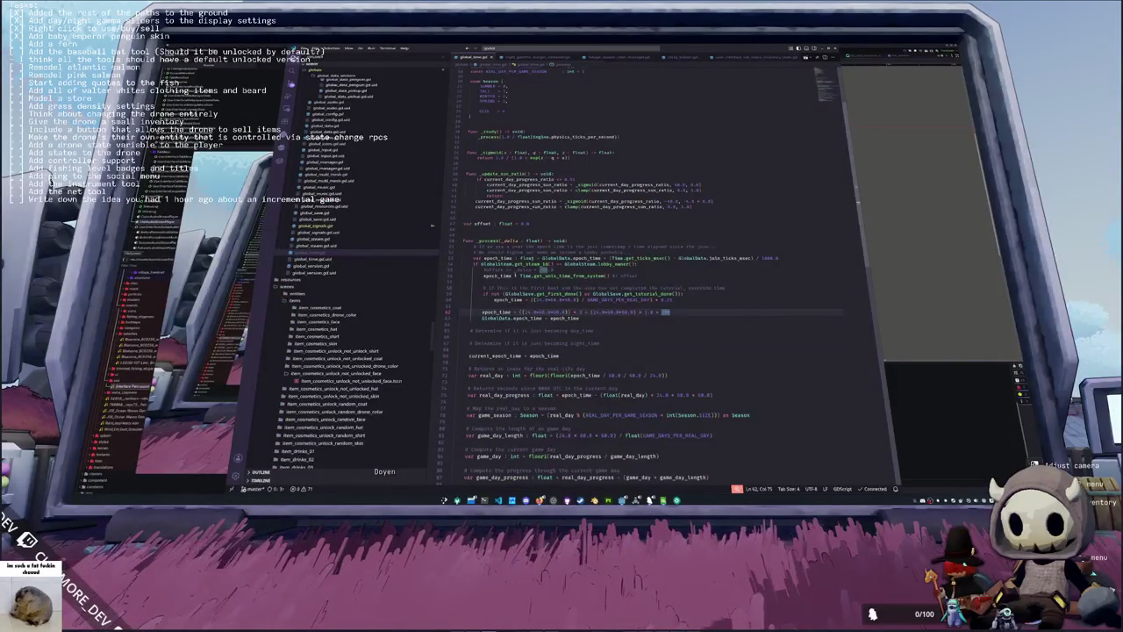
key("ctrl+slash")
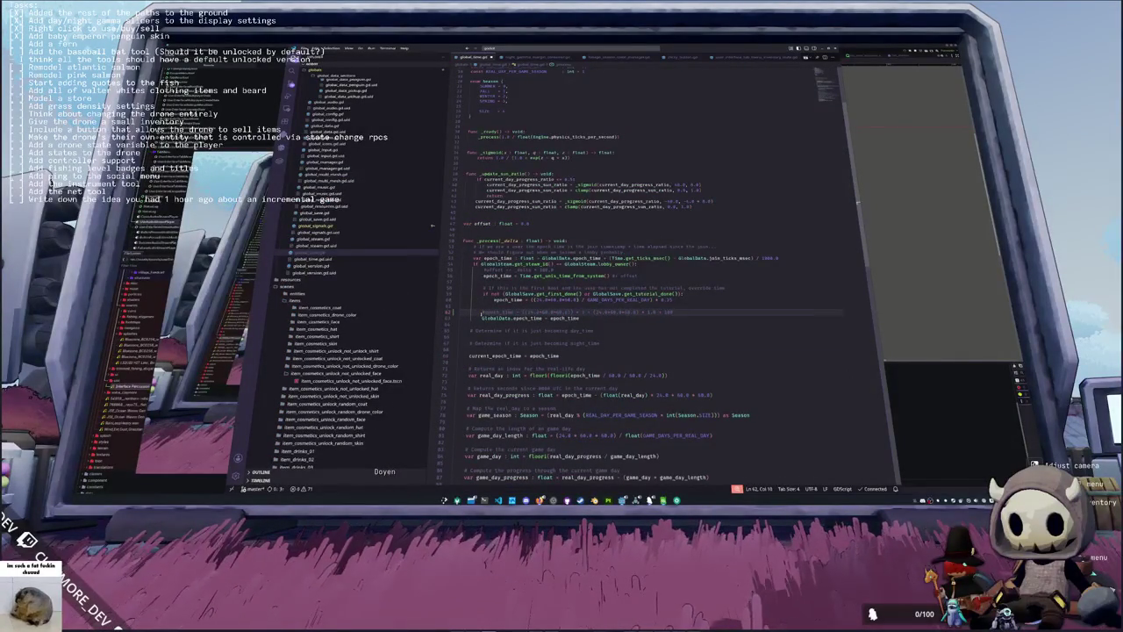
key("ctrl+p")
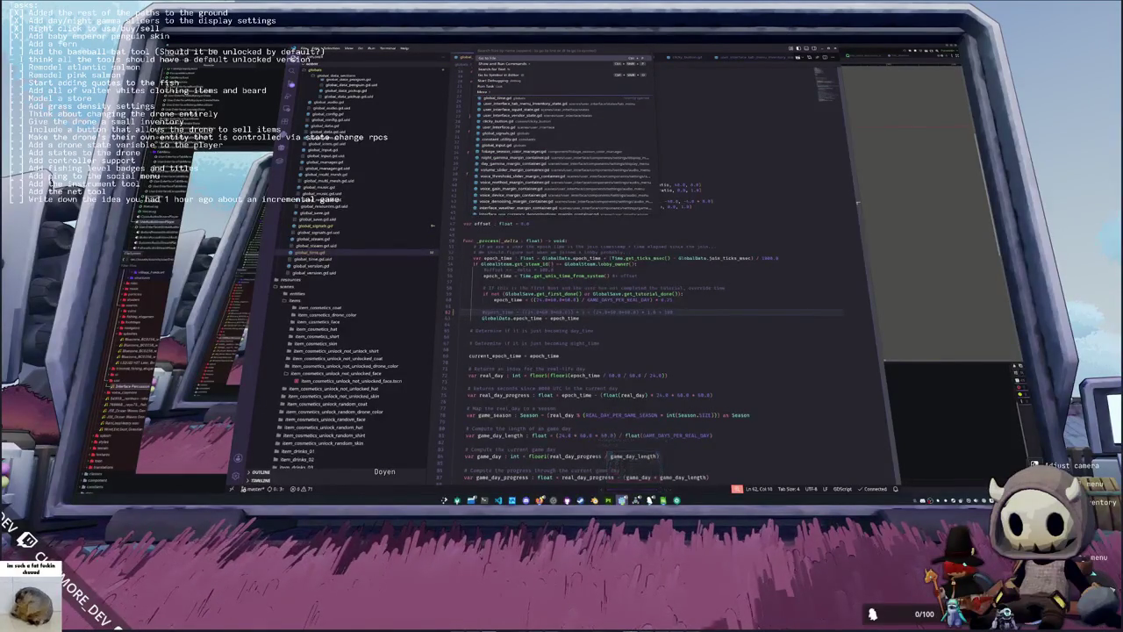
Step: Bring the game forward, tilt and zoom the camera onto the pink grass, then close it
mouse_move(623, 500)
left_click(658, 464)
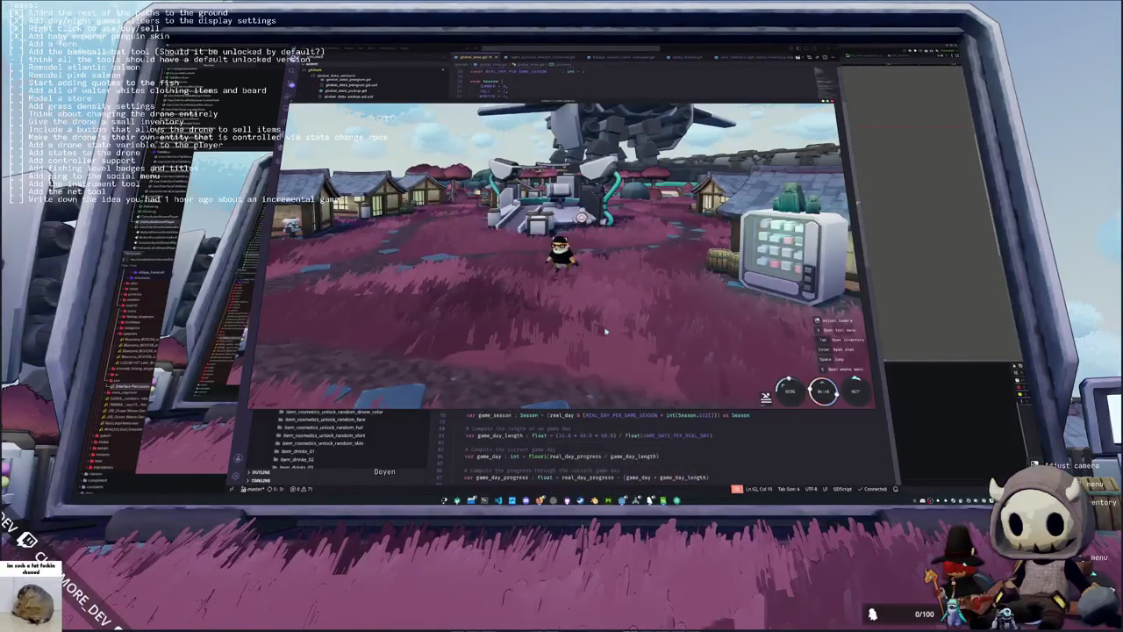
left_click_drag(614, 332, 614, 360)
scroll(562, 255, "up", 3)
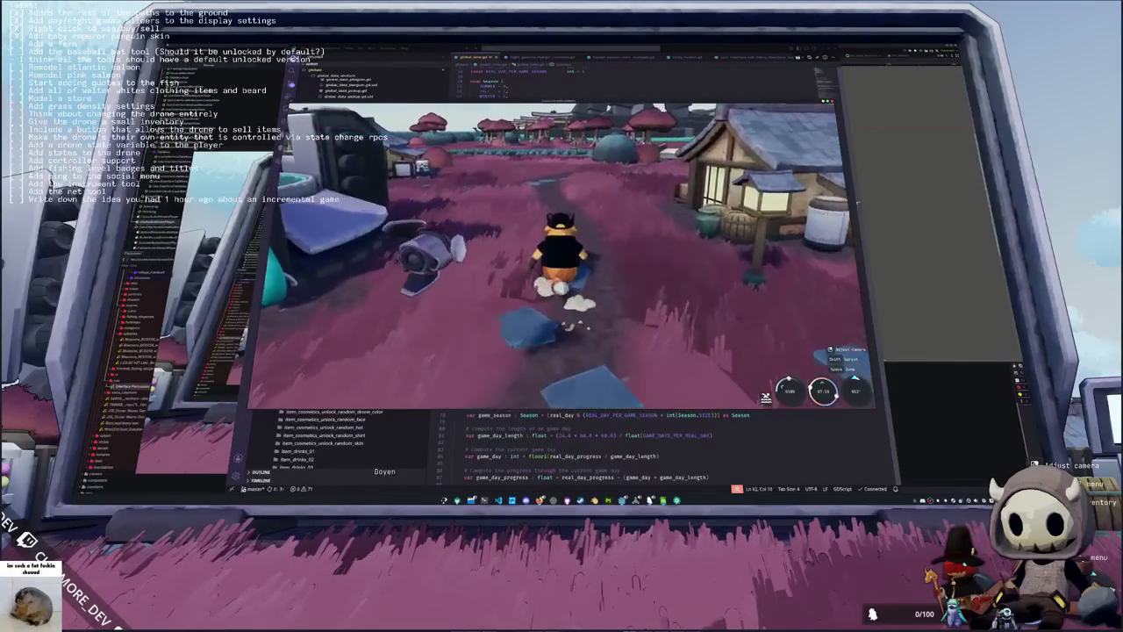
key("F8")
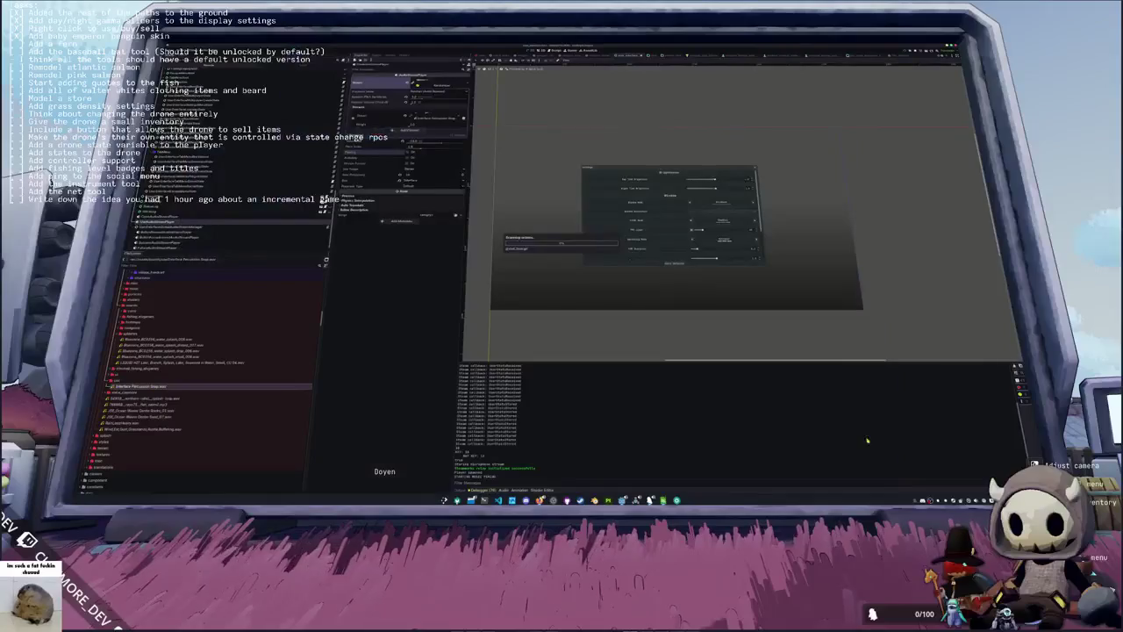
Step: Enlarge the Shader Editor, open the grass foliage shader, and place the caret between ALBEDO and NORMAL
left_click(544, 489)
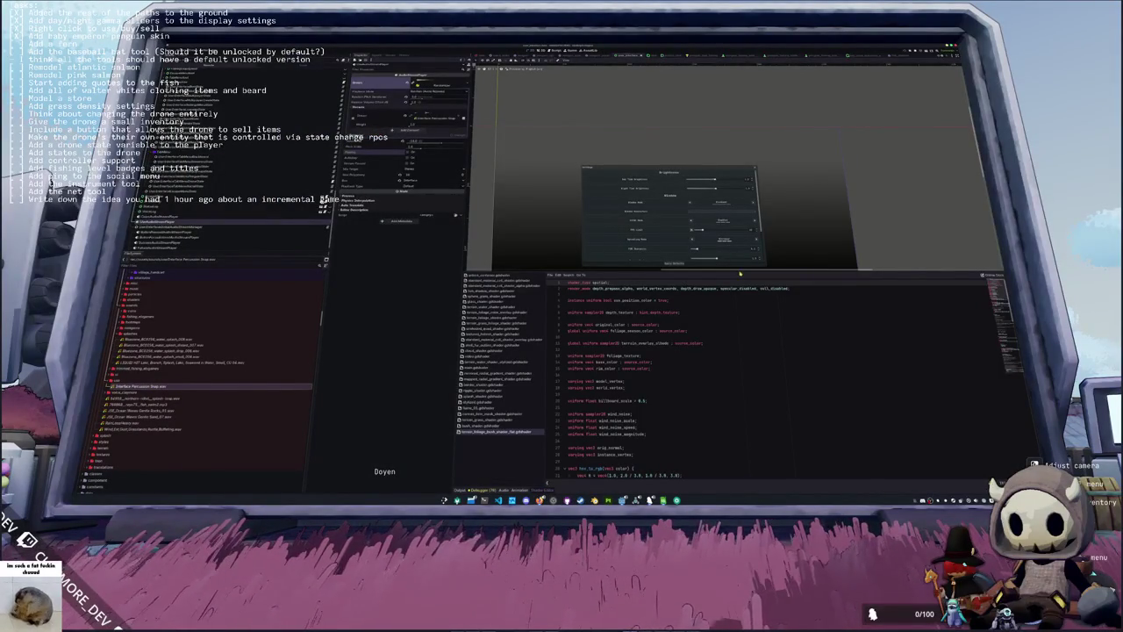
left_click_drag(738, 271, 737, 217)
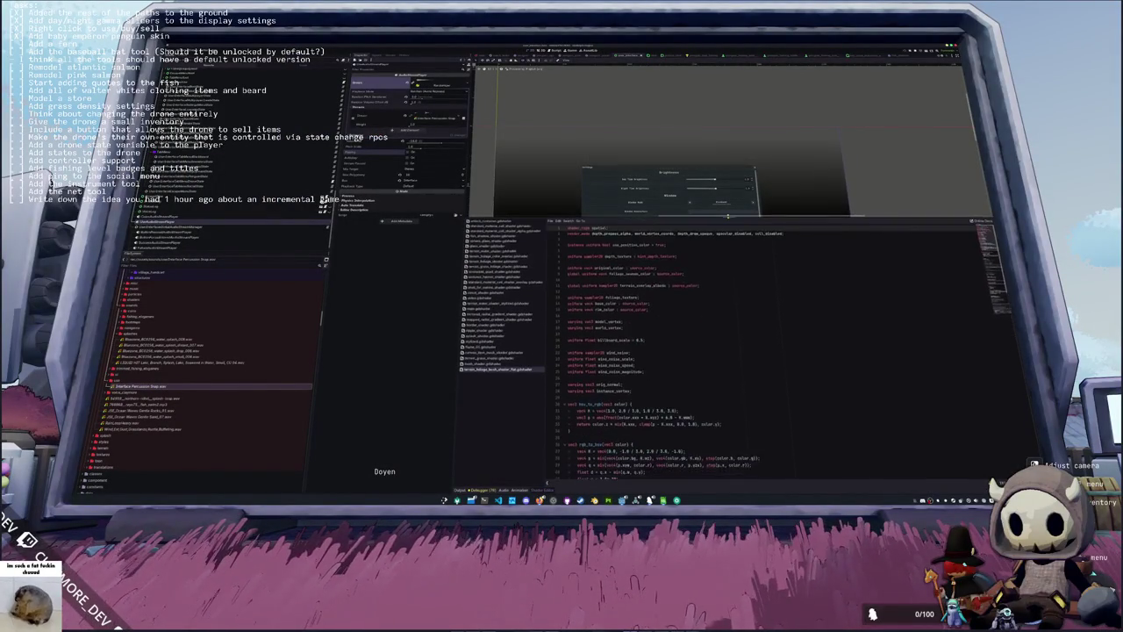
left_click(496, 268)
scroll(629, 329, "down", 4)
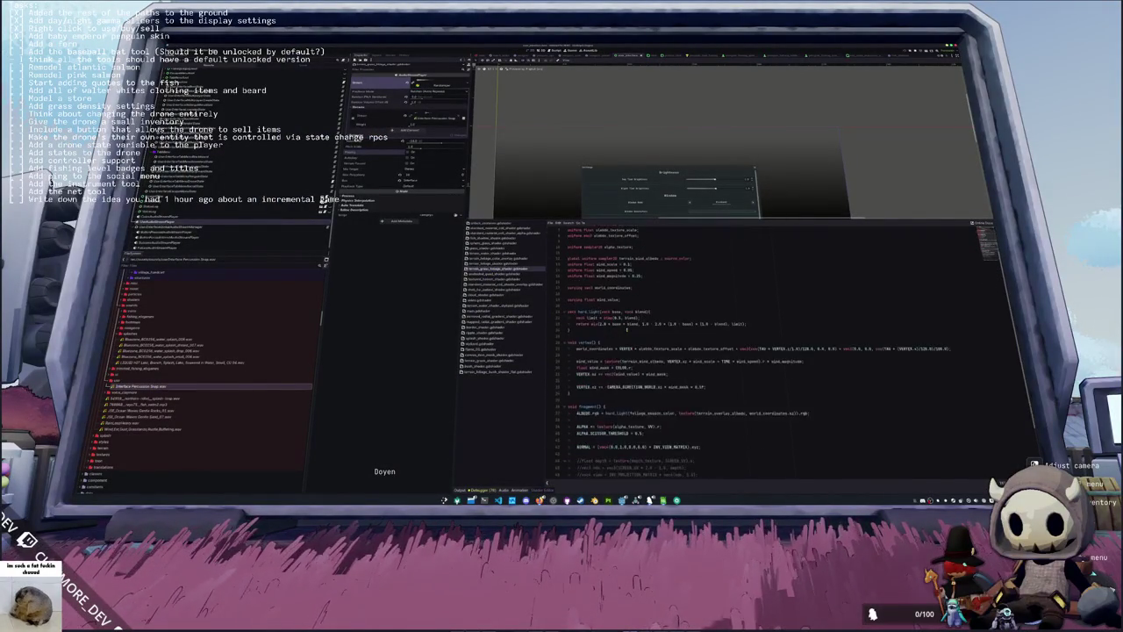
left_click(605, 354)
left_click(607, 374)
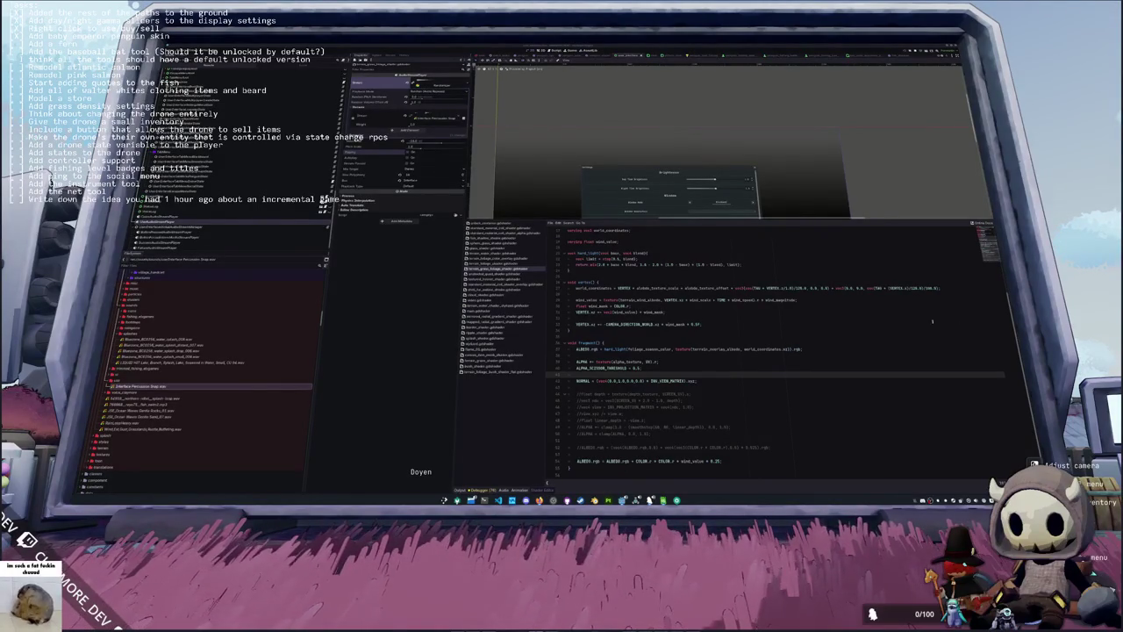
Step: Run the character across the pink grass and off the bridge, then turn toward the giant monitor
mouse_move(635, 500)
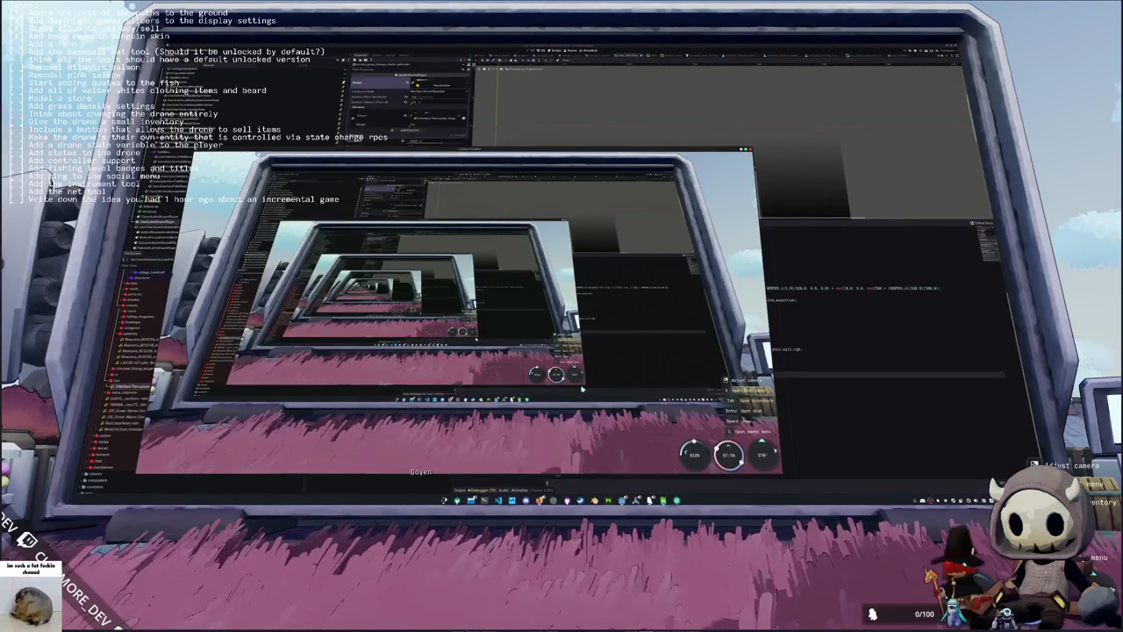
key("Escape")
key("w")
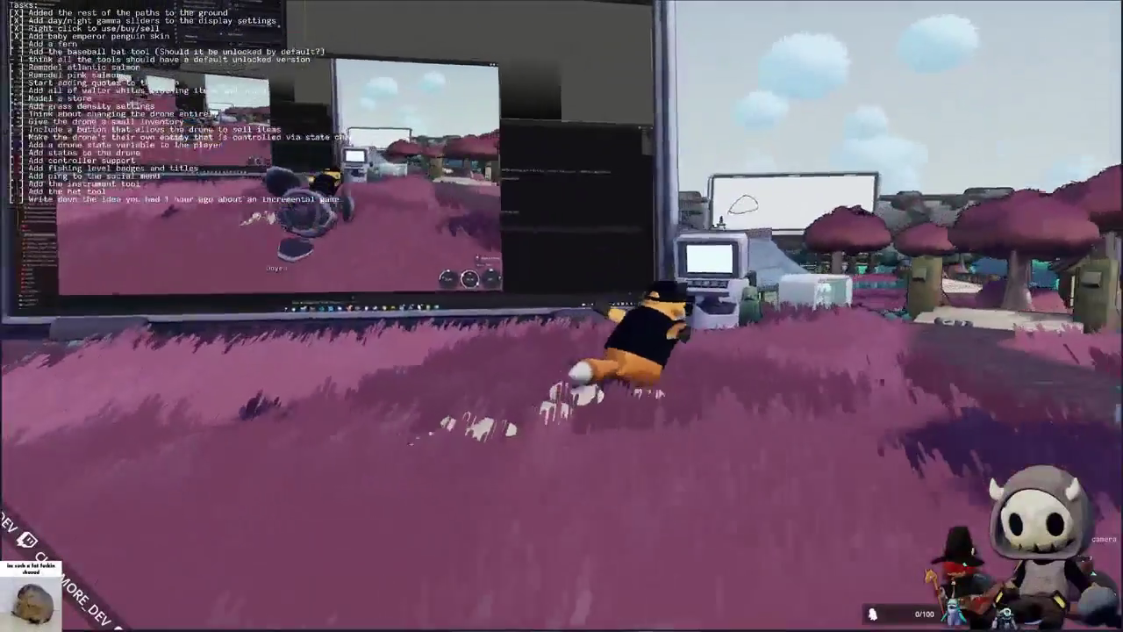
key("w")
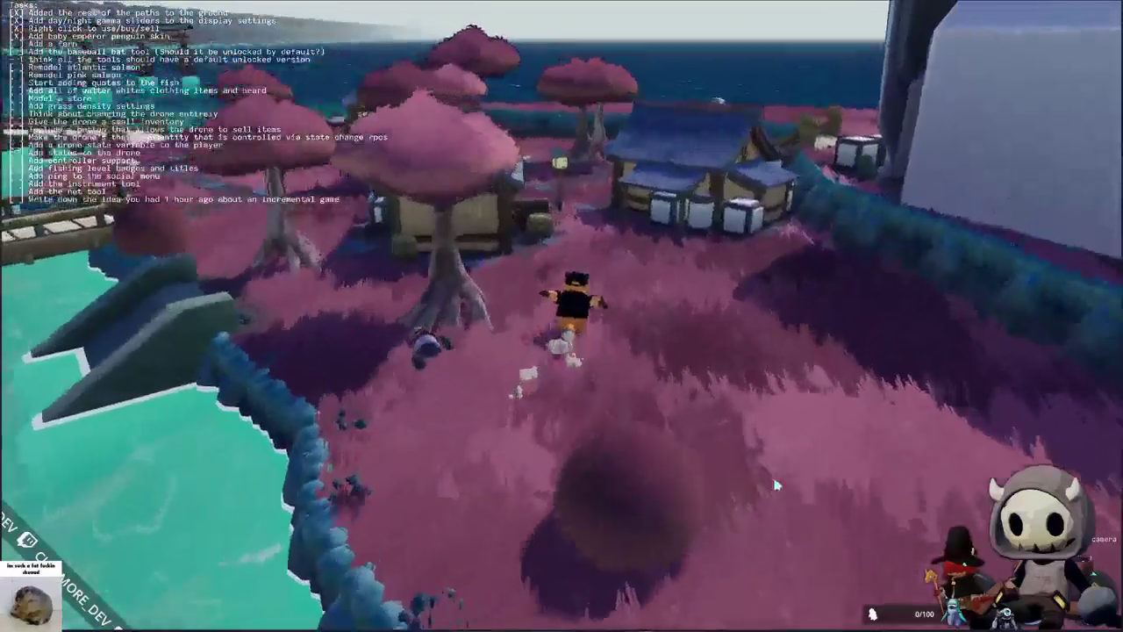
key("w")
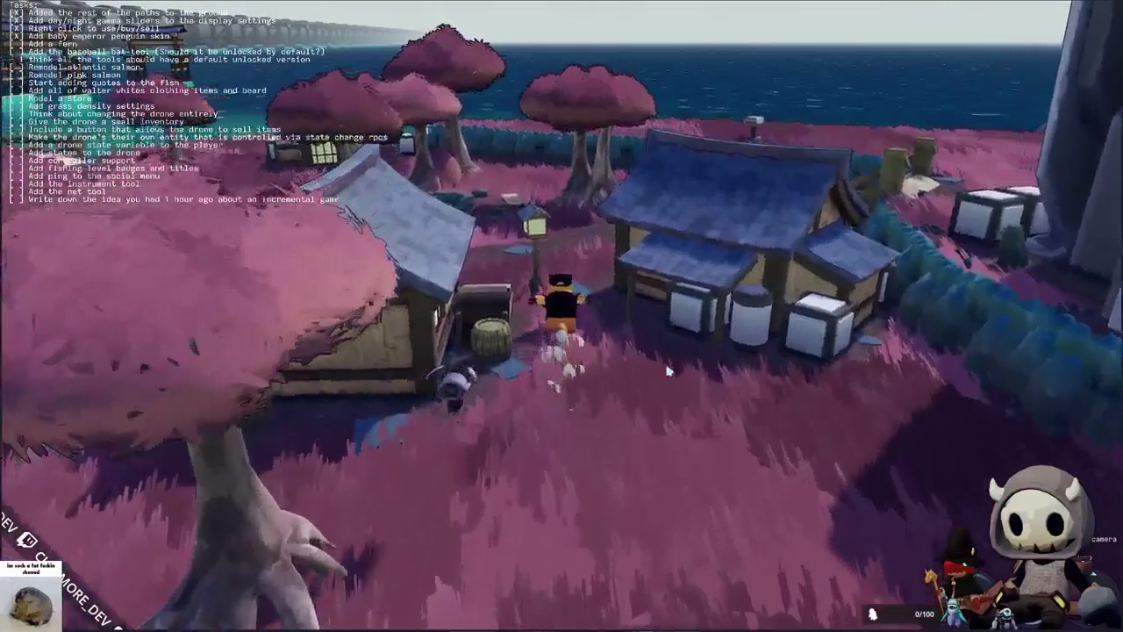
key("a")
key("w")
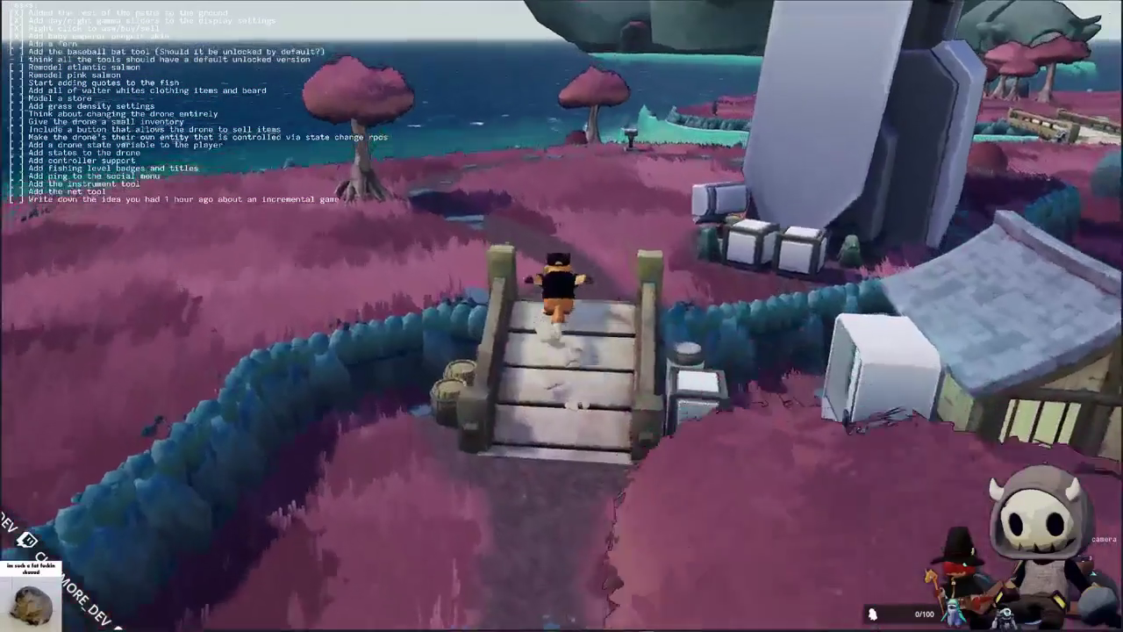
key("w")
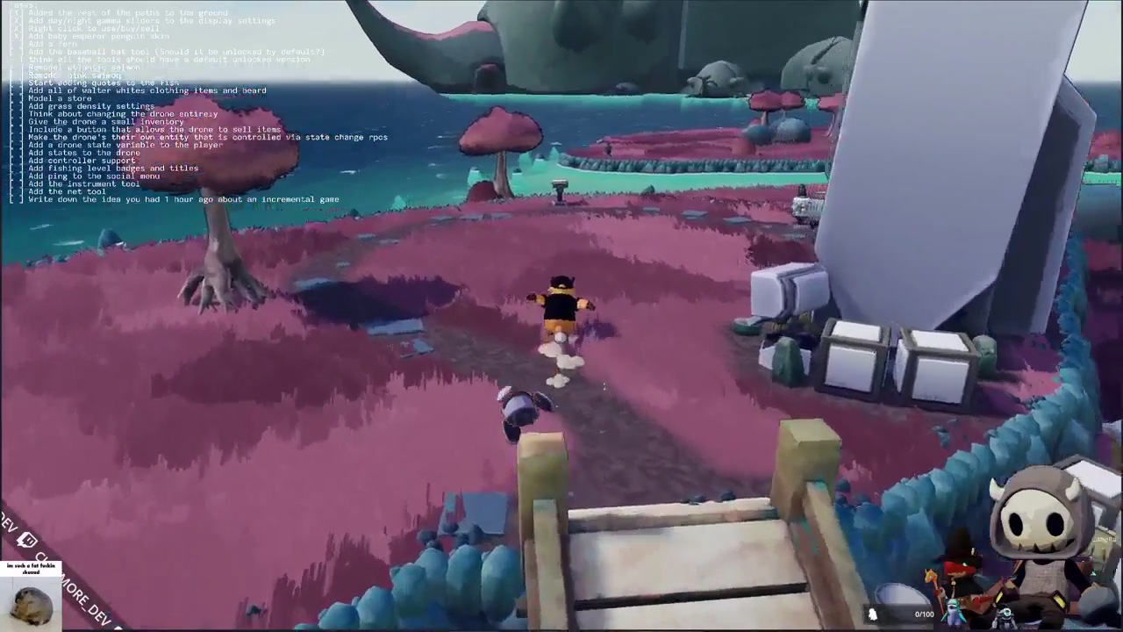
key("a")
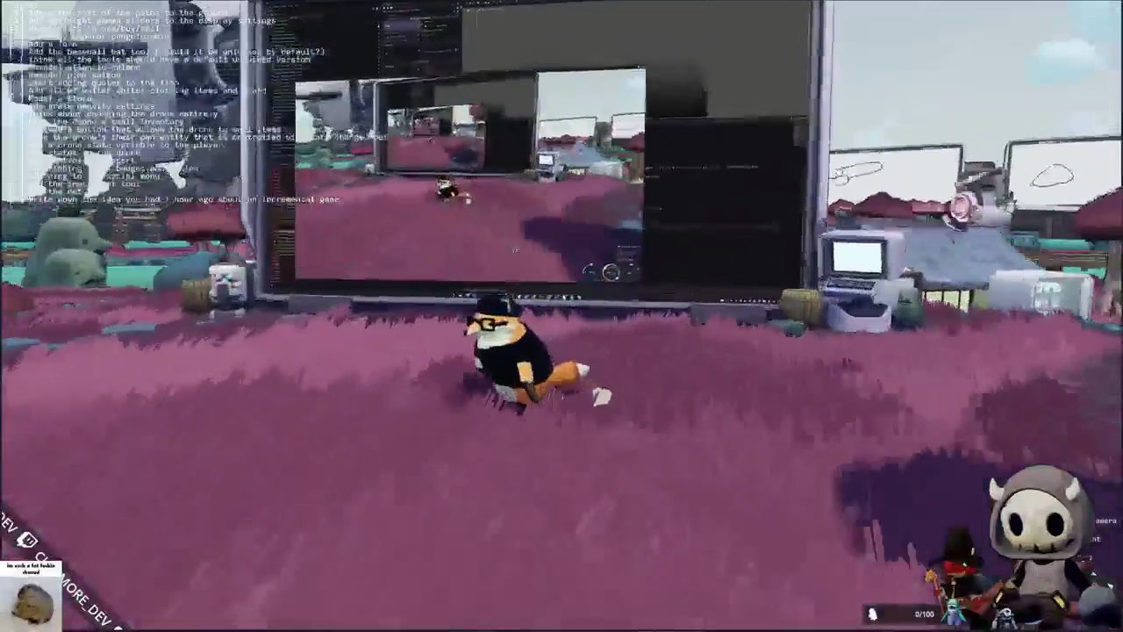
key("w")
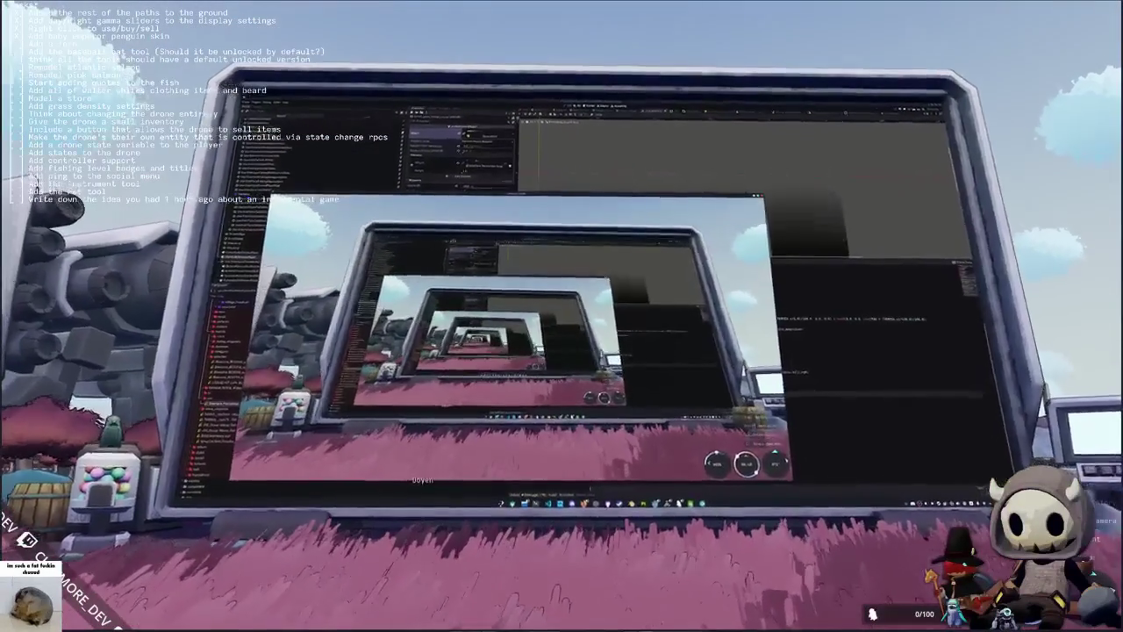
Step: Move closer to the screen and select world_coordinates in the grass shader's ALBEDO line
key("w")
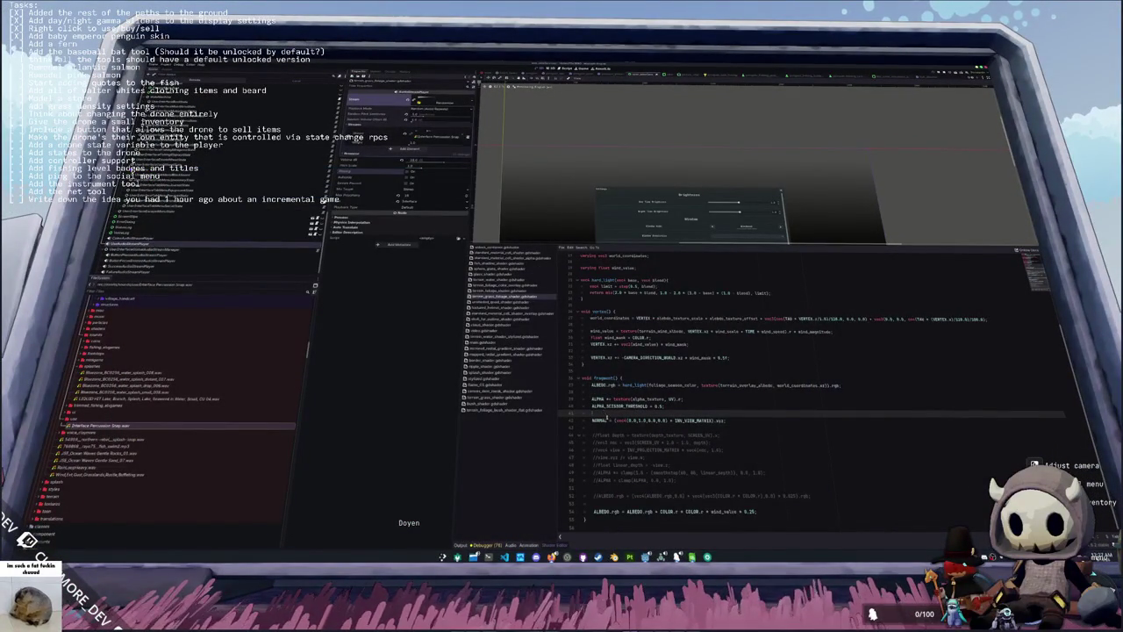
left_click(626, 390)
double_click(800, 386)
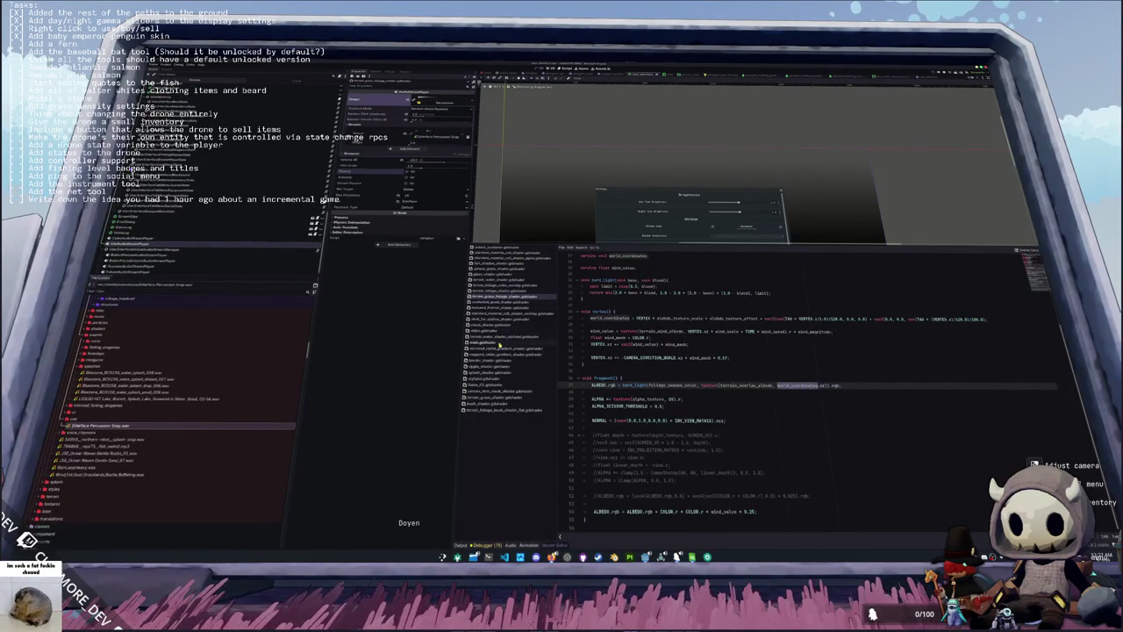
Step: Open the flat bush foliage shader for reference and select its instance_vertex lookup
left_click(515, 410)
scroll(666, 373, "down", 15)
scroll(671, 370, "down", 5)
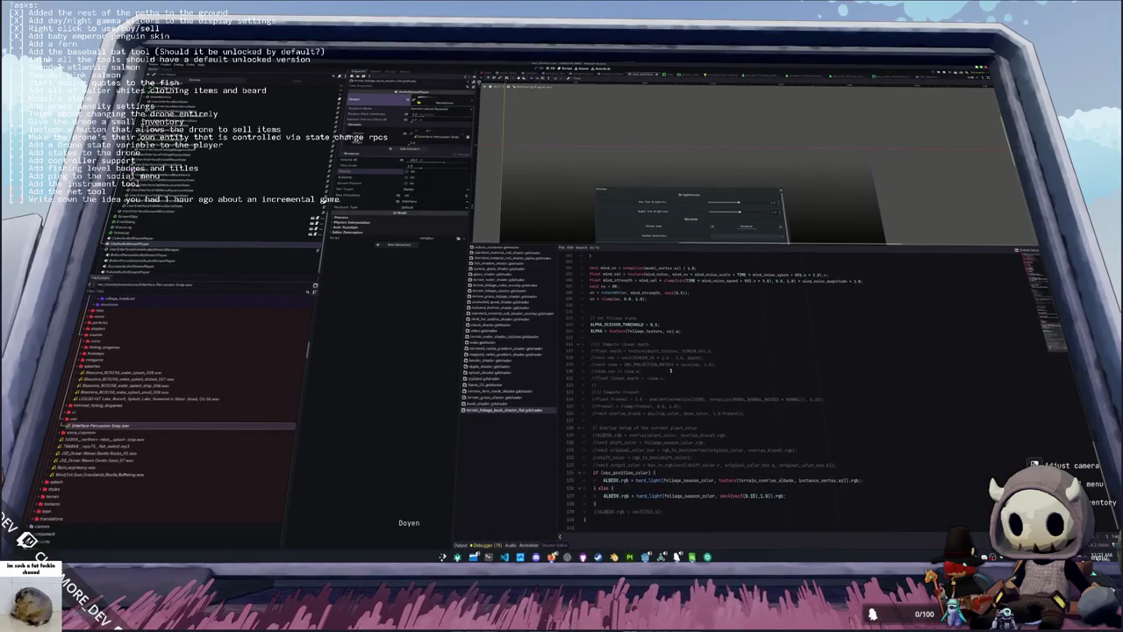
scroll(640, 421, "up", 3)
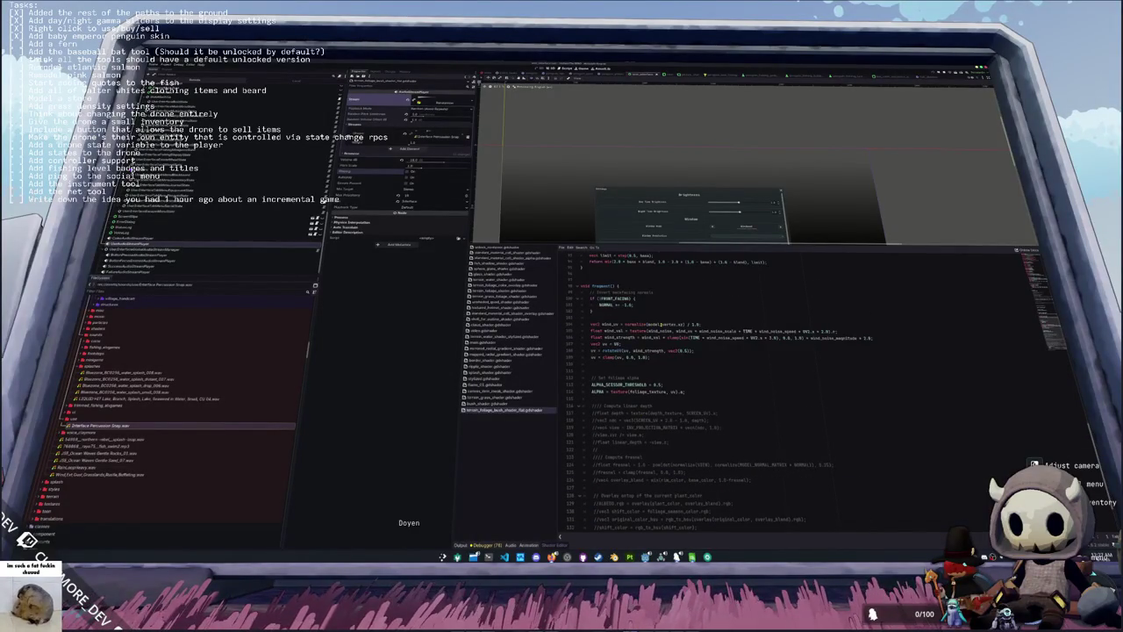
scroll(632, 369, "down", 3)
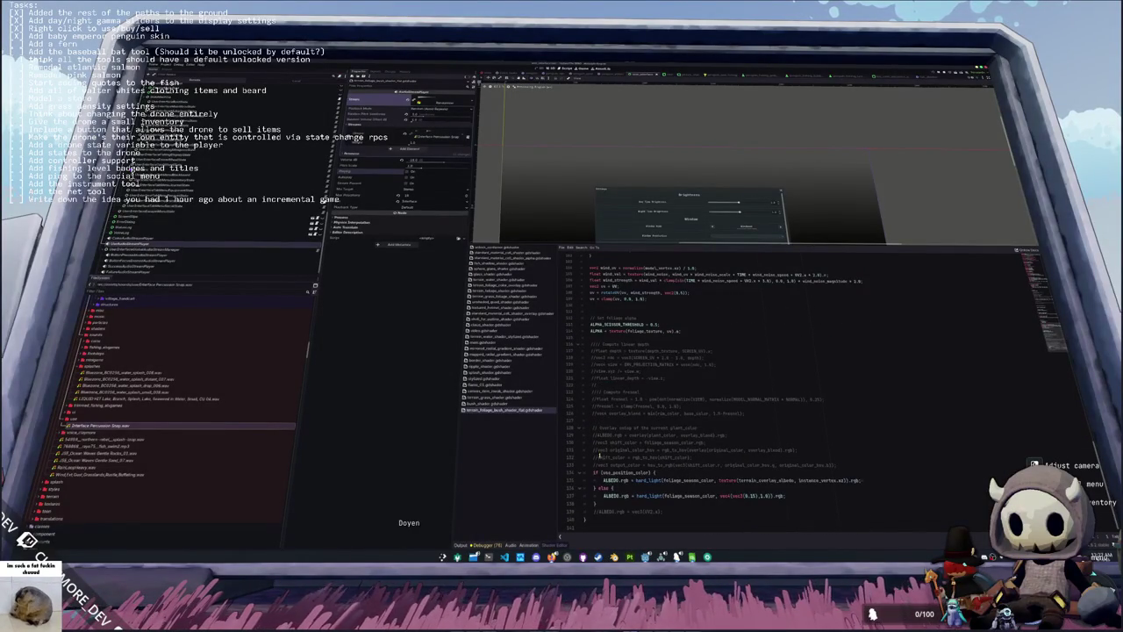
left_click_drag(798, 480, 844, 480)
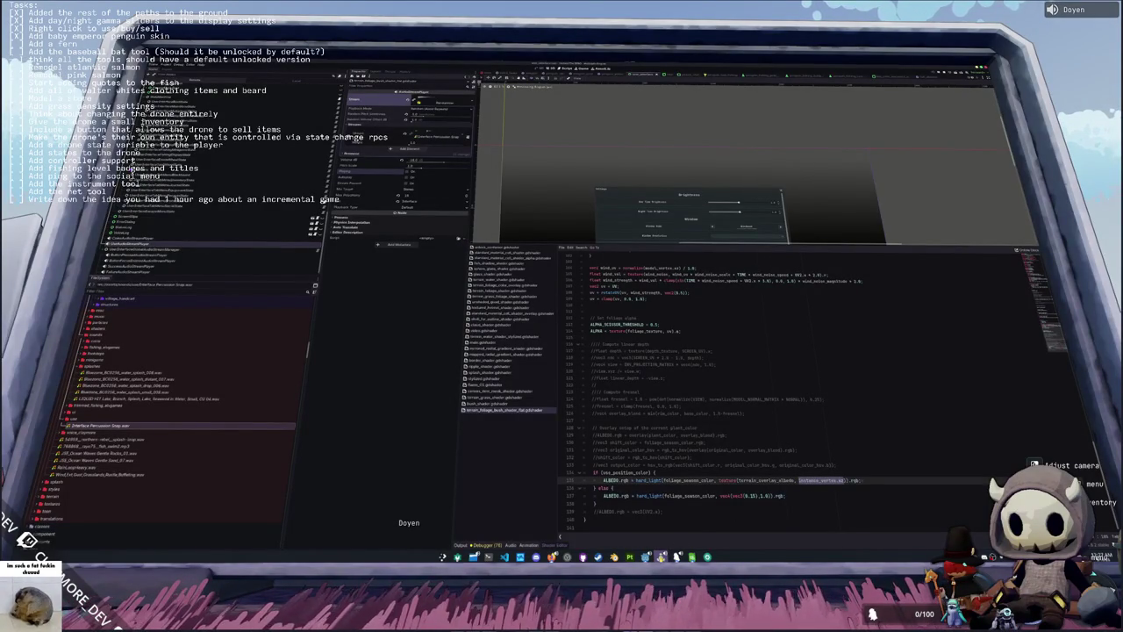
mouse_move(660, 557)
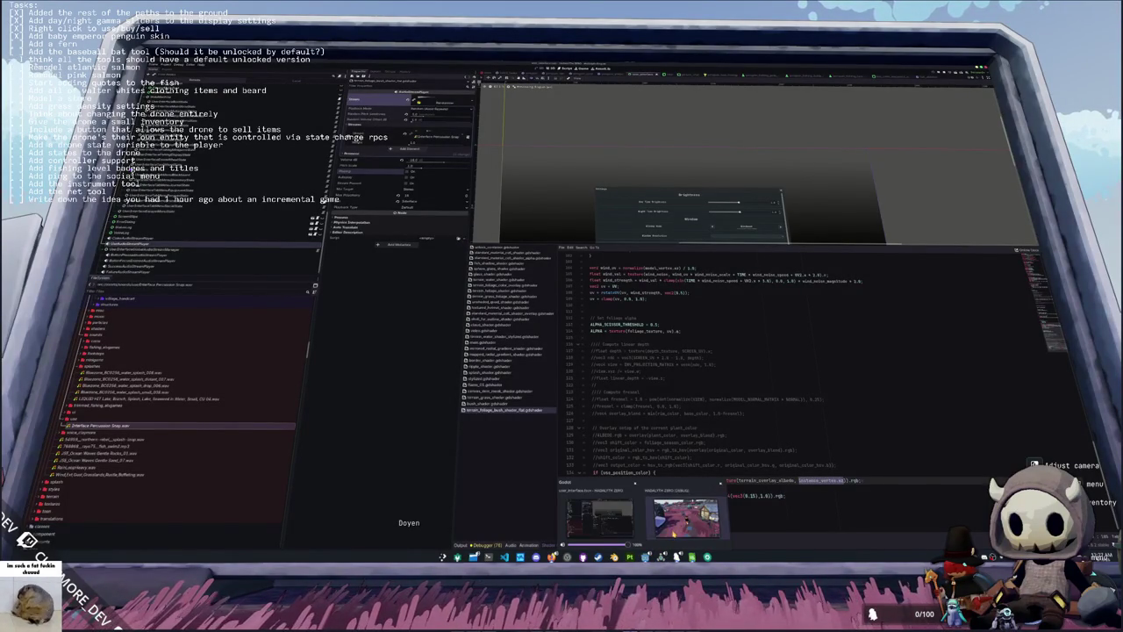
left_click(624, 519)
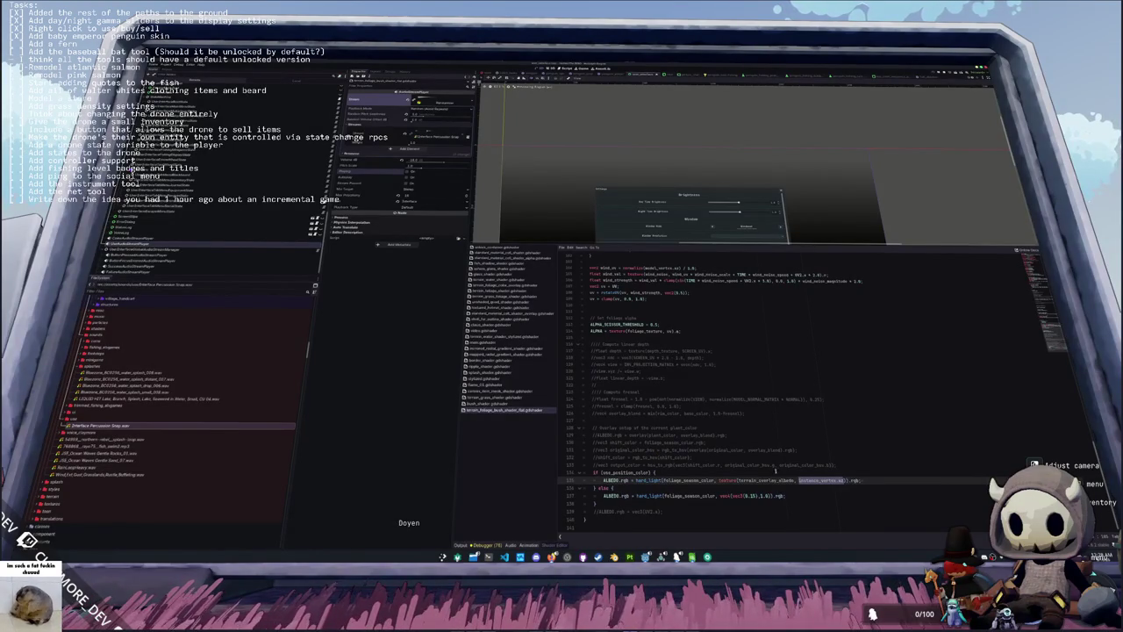
Step: Trace where instance_vertex is declared and used in the bush shader
left_click(805, 480)
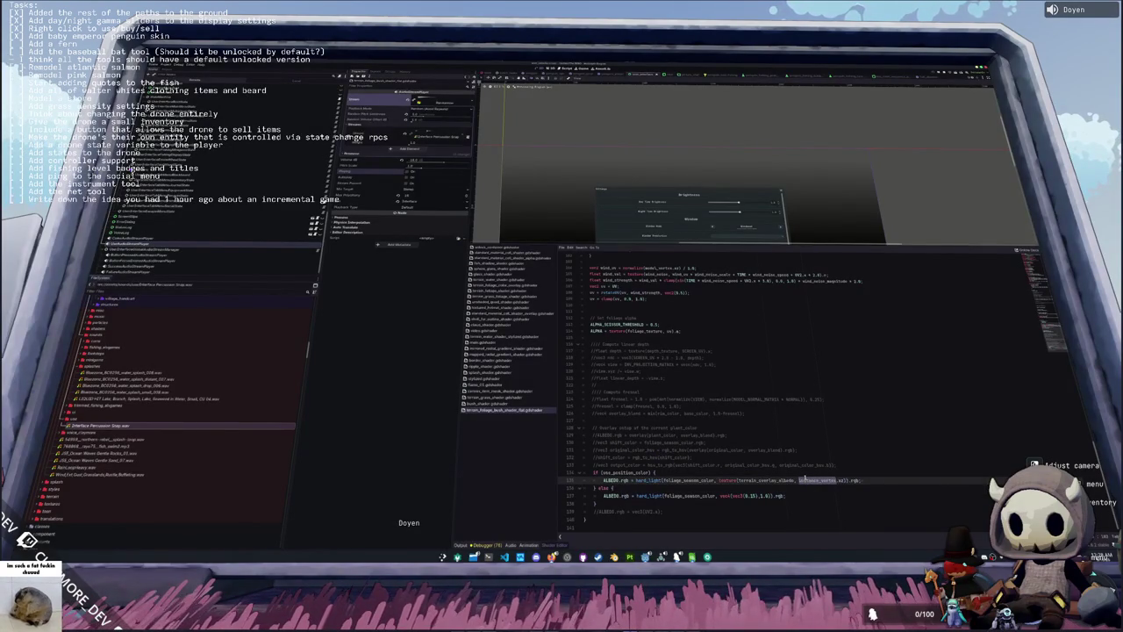
scroll(806, 480, "up", 15)
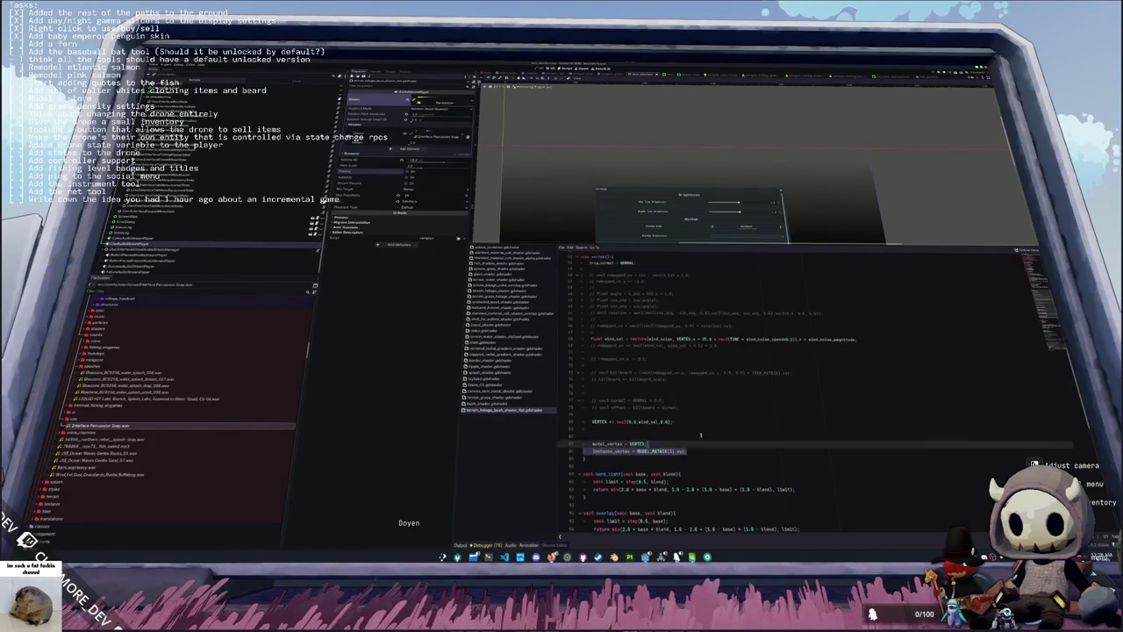
scroll(711, 436, "up", 12)
scroll(710, 436, "up", 1)
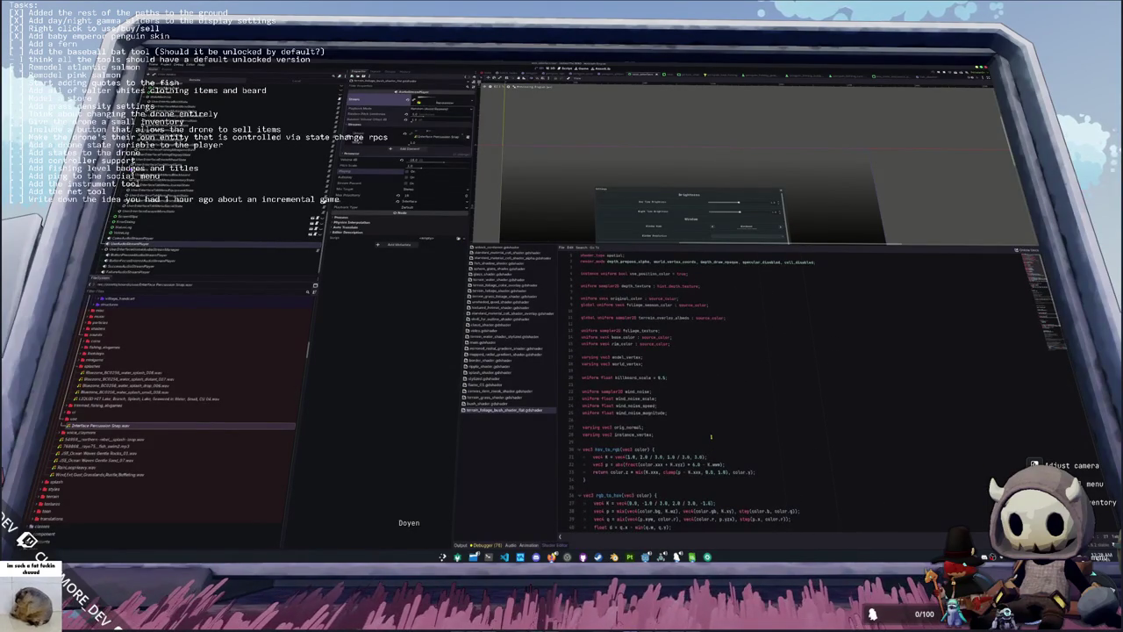
scroll(711, 437, "down", 12)
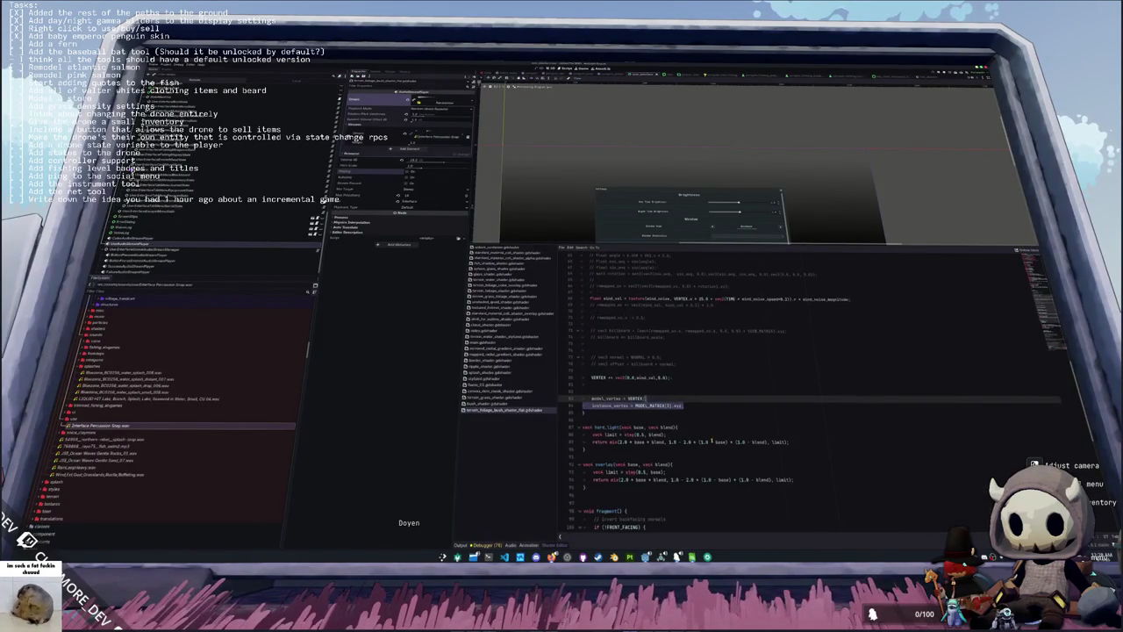
scroll(711, 442, "down", 3)
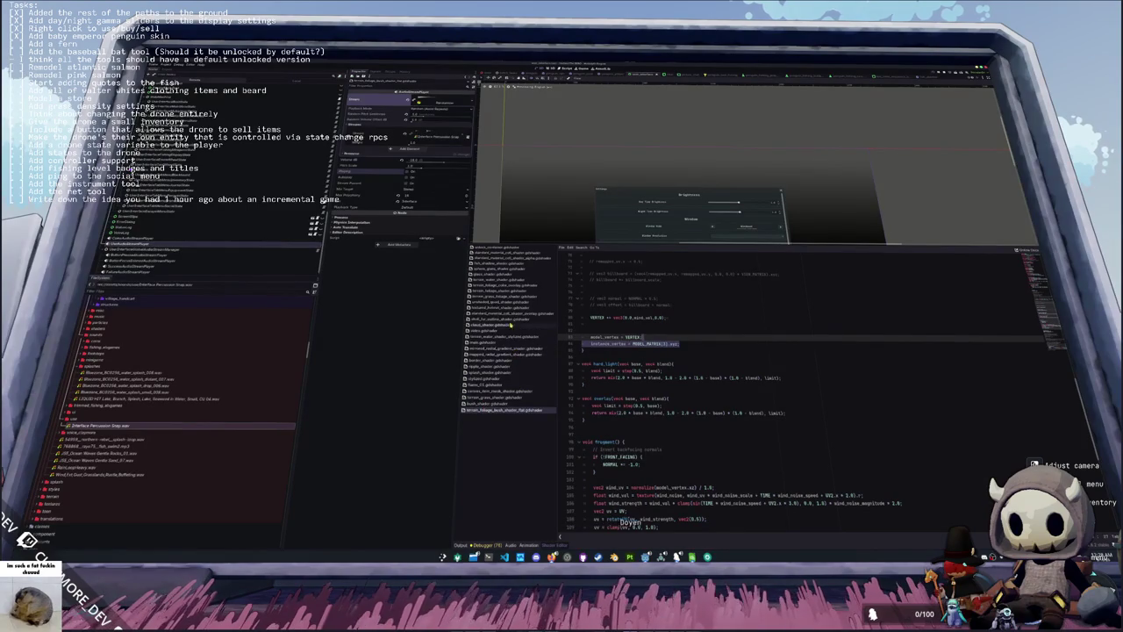
Step: In terrain_grass_foliage, add instance_vertex = MODEL_MATRIX[3].xyz after the VERTEX.xz line
left_click(512, 298)
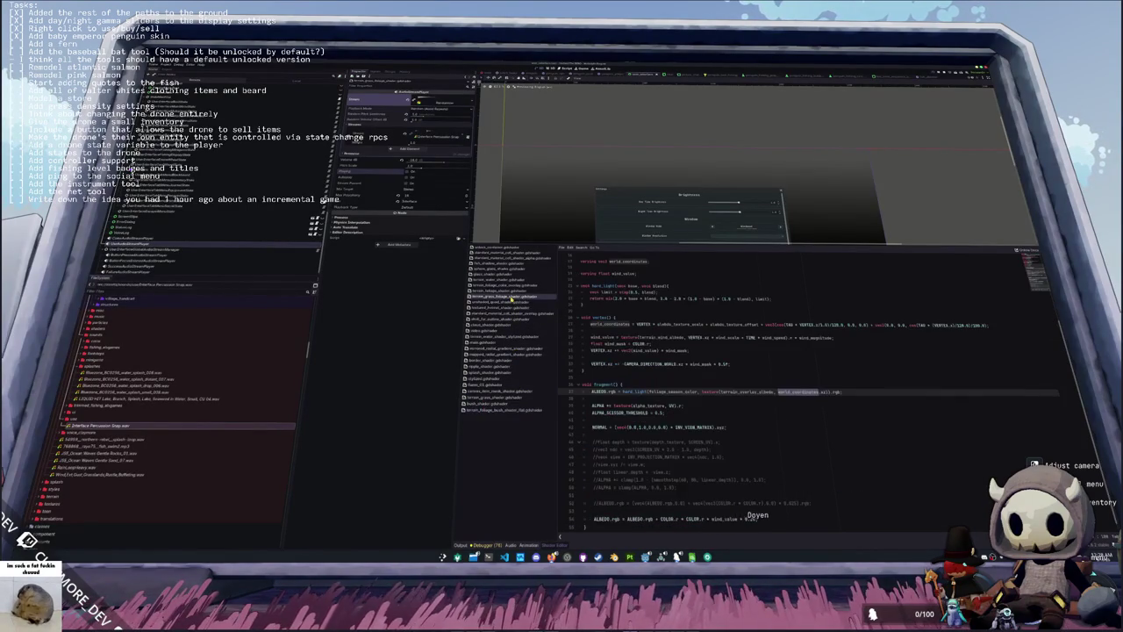
scroll(792, 387, "down", 1)
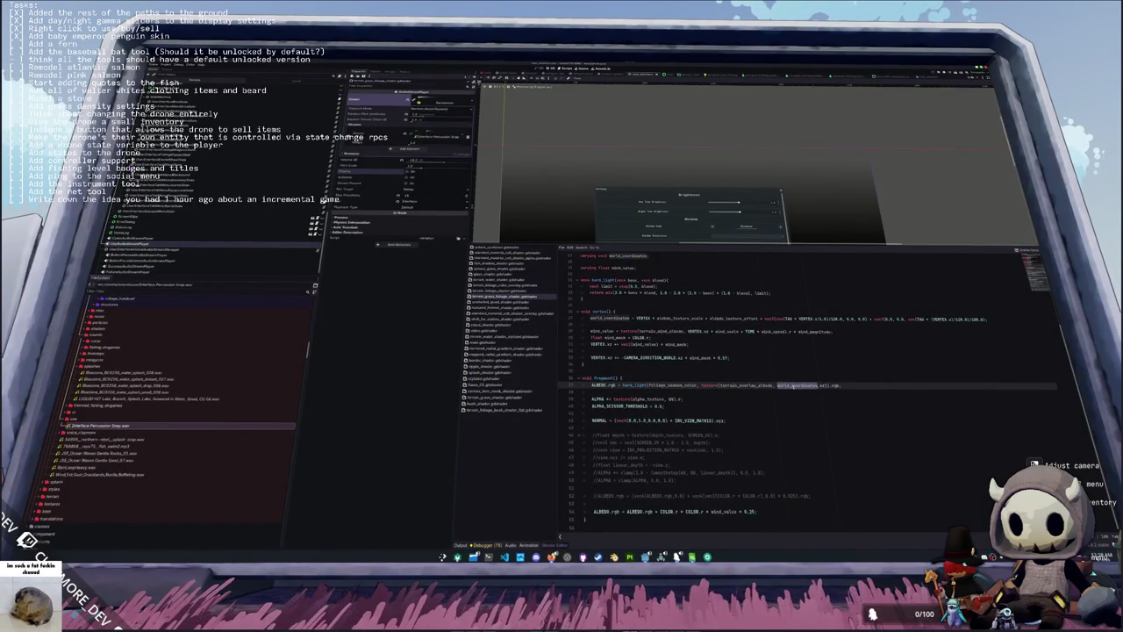
left_click(740, 359)
key("Return")
key("Return")
key("ctrl+v")
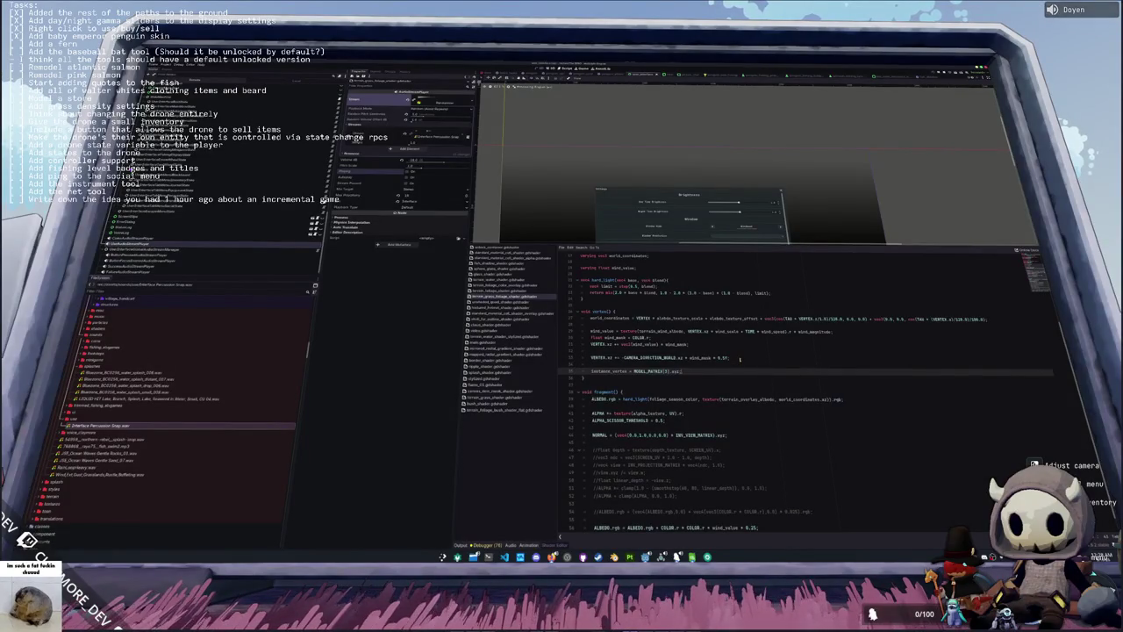
key("Home")
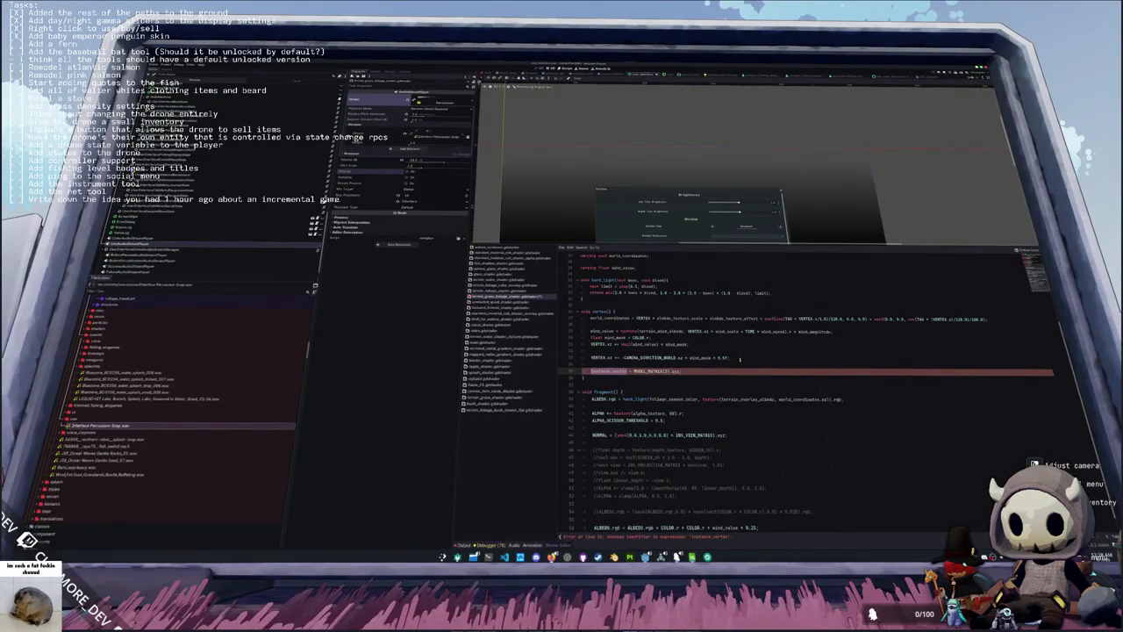
Step: Declare varying vec3 instance_vertex above the hard_light line
scroll(837, 392, "up", 1)
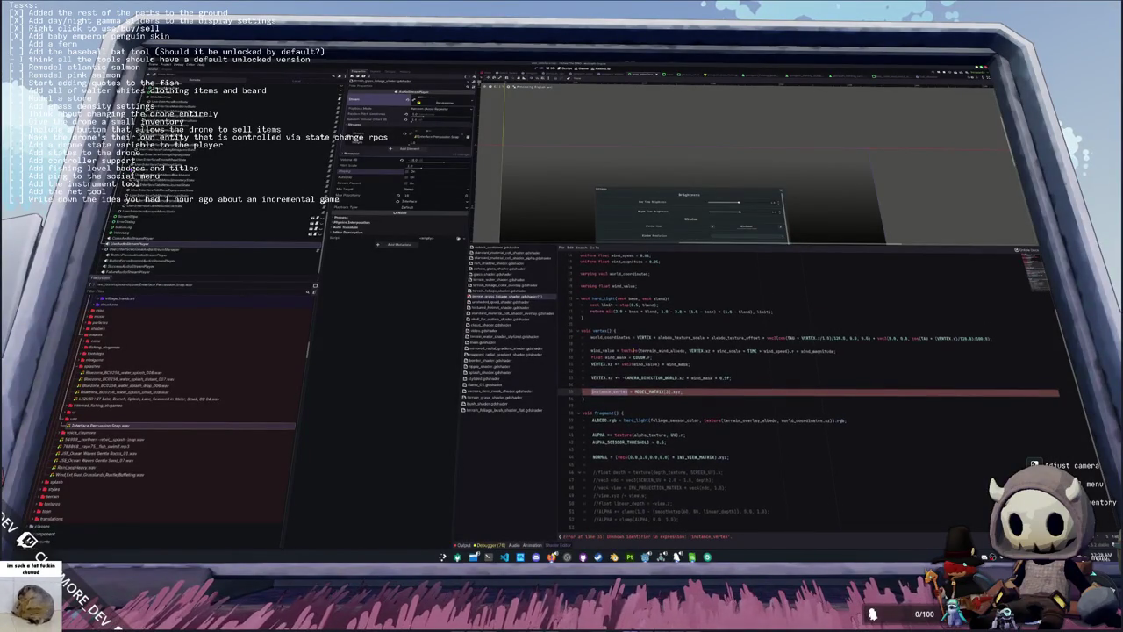
left_click(598, 294)
key("Return")
type("var")
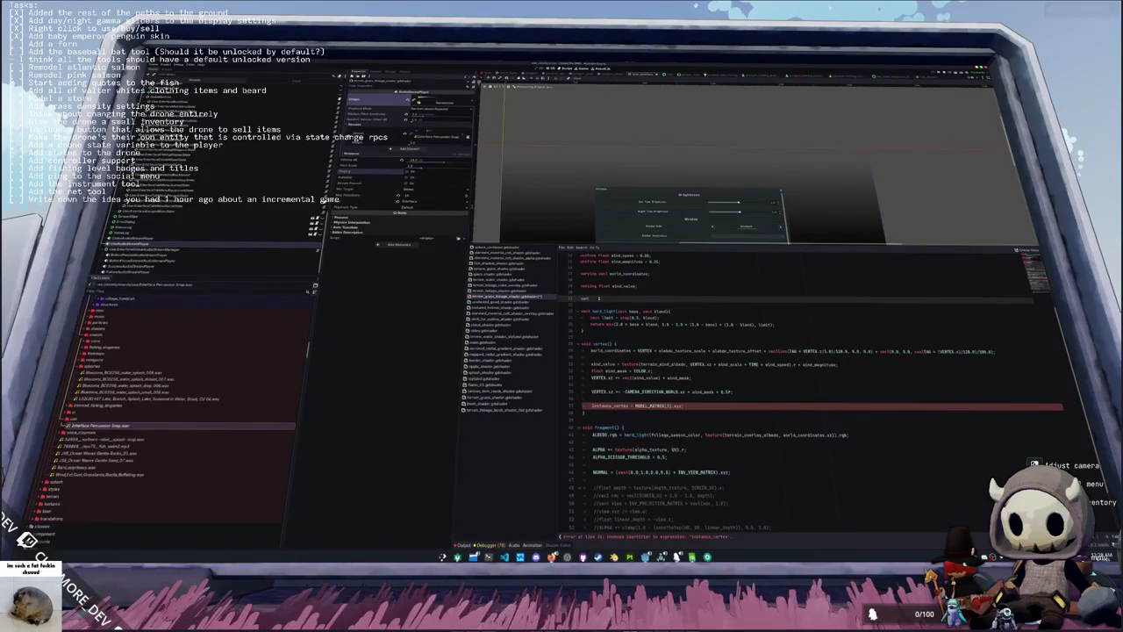
type("ying vec3 instan")
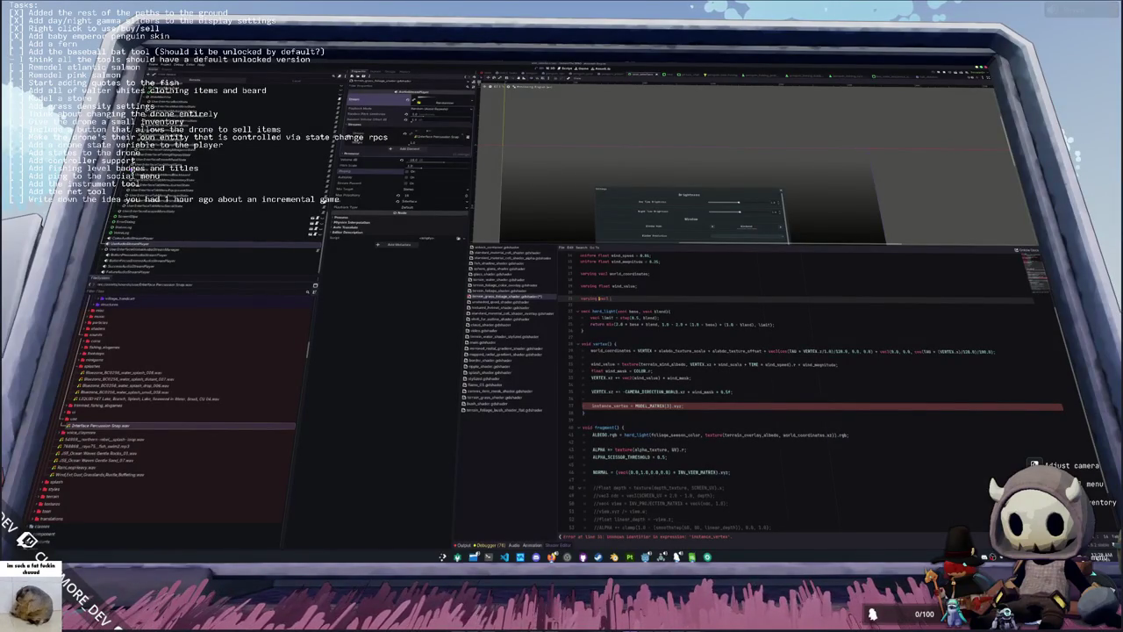
type("ce_vertex")
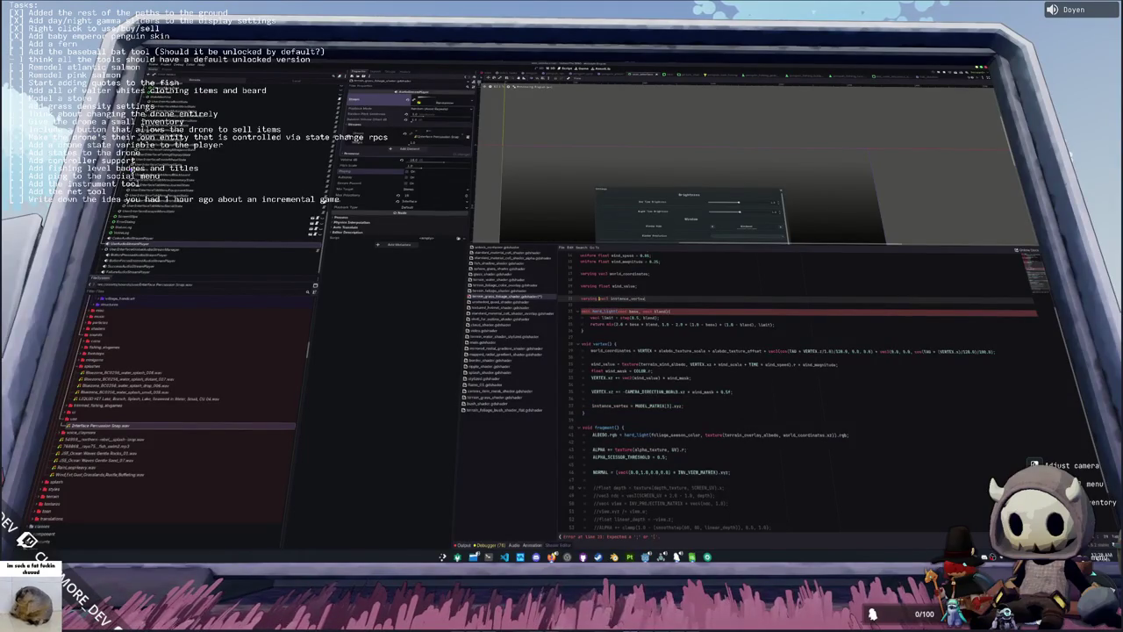
Step: Replace world_coordinates with instance_vertex in the ALBEDO overlay lookup
key("Down")
key("Down")
key("Down")
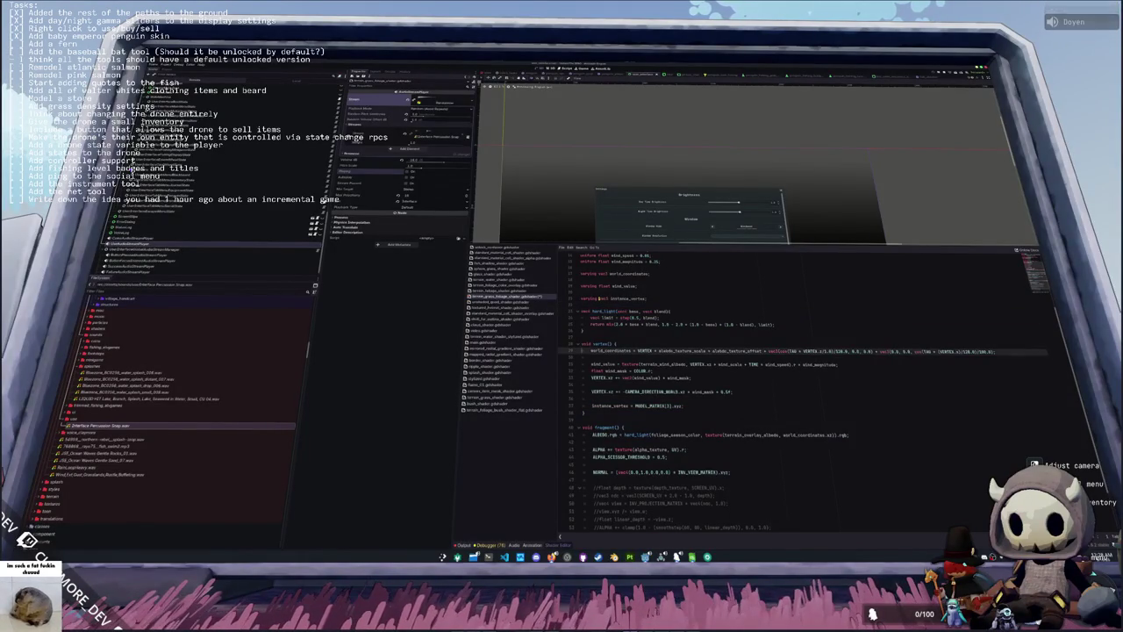
key("End")
double_click(804, 435)
type("instance_vert")
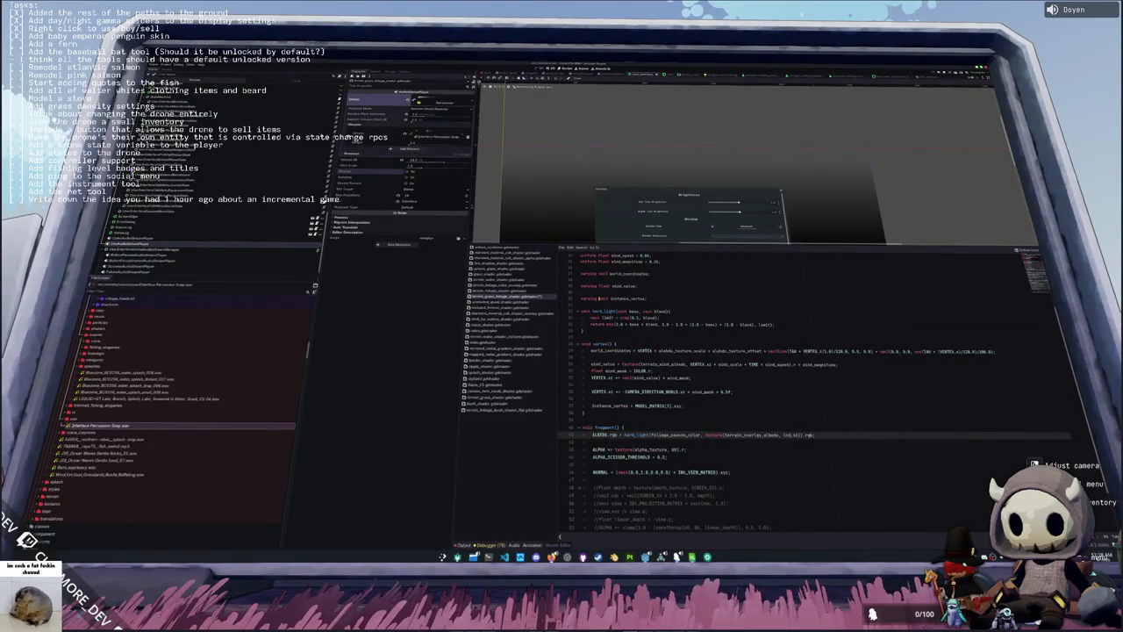
type("ex")
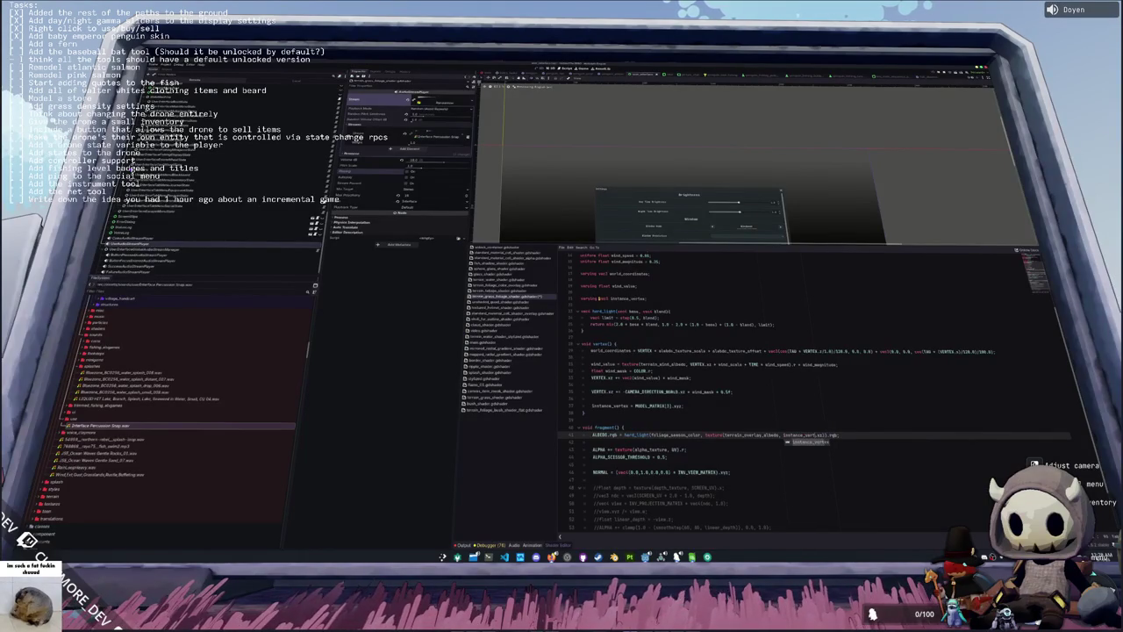
key("Escape")
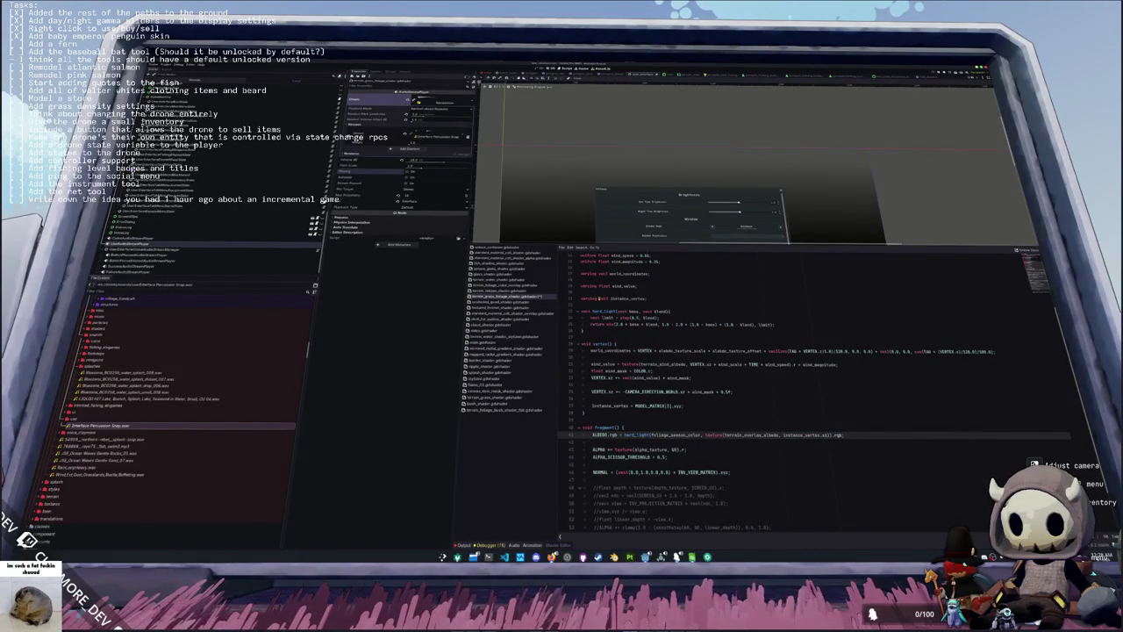
scroll(704, 435, "down", 3)
left_click(718, 414)
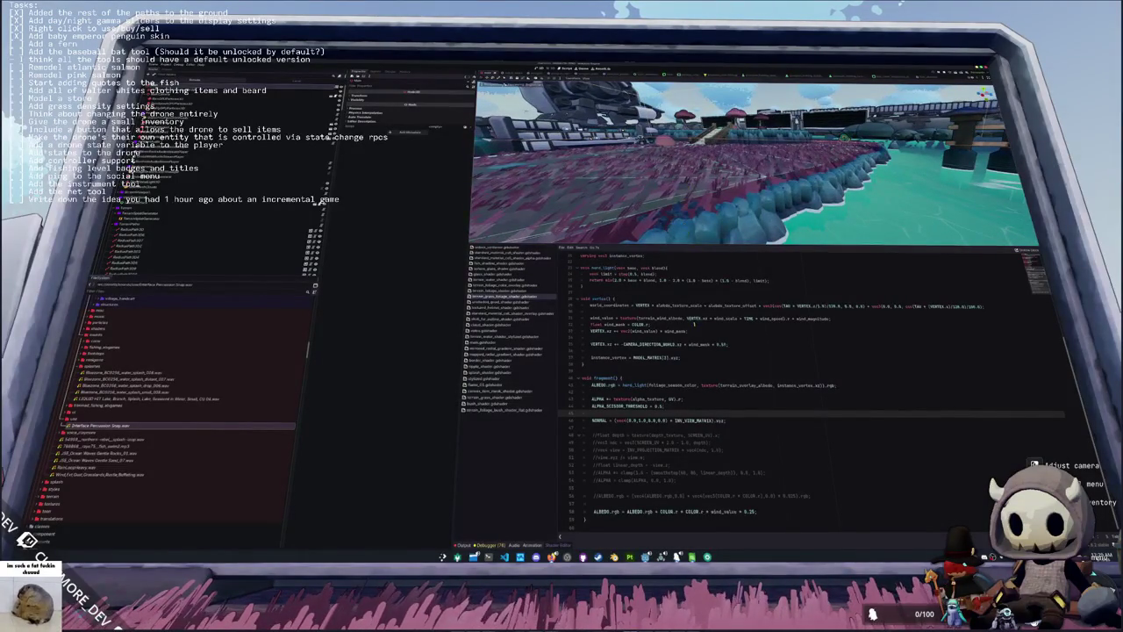
left_click(650, 391)
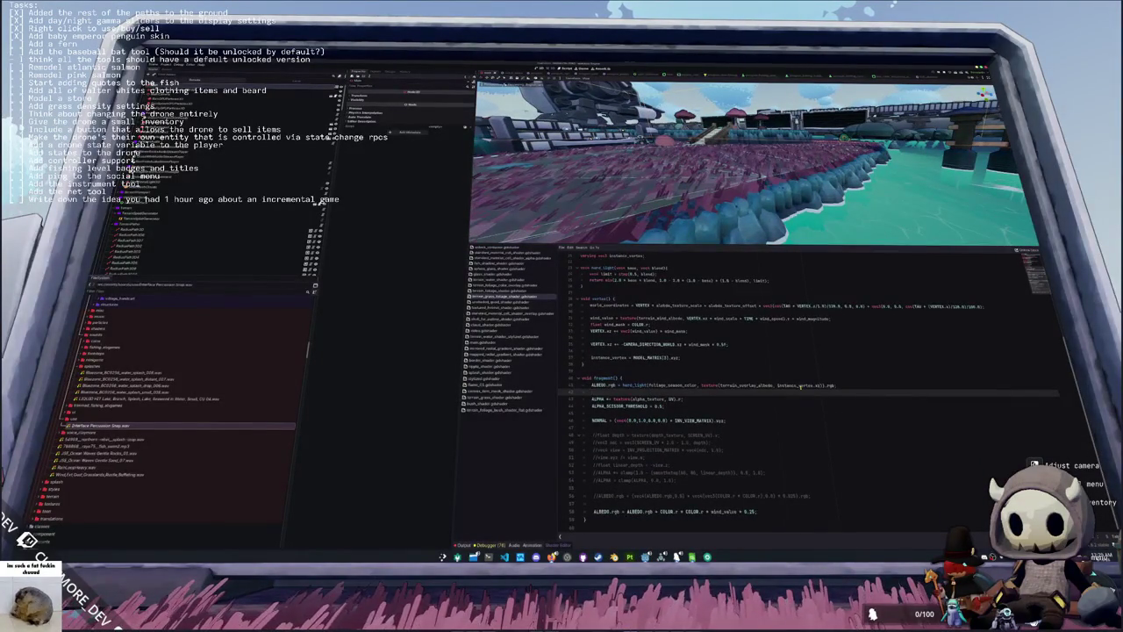
double_click(800, 385)
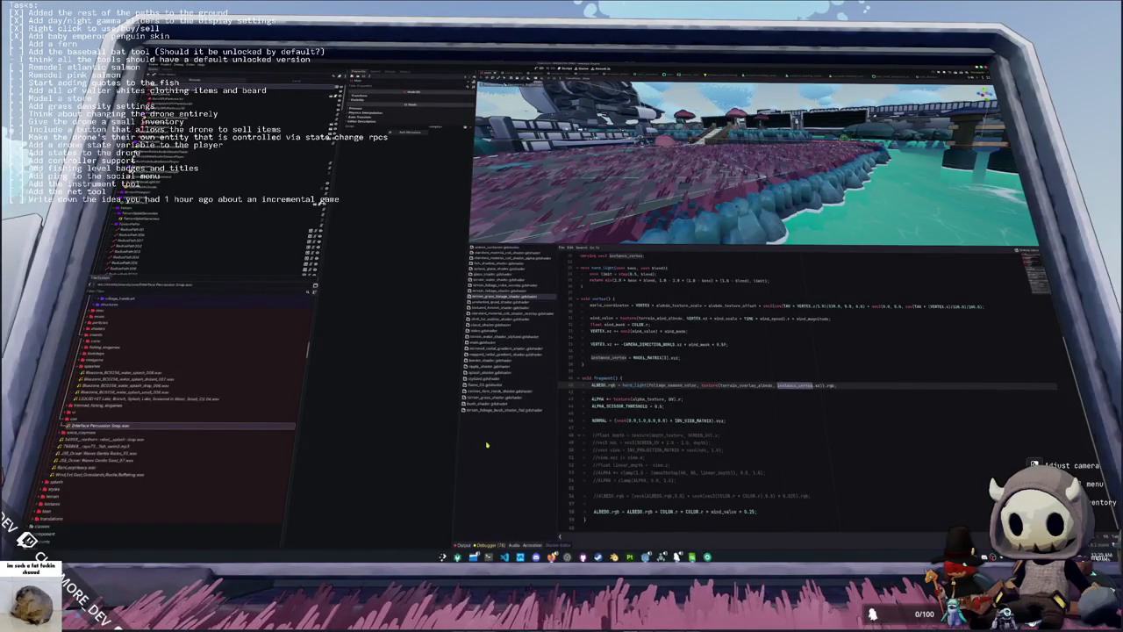
scroll(657, 386, "up", 5)
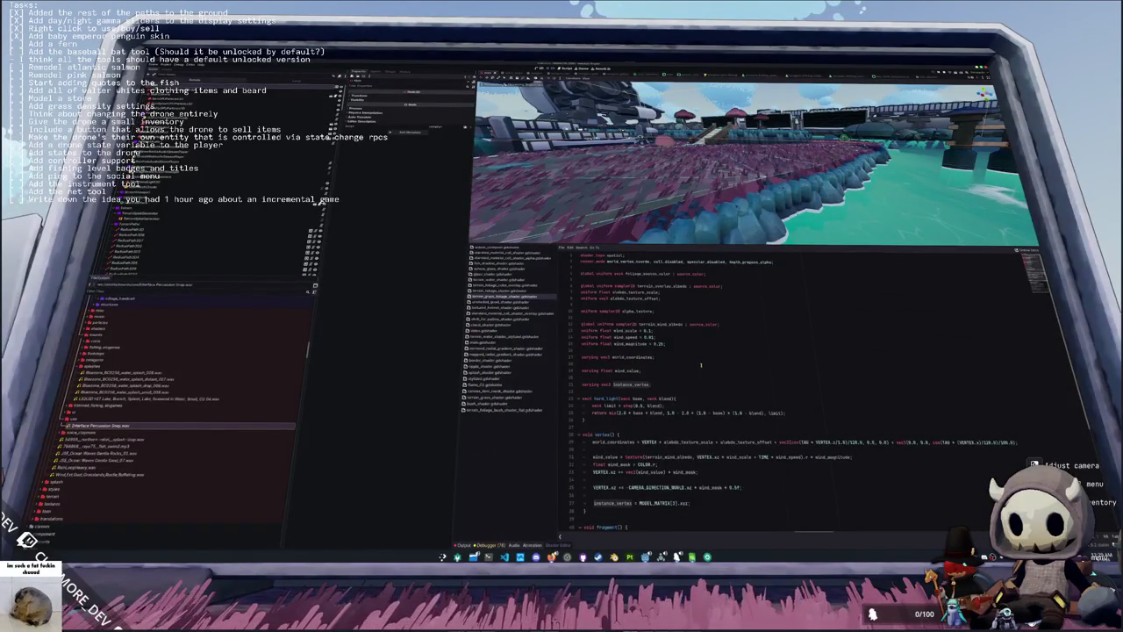
scroll(685, 334, "down", 5)
left_click(678, 407)
double_click(805, 398)
left_click(806, 399)
scroll(805, 398, "up", 5)
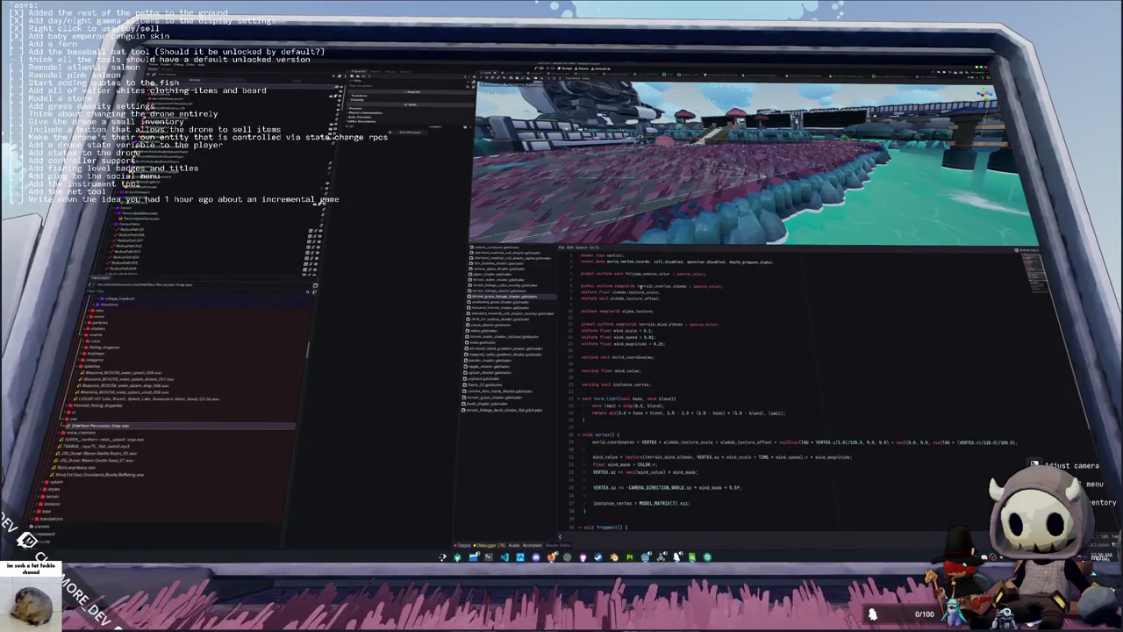
scroll(719, 316, "down", 1)
scroll(719, 316, "down", 4)
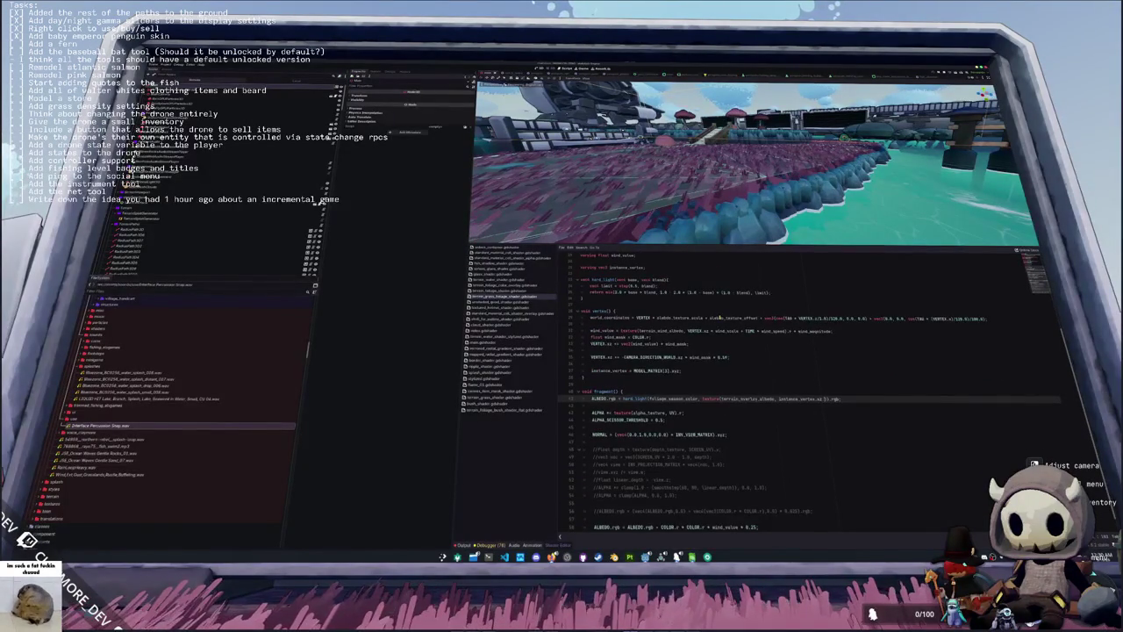
Step: Make the ALBEDO overlay lookup use instance_vertex.xz * albedo_texture_scale + albedo_texture_offset
type("lbedo_t")
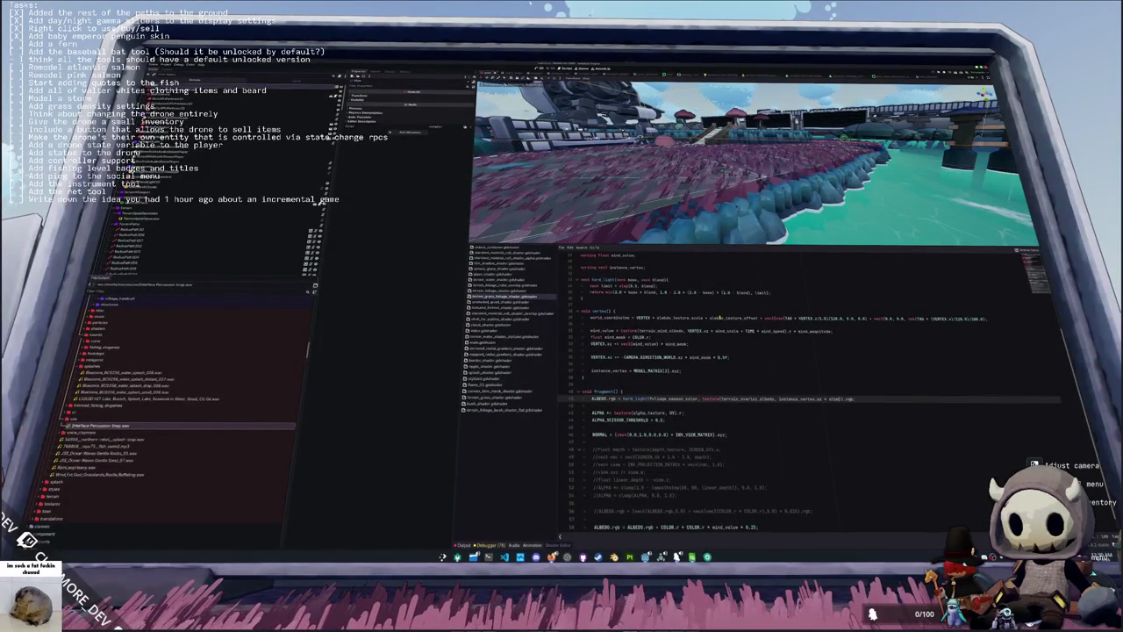
type("exture_scale")
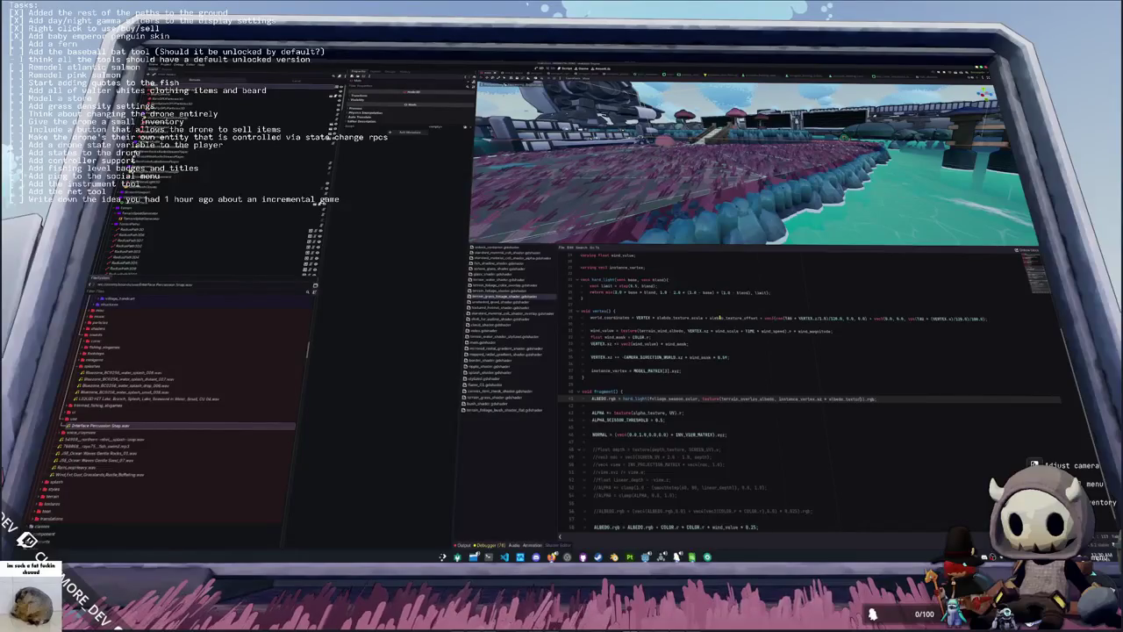
key("ctrl+shift+Left")
type("uv")
key("ctrl+z")
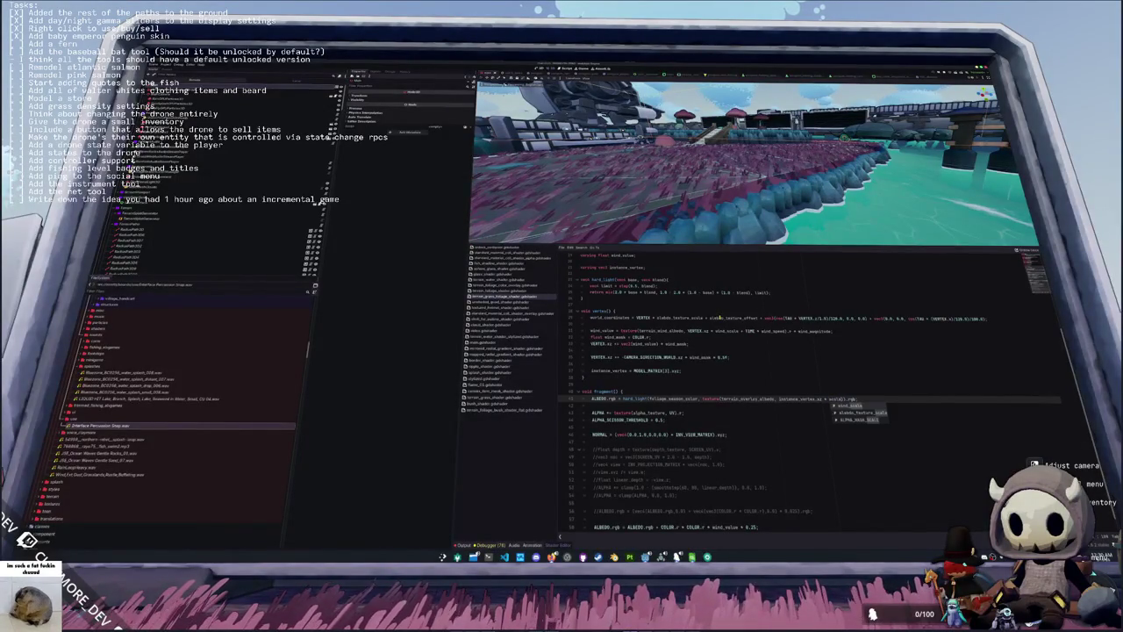
type("* albedo_texture_")
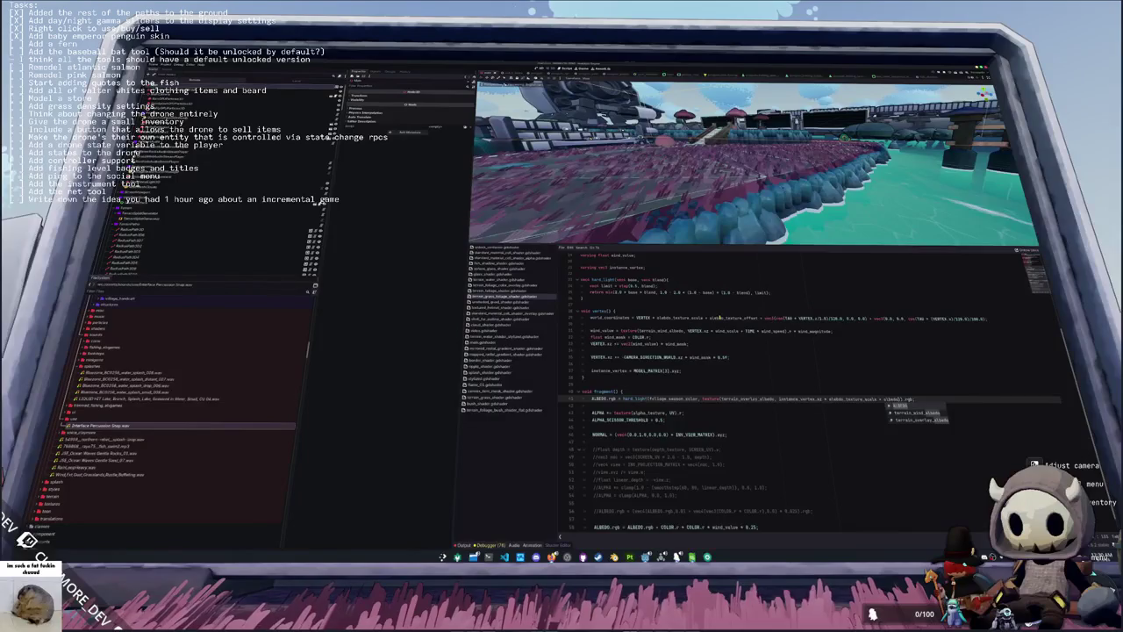
key("BackSpace")
key("BackSpace")
key("BackSpace")
type("offset")
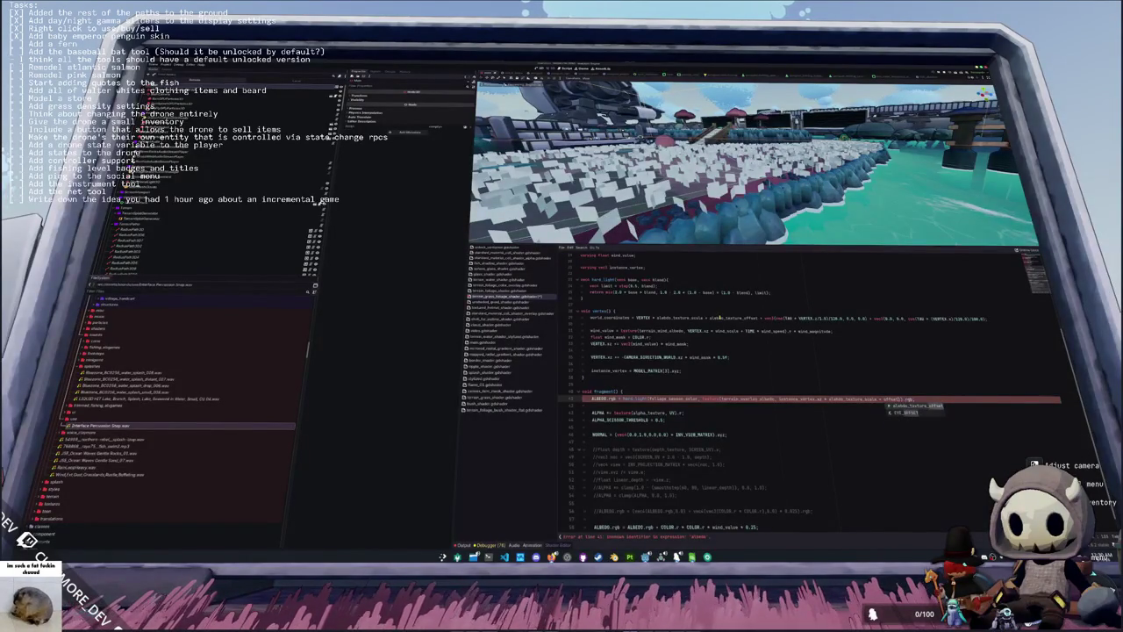
key("Return")
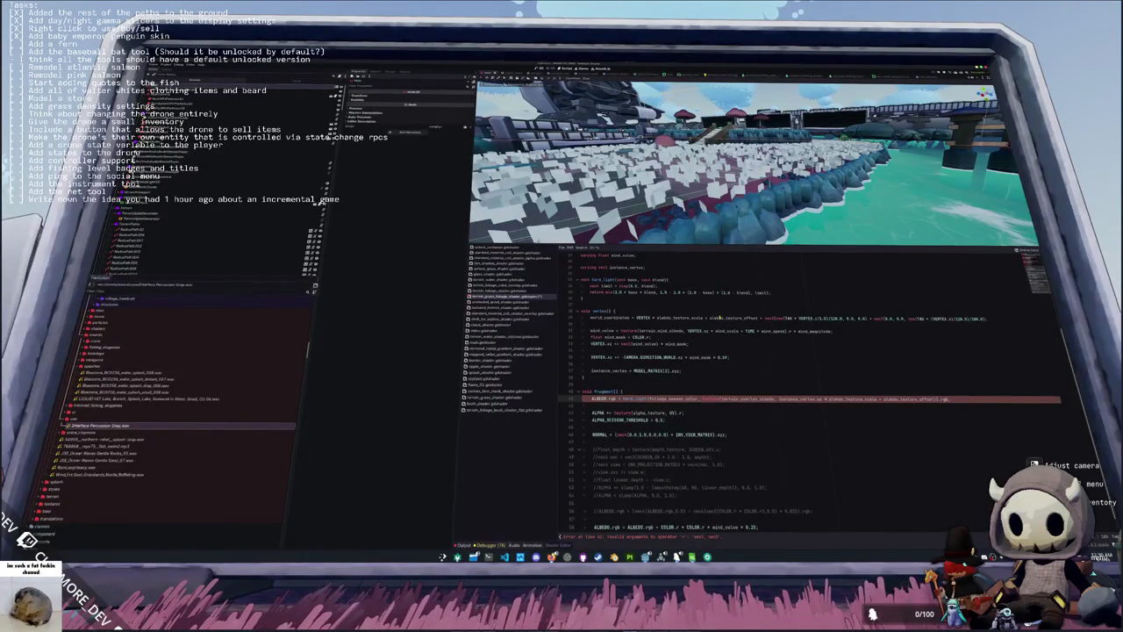
type("))")
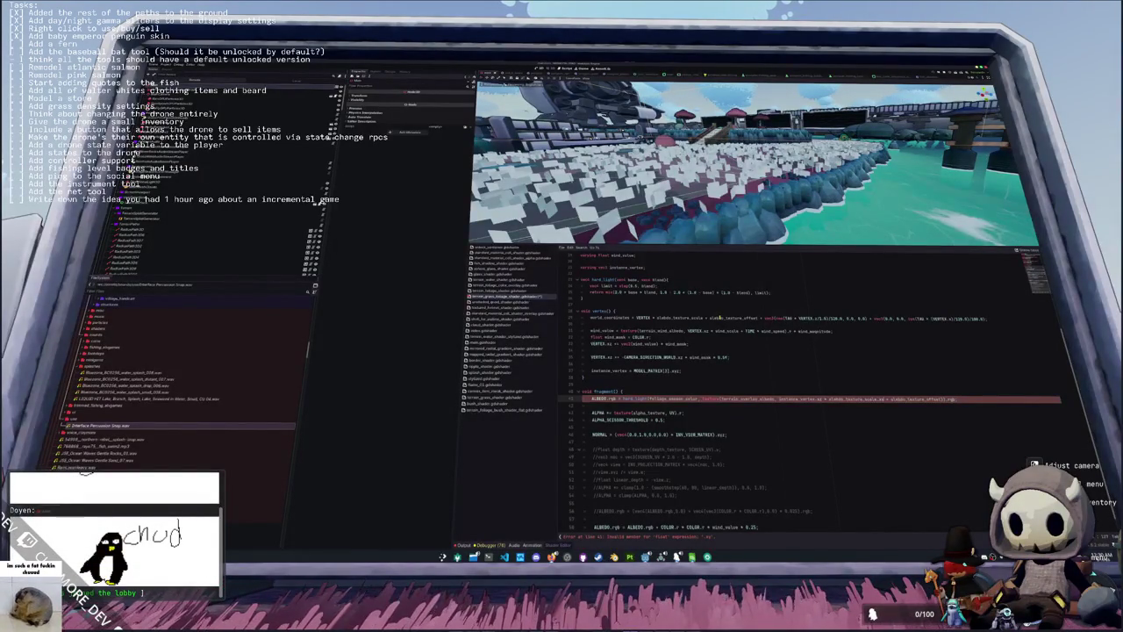
key("BackSpace")
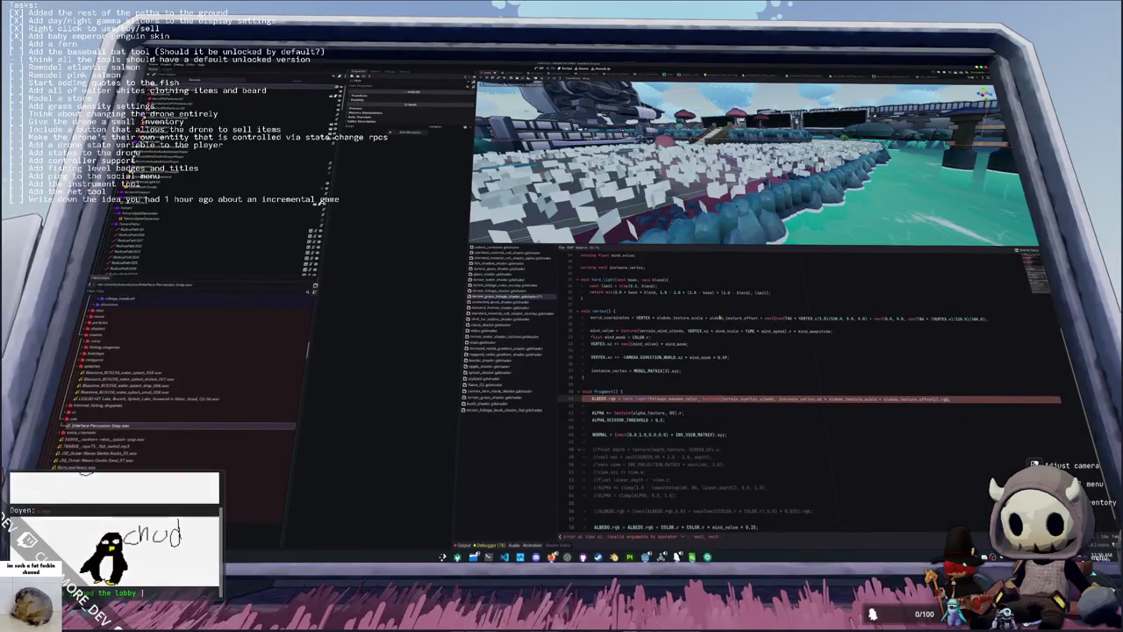
type(".xy")
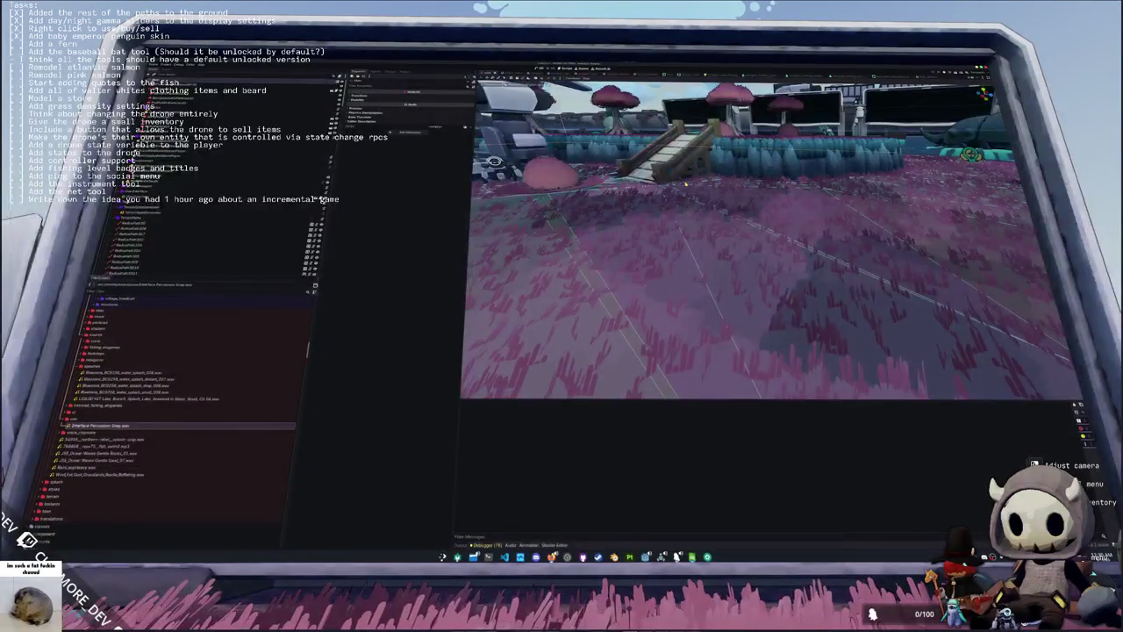
Step: Run the project with F5 and choose Singleplayer from the main menu
key("F5")
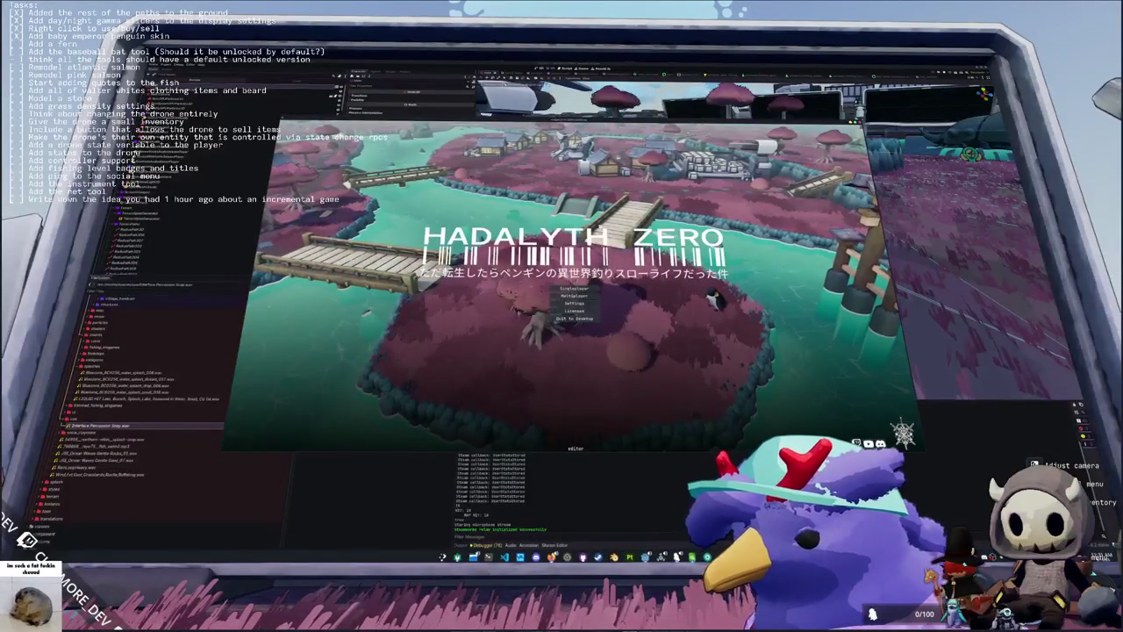
left_click(579, 289)
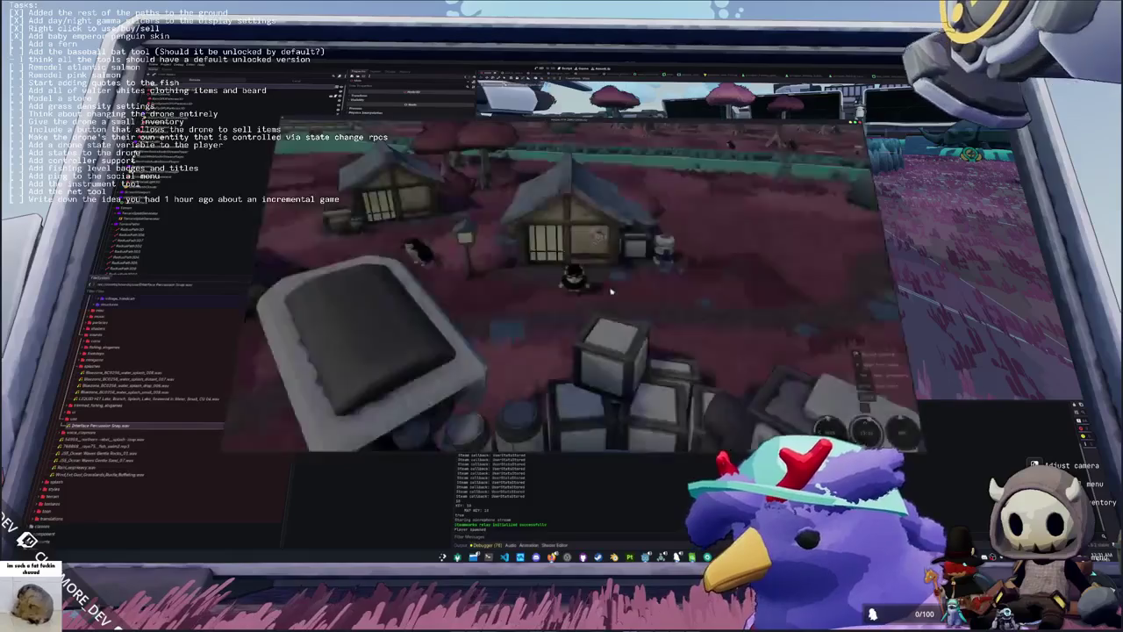
Step: Run past the house across the pink field toward the stream, then turn toward the village
key("w")
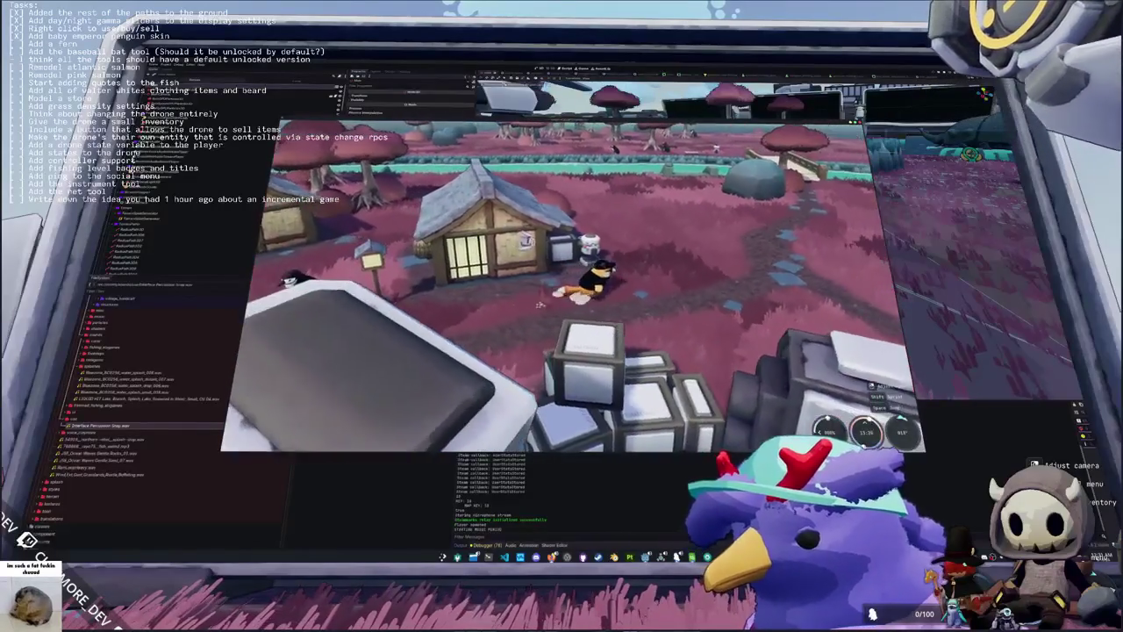
key("w")
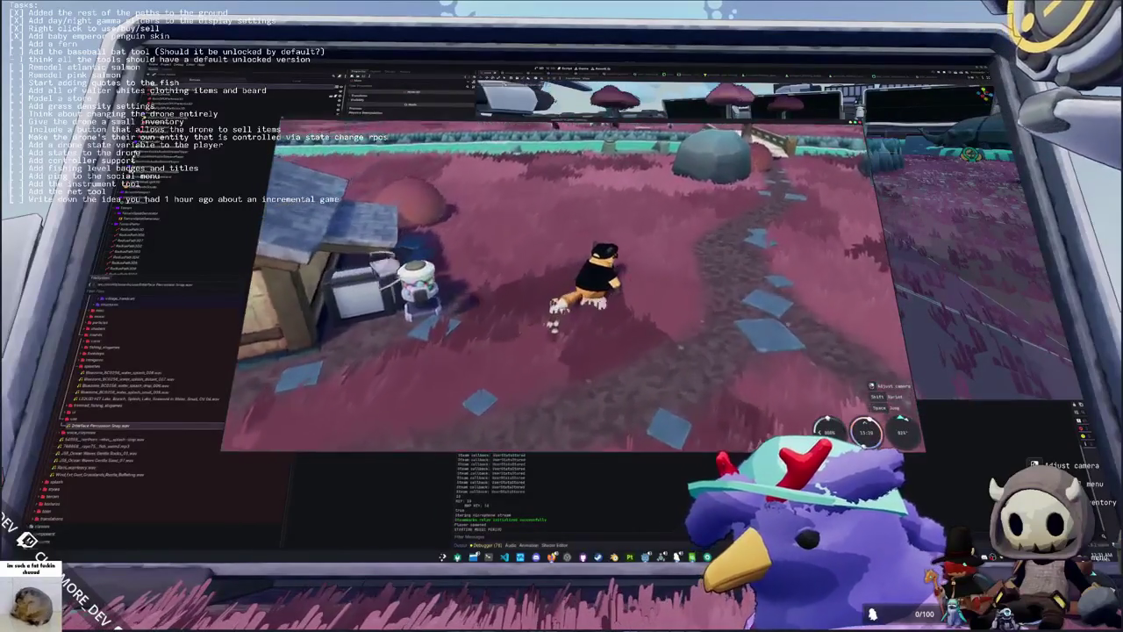
key("w")
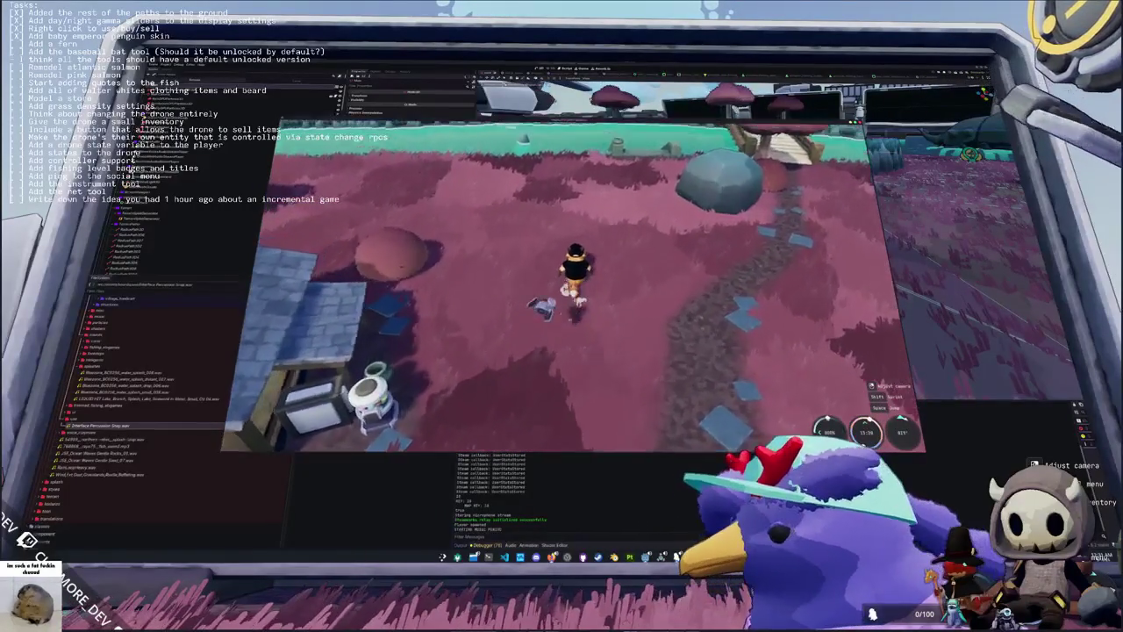
key("w")
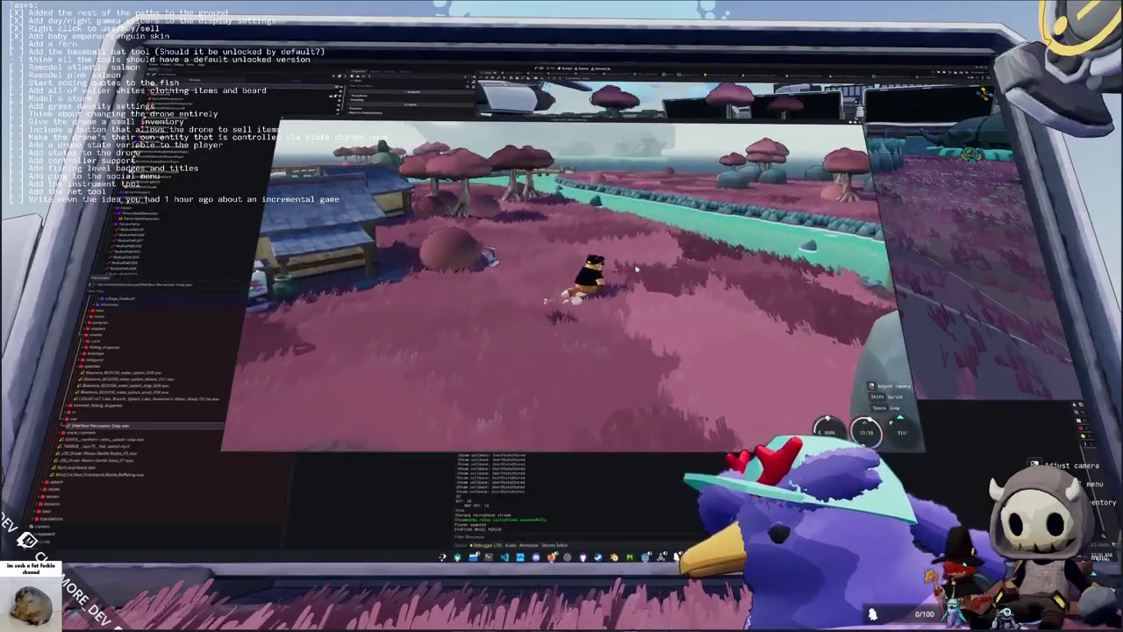
key("w")
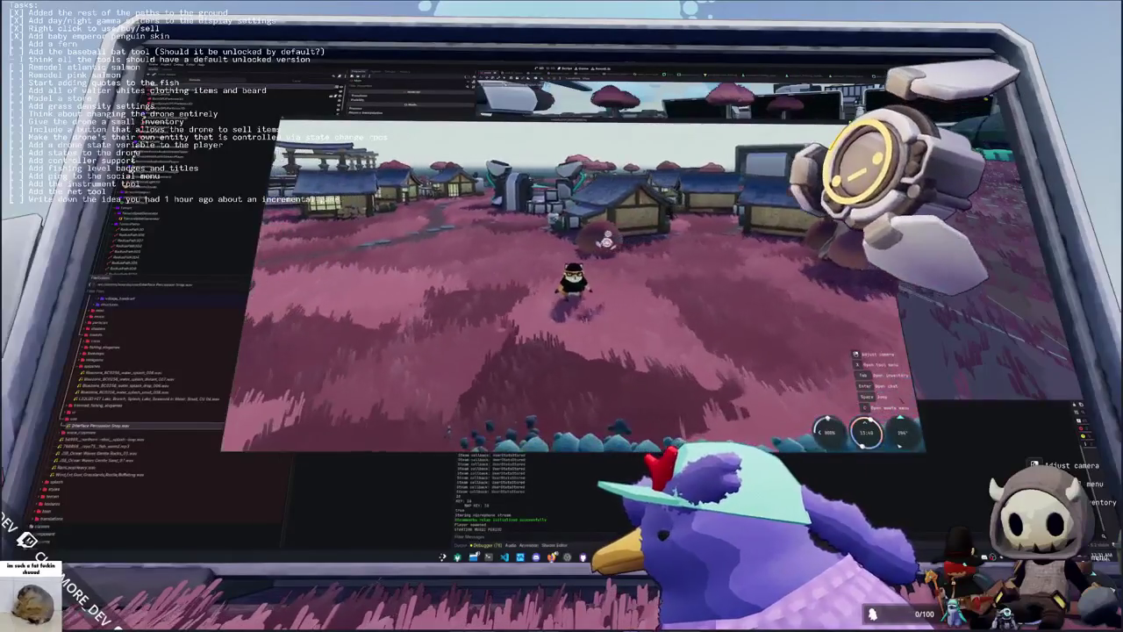
key("w")
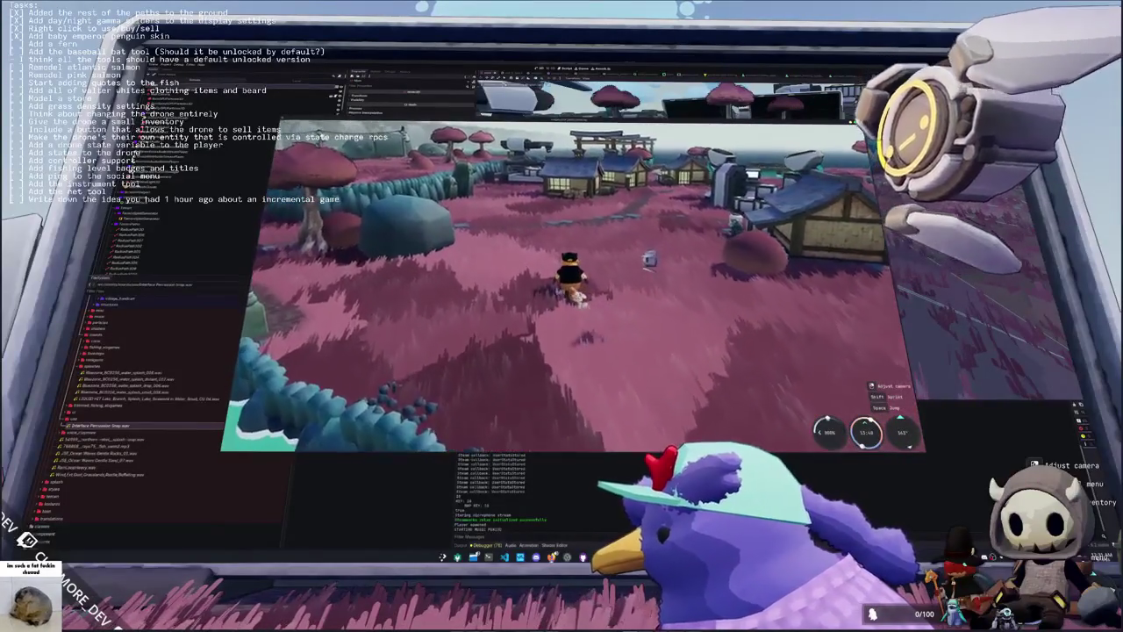
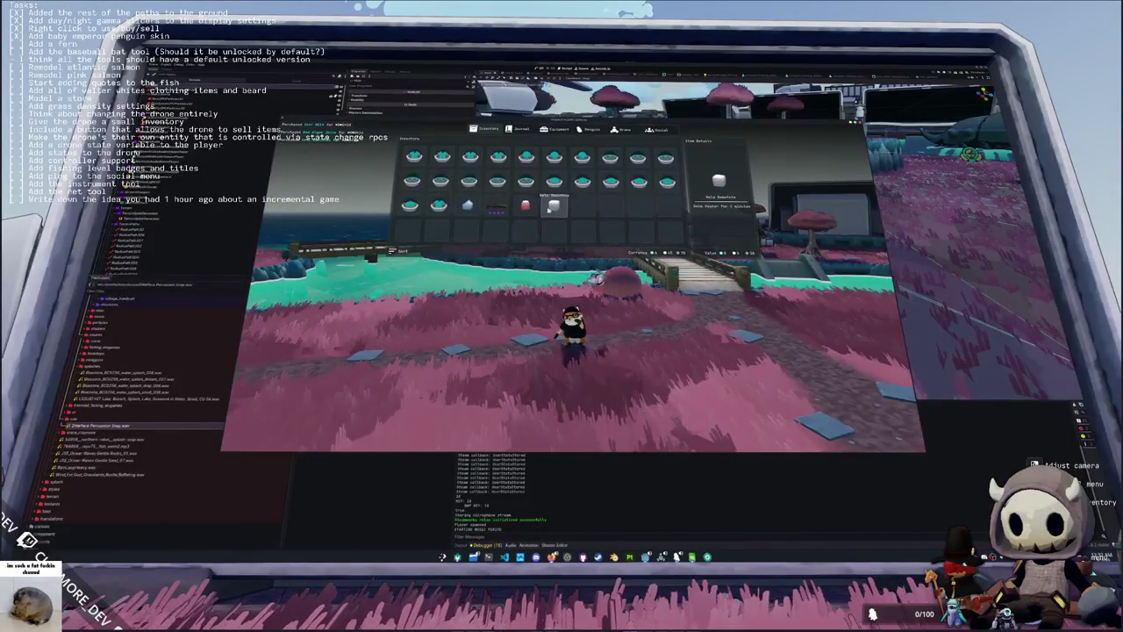
Step: Close the inventory, walk the penguin onto the bridge, and stop the game with F8
key("Tab")
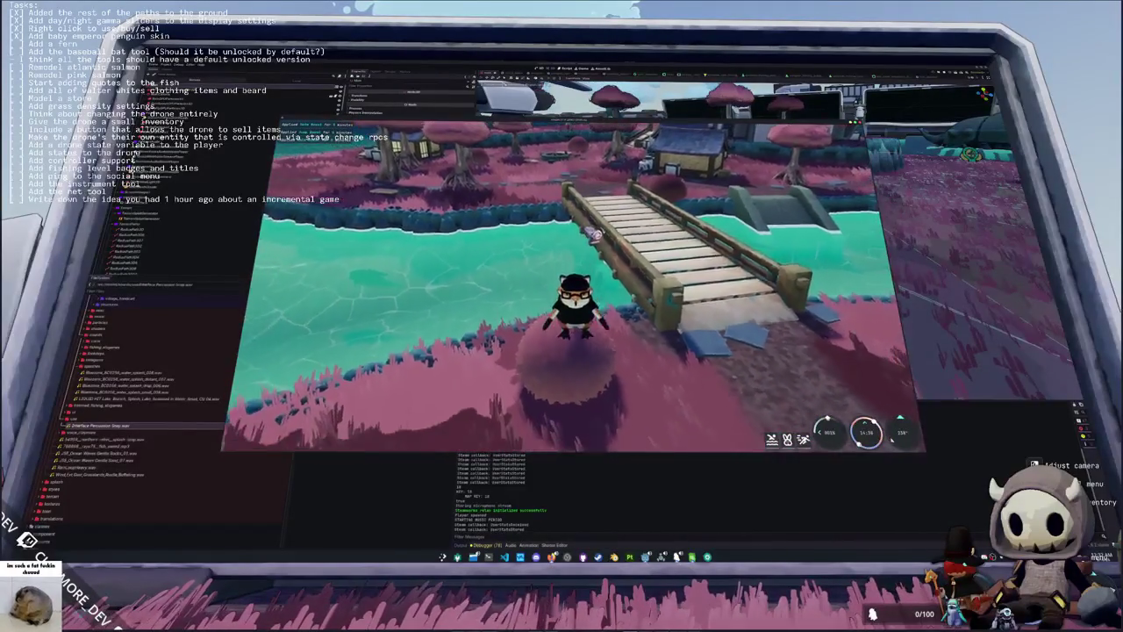
key("w")
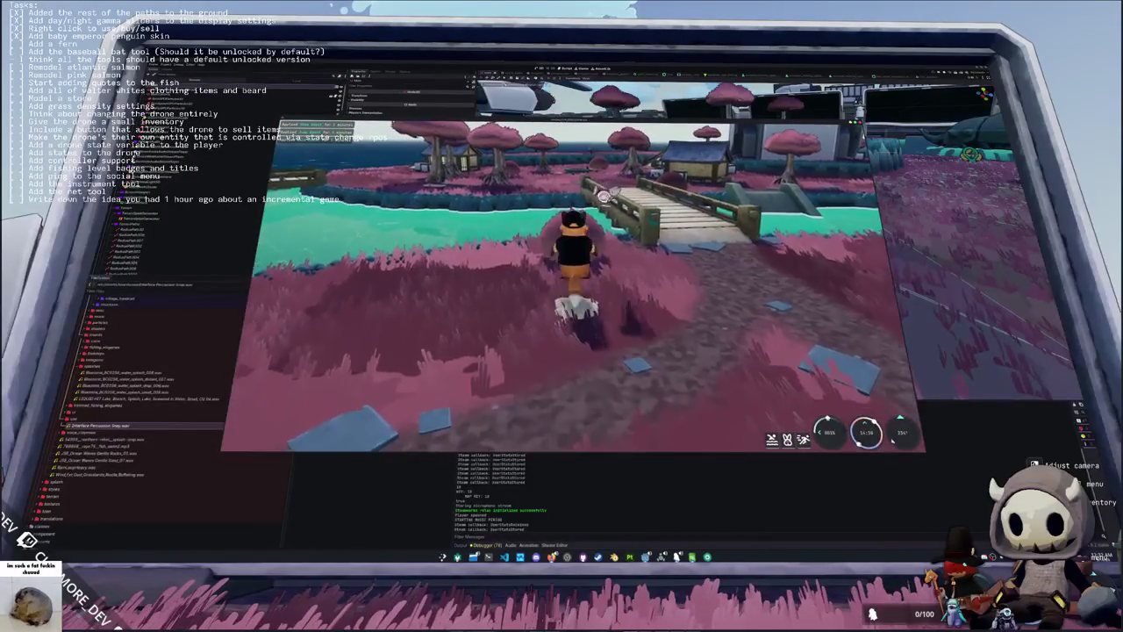
key("w")
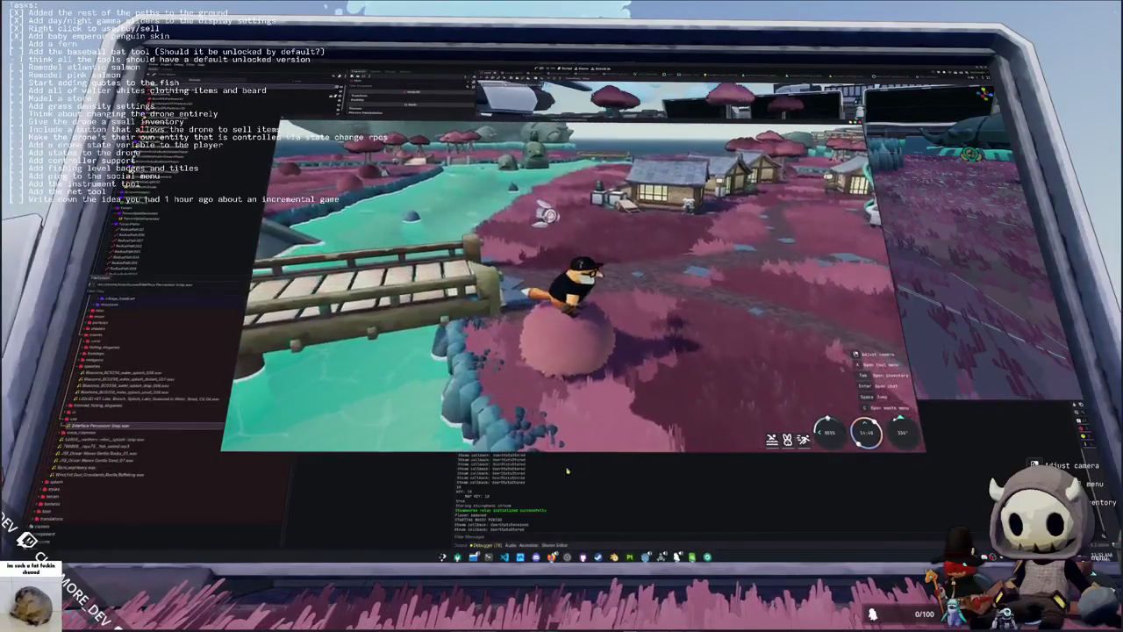
key("F8")
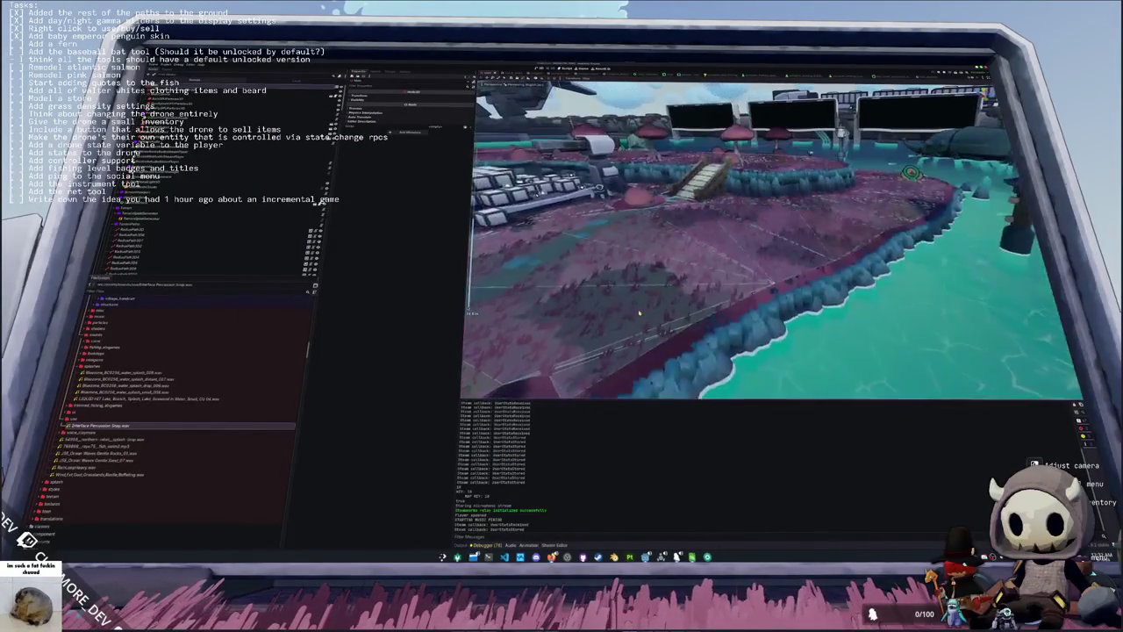
Step: Reimport the 0.ogg clip from the voice_clipmen folder, then collapse that folder
left_click_drag(597, 299, 647, 327)
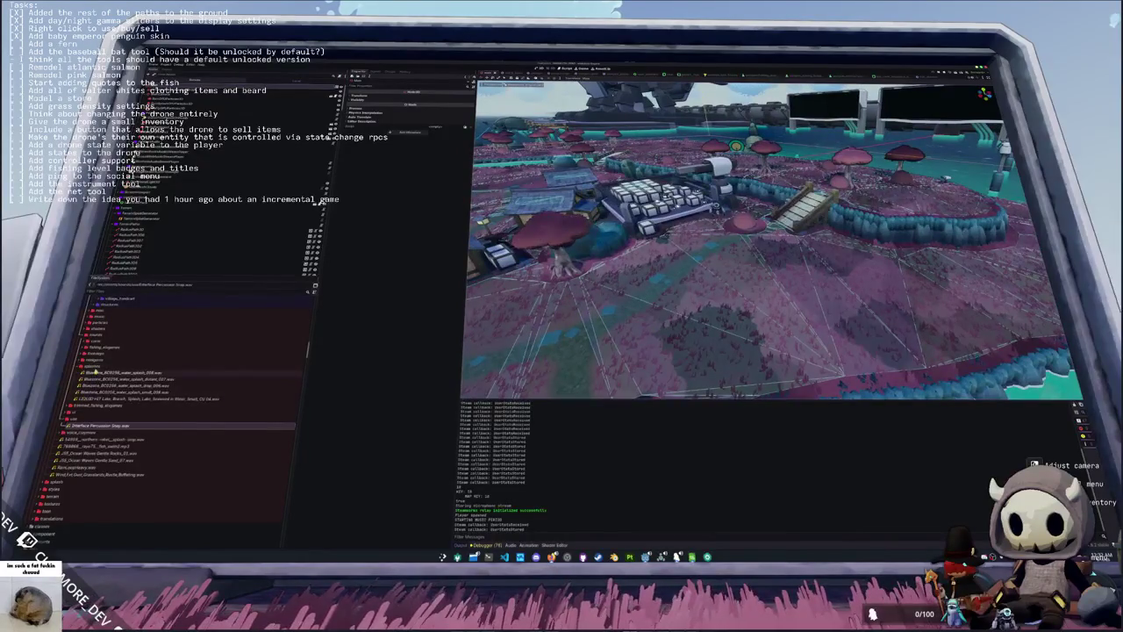
double_click(87, 366)
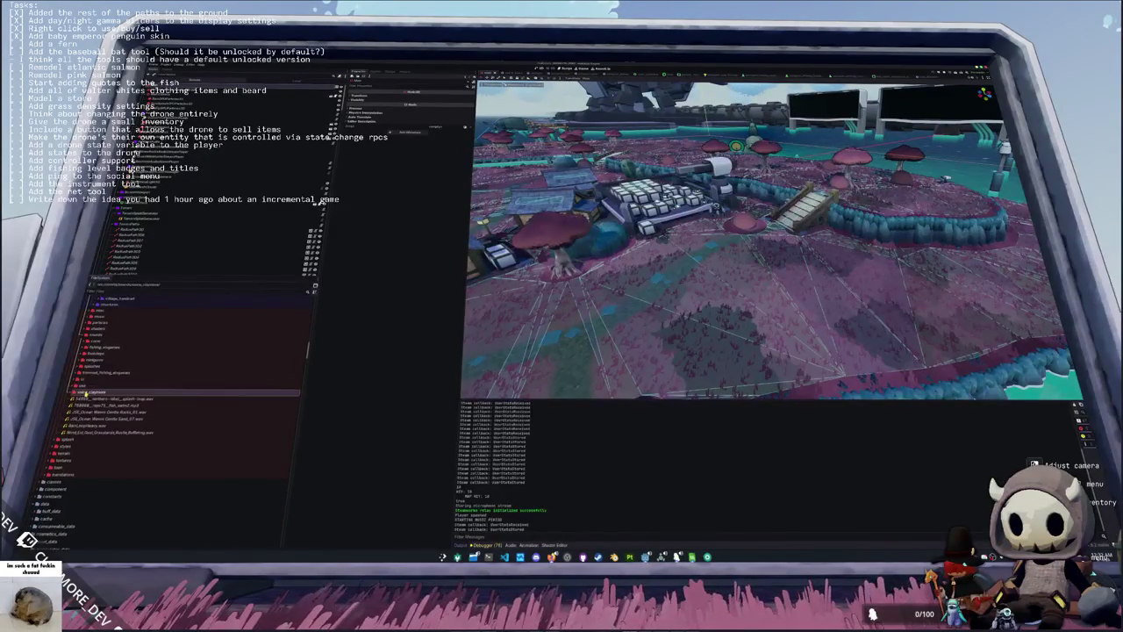
double_click(88, 392)
double_click(105, 399)
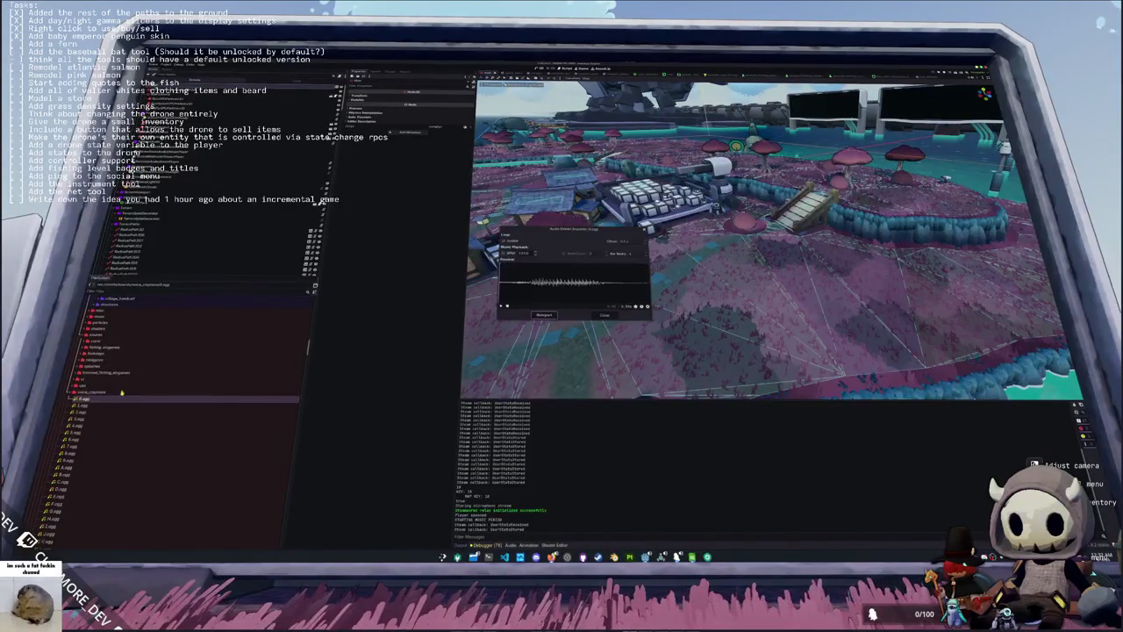
left_click(535, 314)
double_click(102, 391)
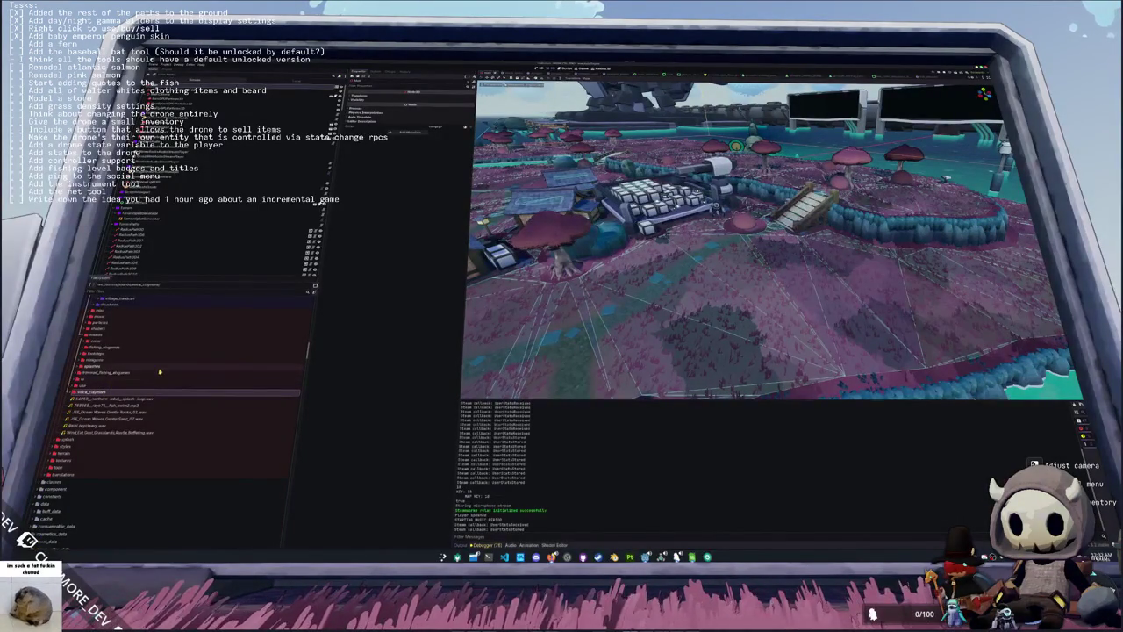
Step: Scroll down the FileSystem dock and collapse the lobby_member_container and audio_menu folders
scroll(132, 377, "down", 5)
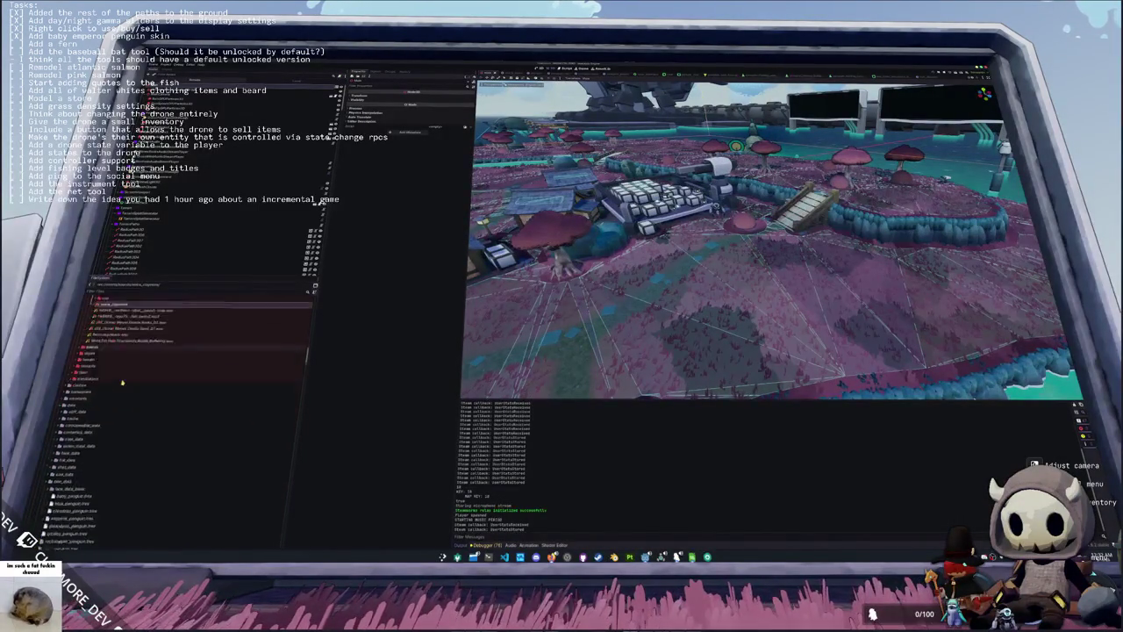
scroll(122, 369, "up", 2)
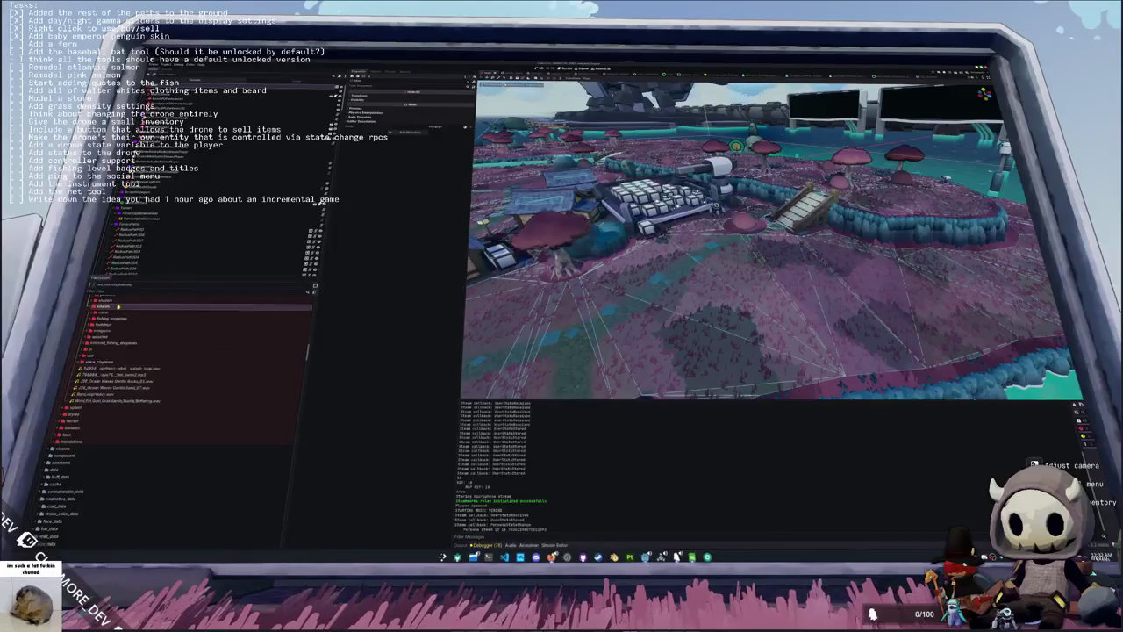
scroll(122, 322, "down", 10)
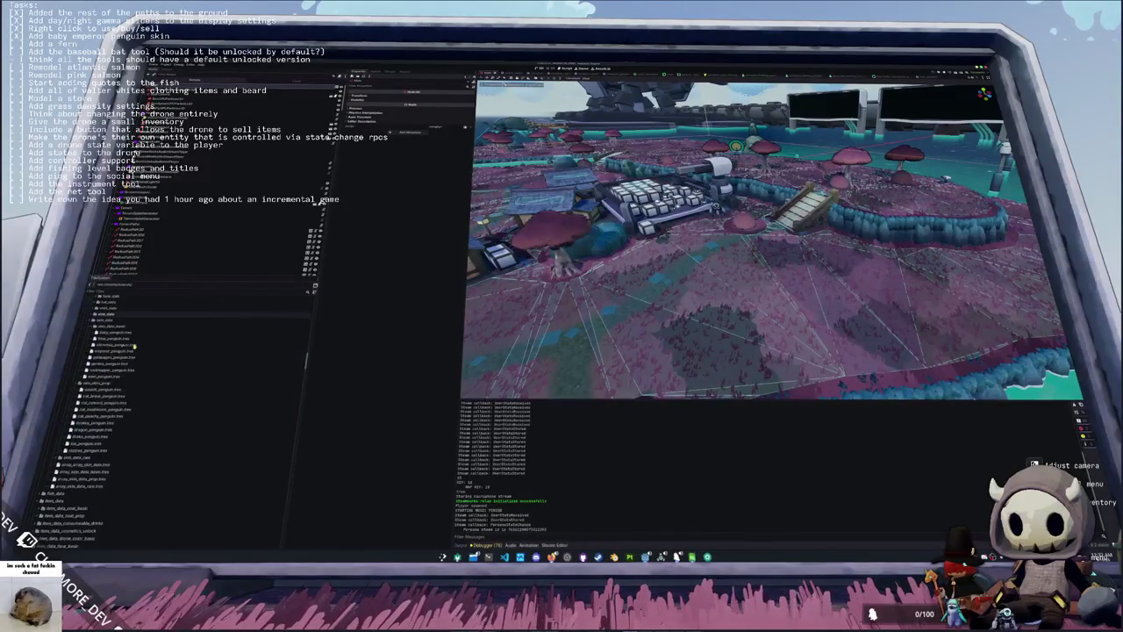
scroll(133, 349, "down", 10)
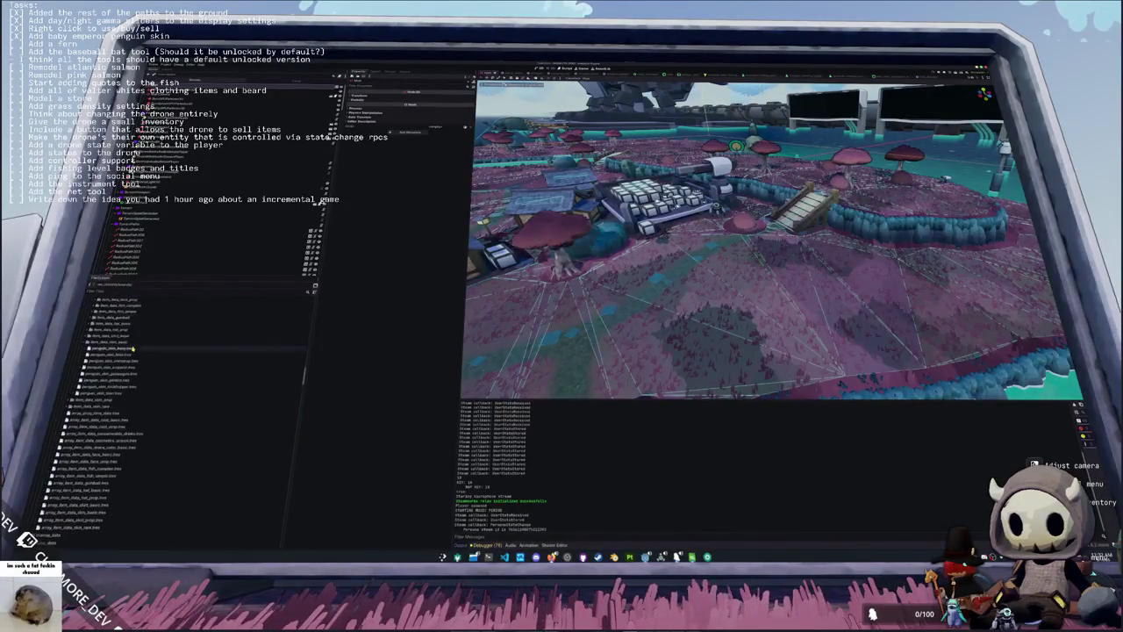
scroll(133, 349, "down", 2)
scroll(105, 329, "down", 2)
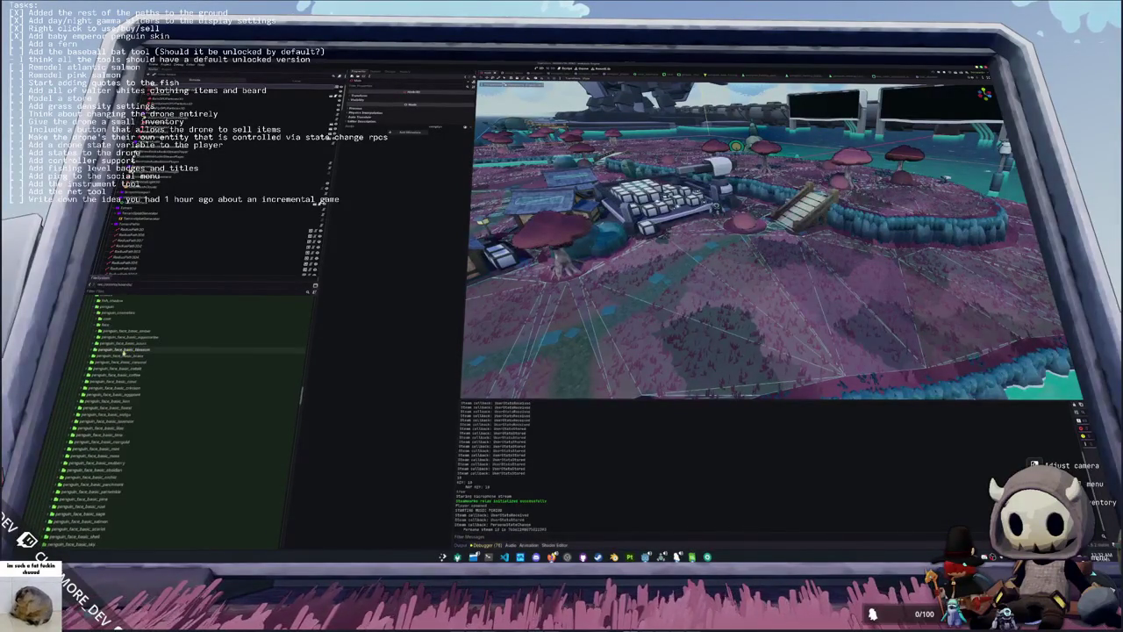
scroll(103, 343, "down", 8)
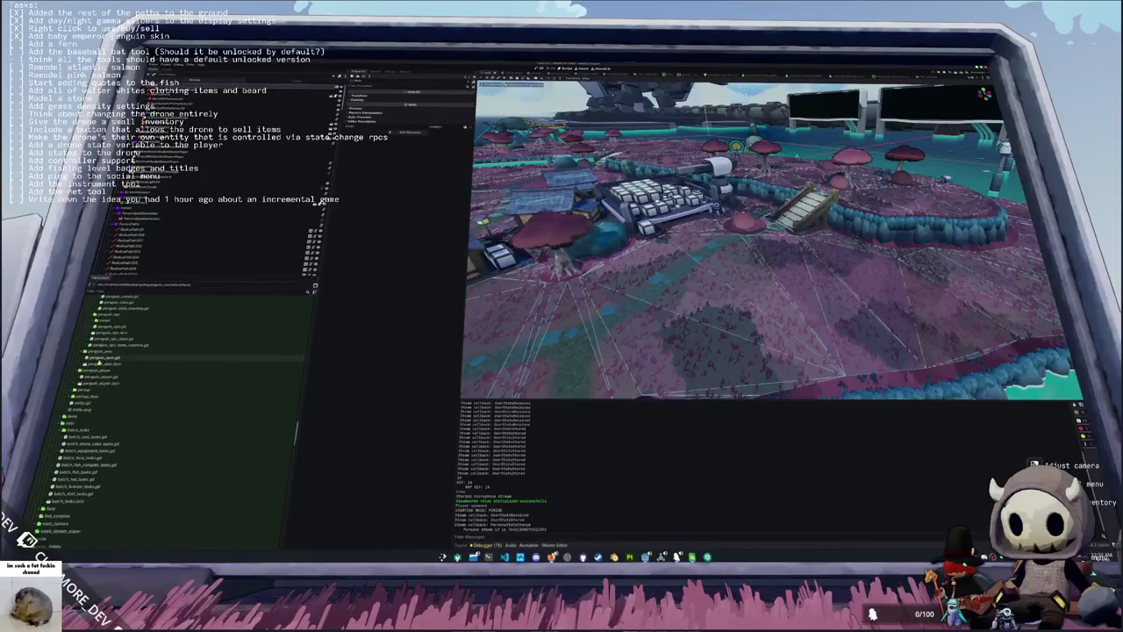
scroll(102, 363, "down", 10)
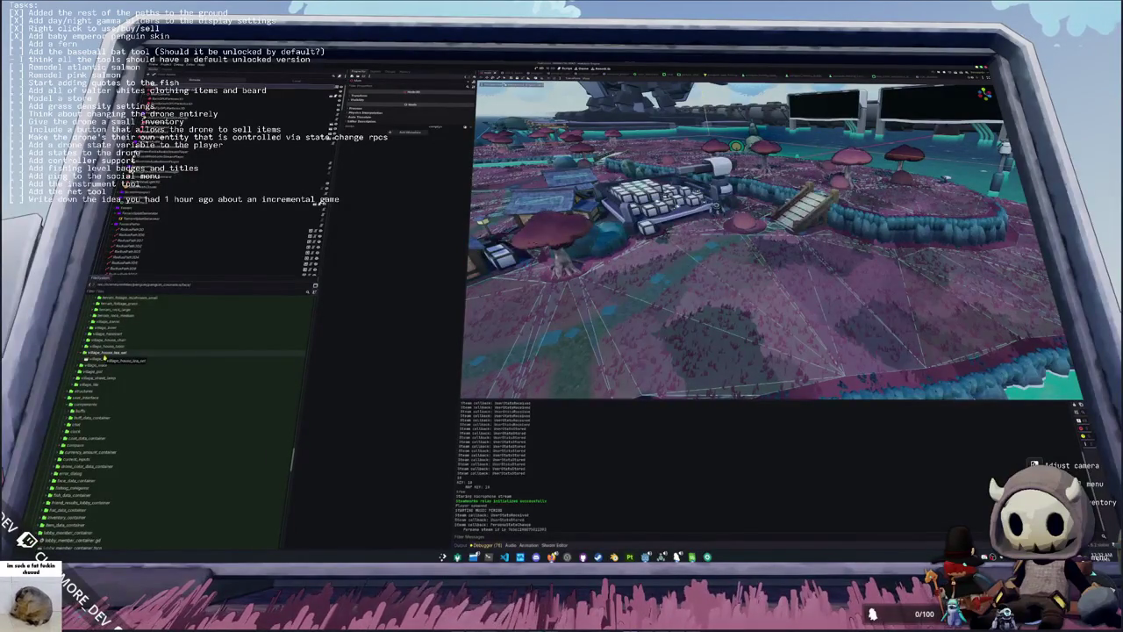
scroll(105, 358, "down", 8)
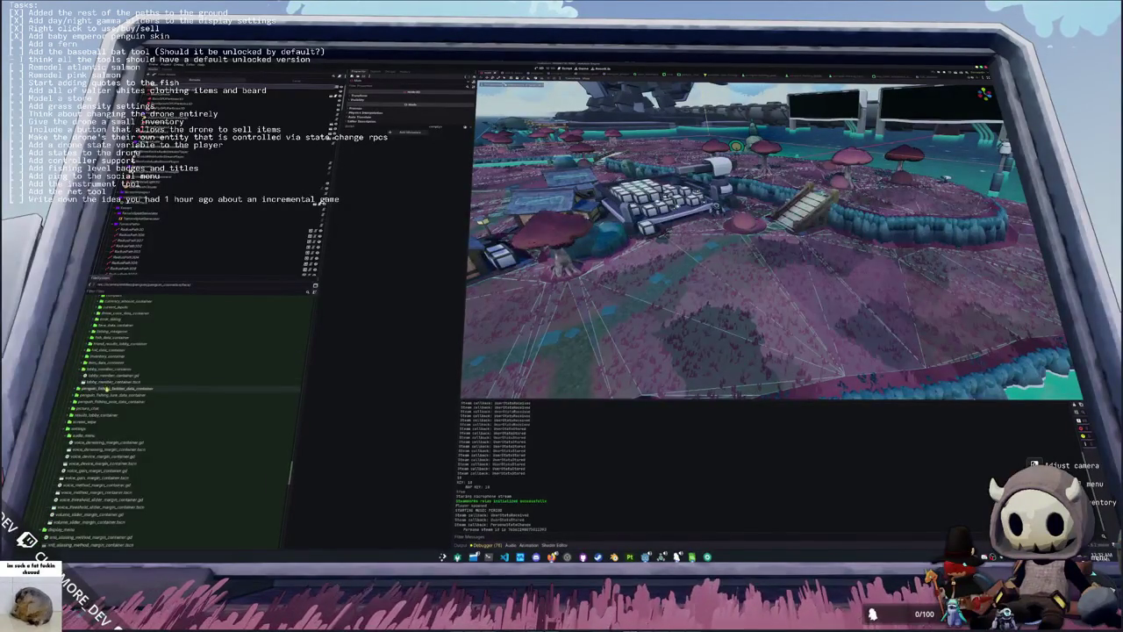
double_click(112, 369)
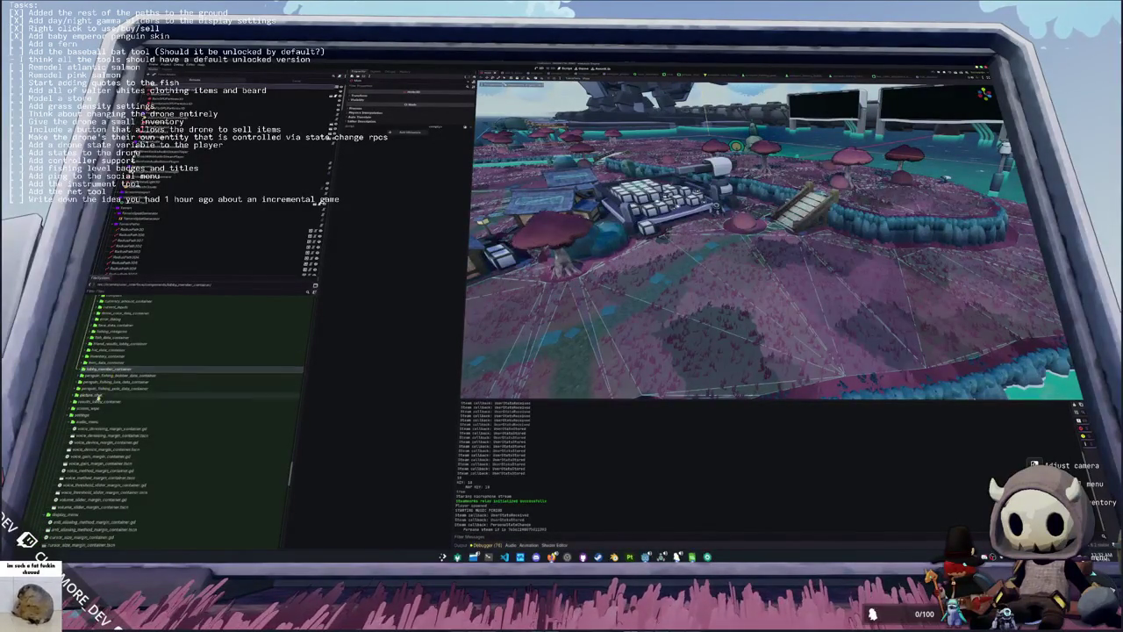
double_click(91, 421)
Step: Collapse the settings folder, then bring up the Discord window
double_click(91, 429)
left_click(96, 373)
double_click(98, 355)
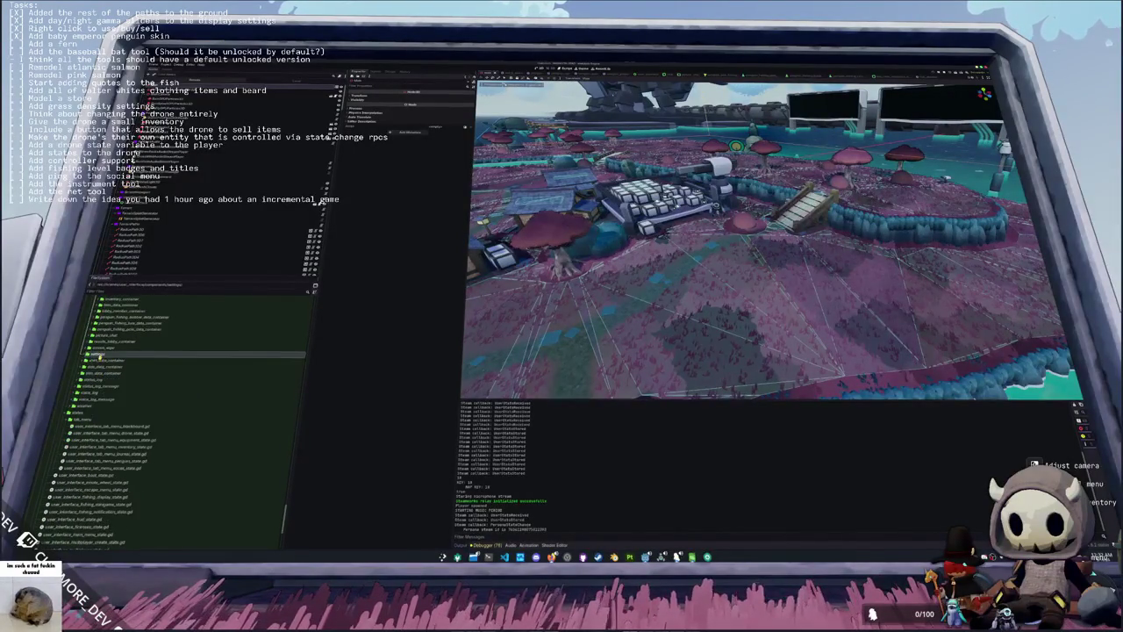
scroll(103, 364, "down", 2)
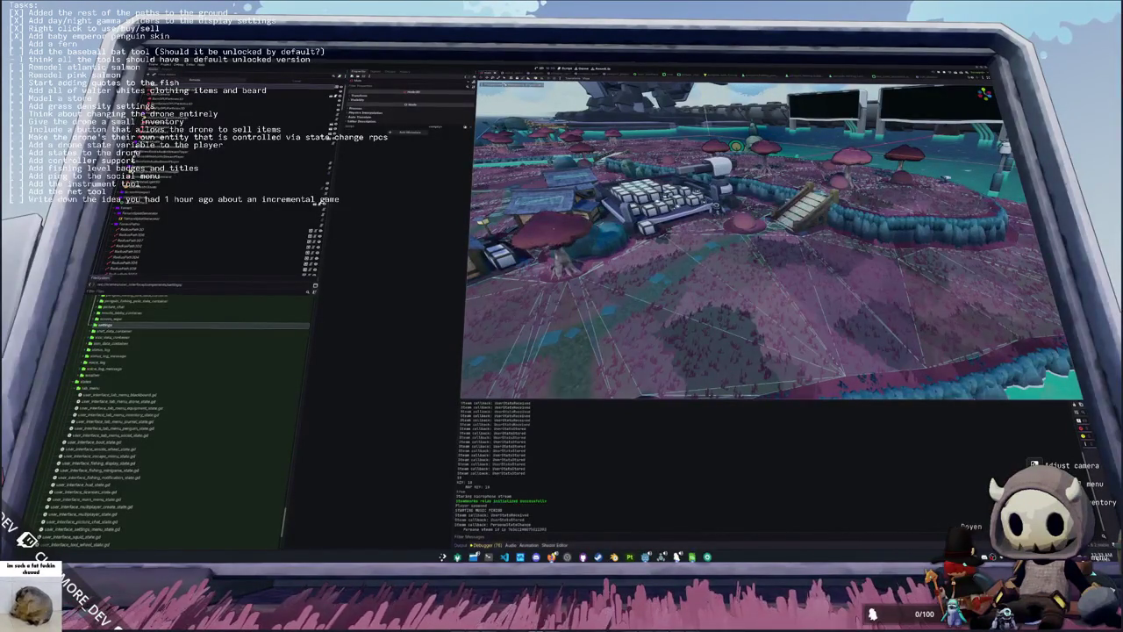
key("alt+Tab")
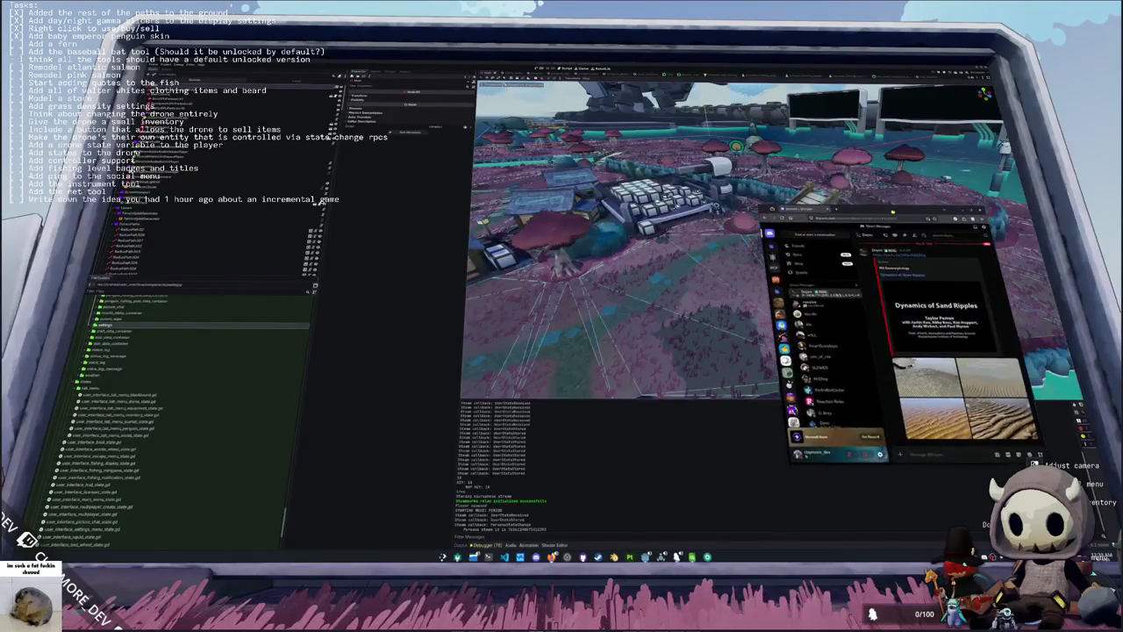
Step: Pop out the shared 'Dynamics of Sand Ripples' video into its own player and play it
left_click(941, 313)
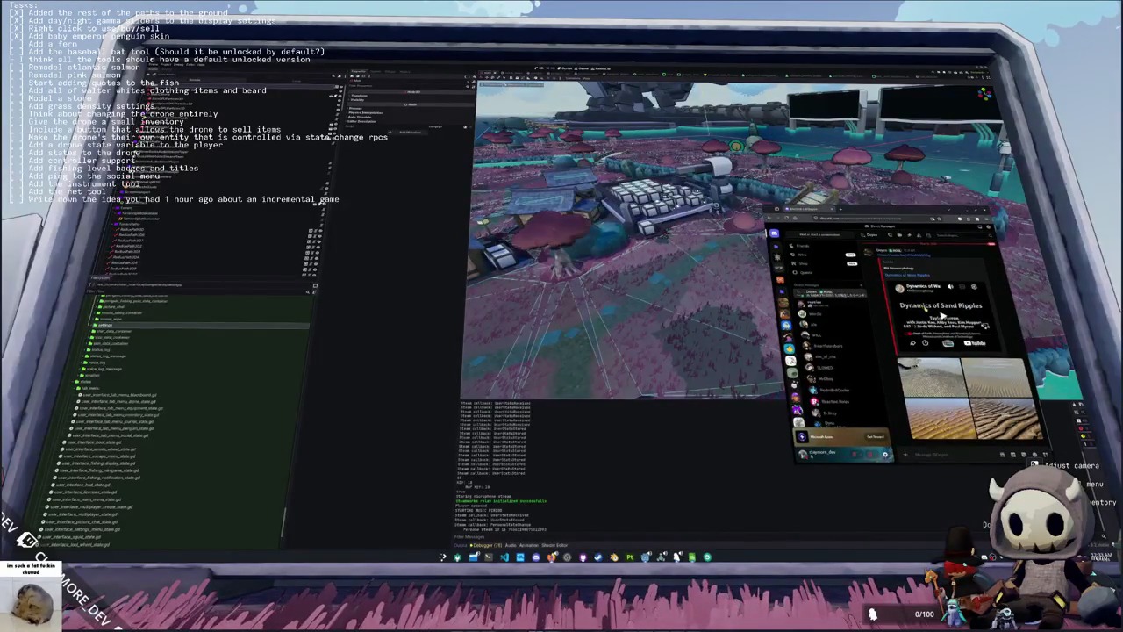
left_click(941, 314)
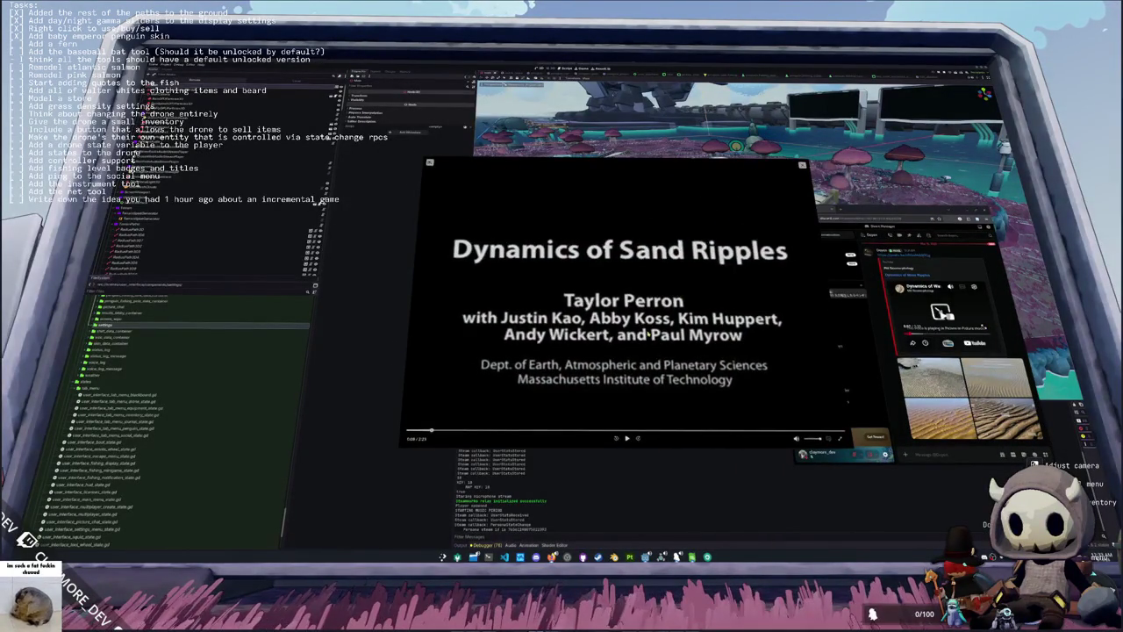
left_click(627, 438)
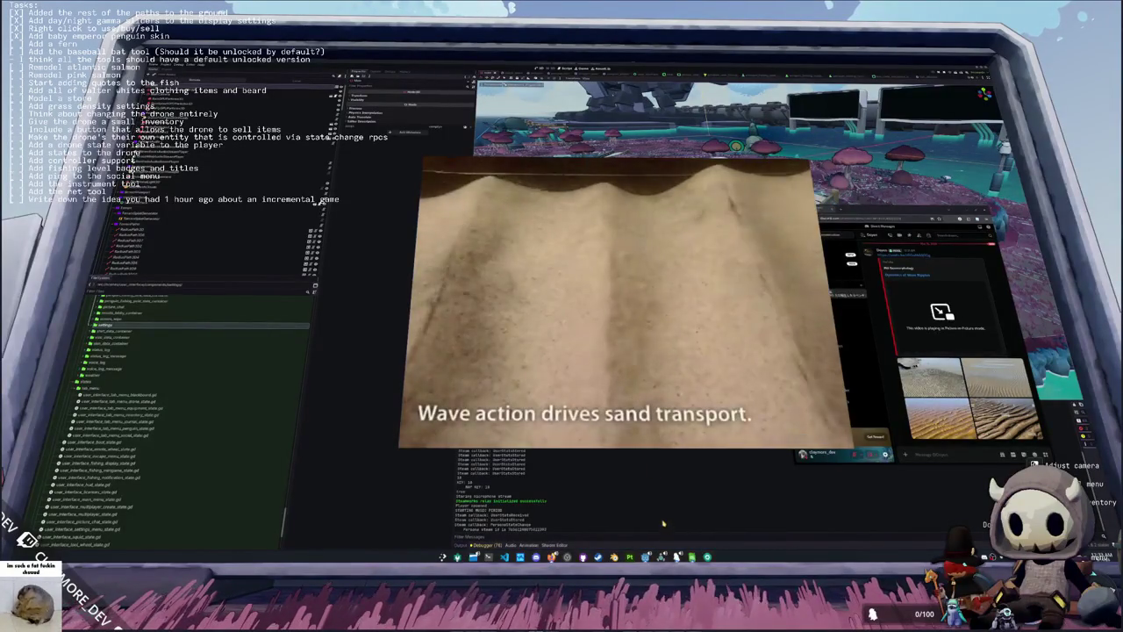
mouse_move(658, 557)
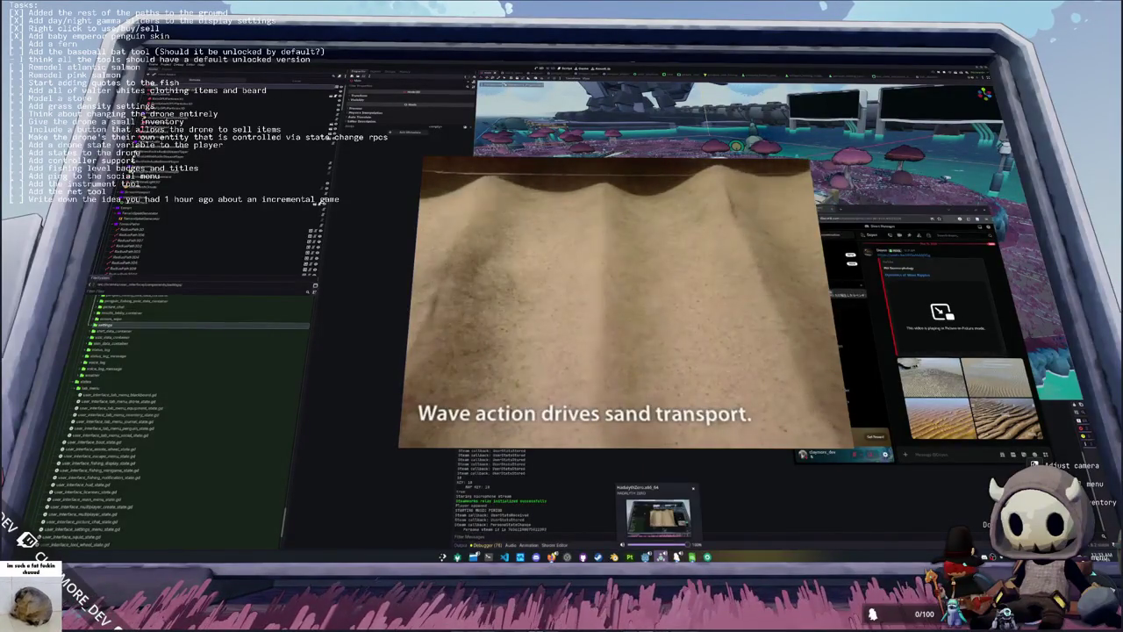
left_click(658, 517)
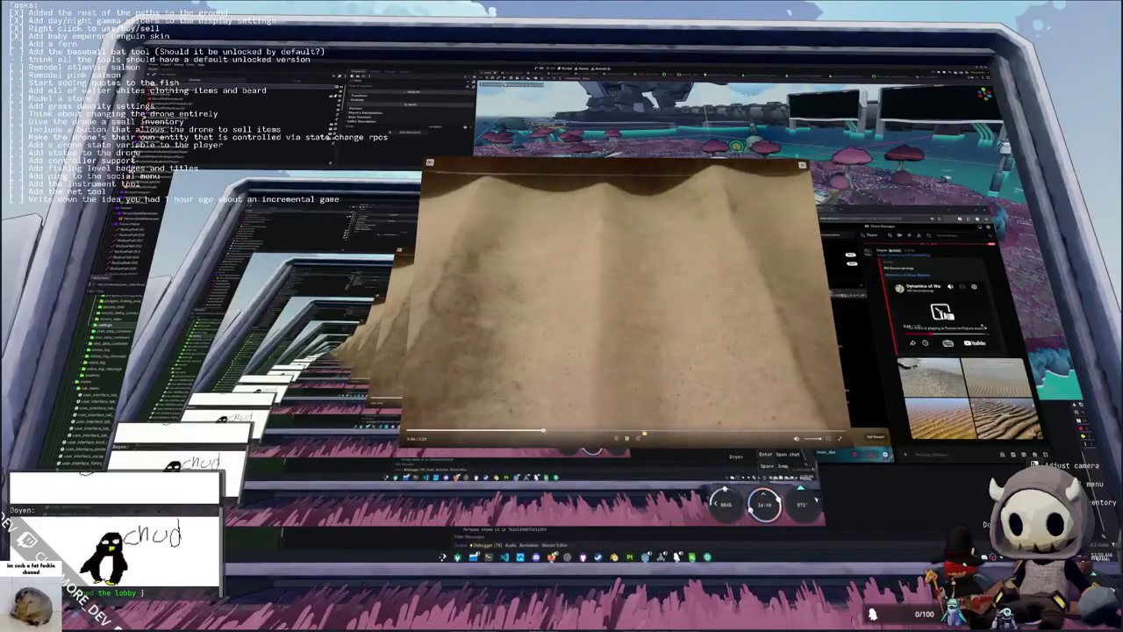
Step: Seek the video to about 1:23 and 1:47, then close the player and Discord
left_click(661, 432)
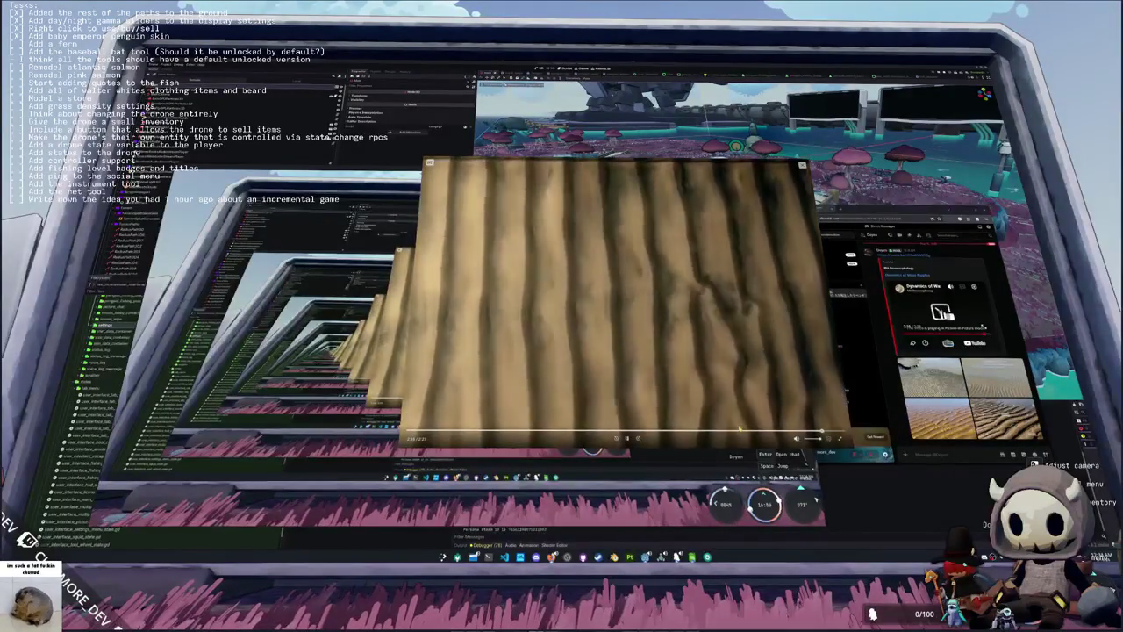
left_click(728, 429)
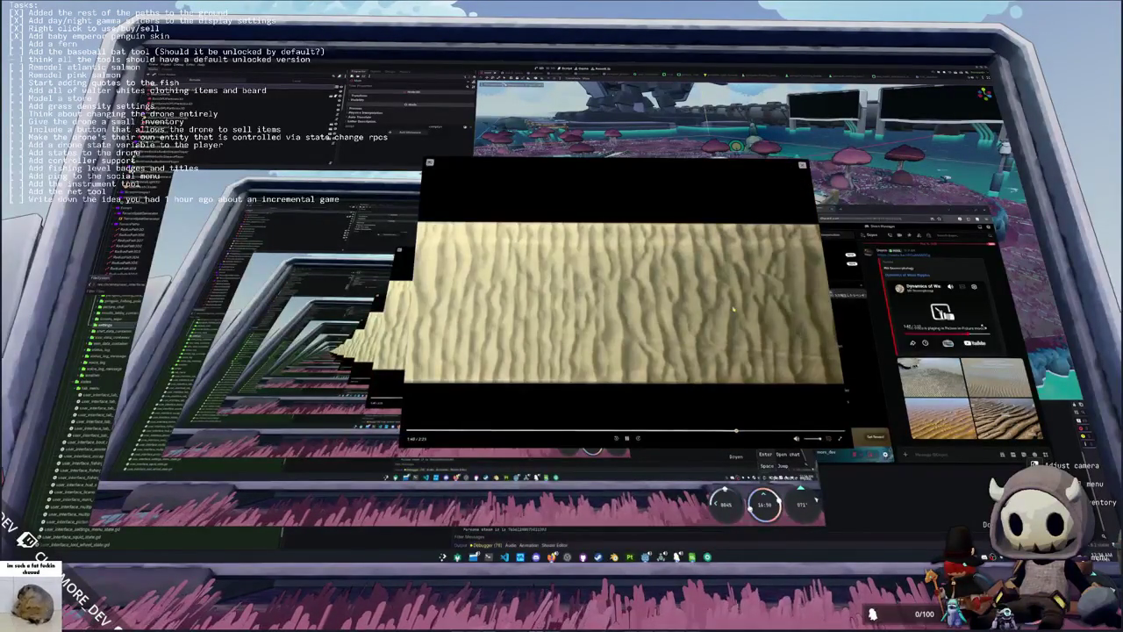
left_click(802, 164)
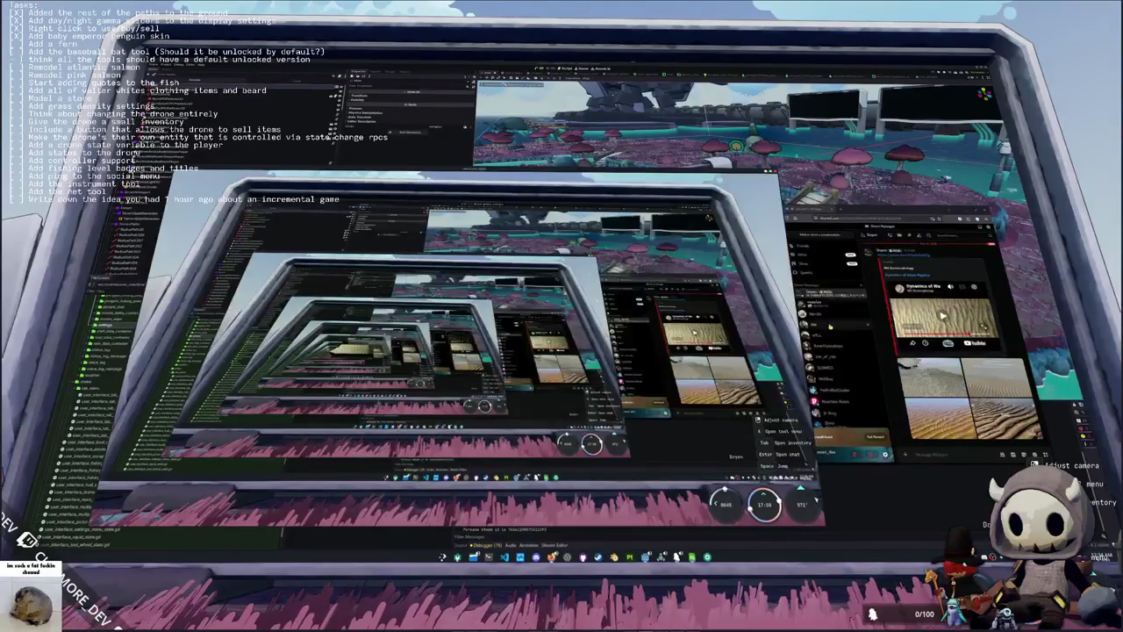
left_click(870, 211)
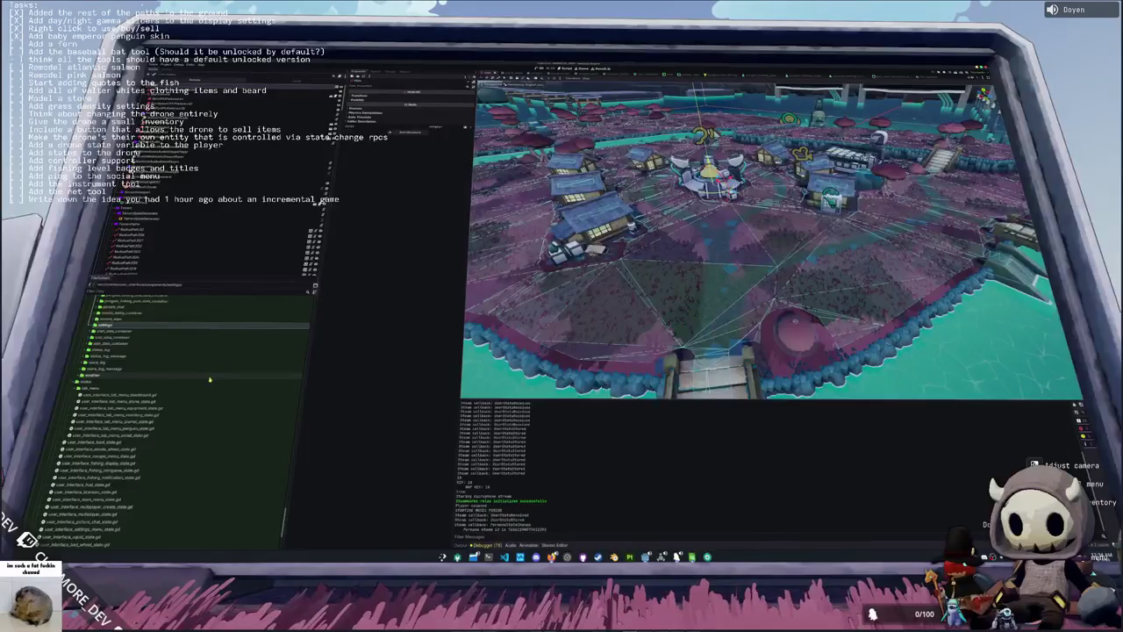
Step: Browse the FileSystem dock, collapsing the states folder and selecting village_houses_tea_set
scroll(209, 379, "down", 2)
scroll(210, 379, "down", 2)
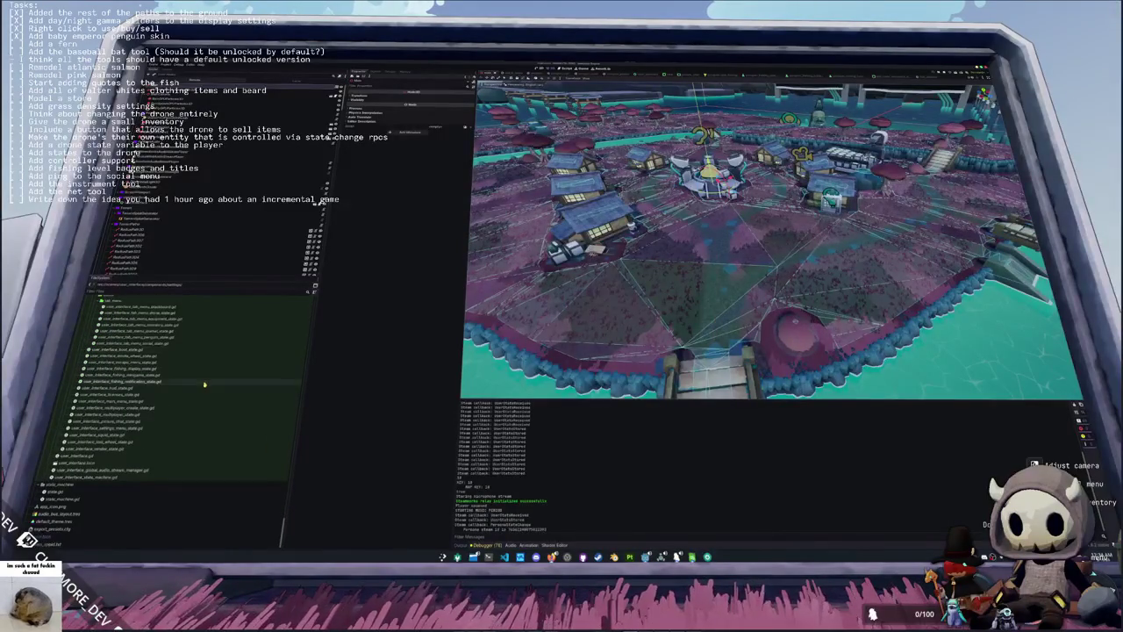
left_click(99, 322)
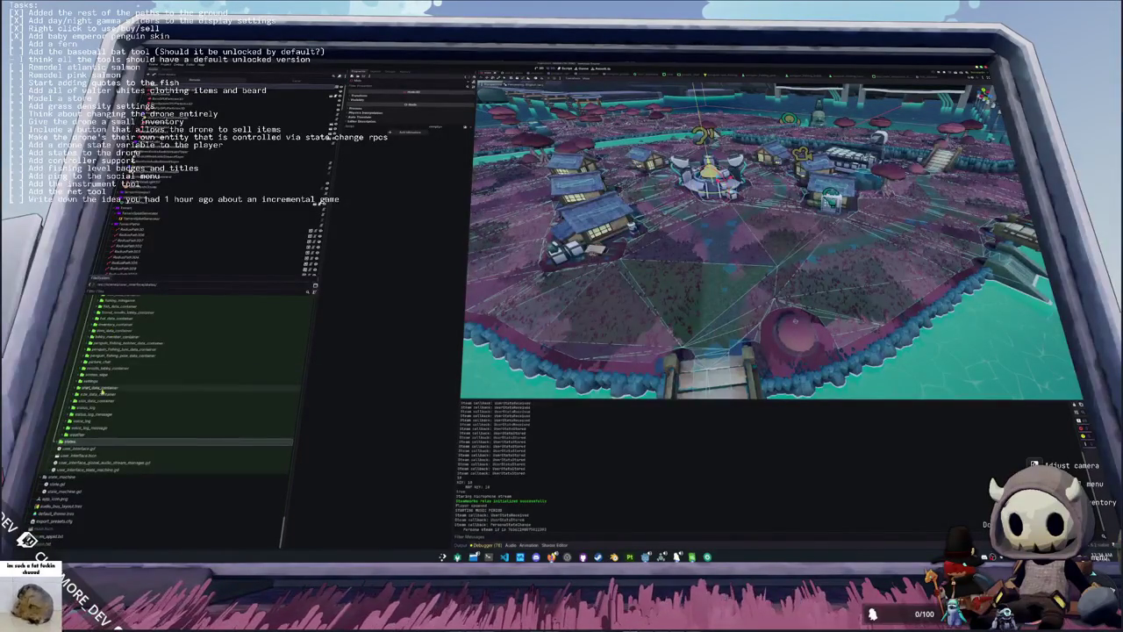
scroll(101, 430, "up", 3)
scroll(101, 429, "down", 3)
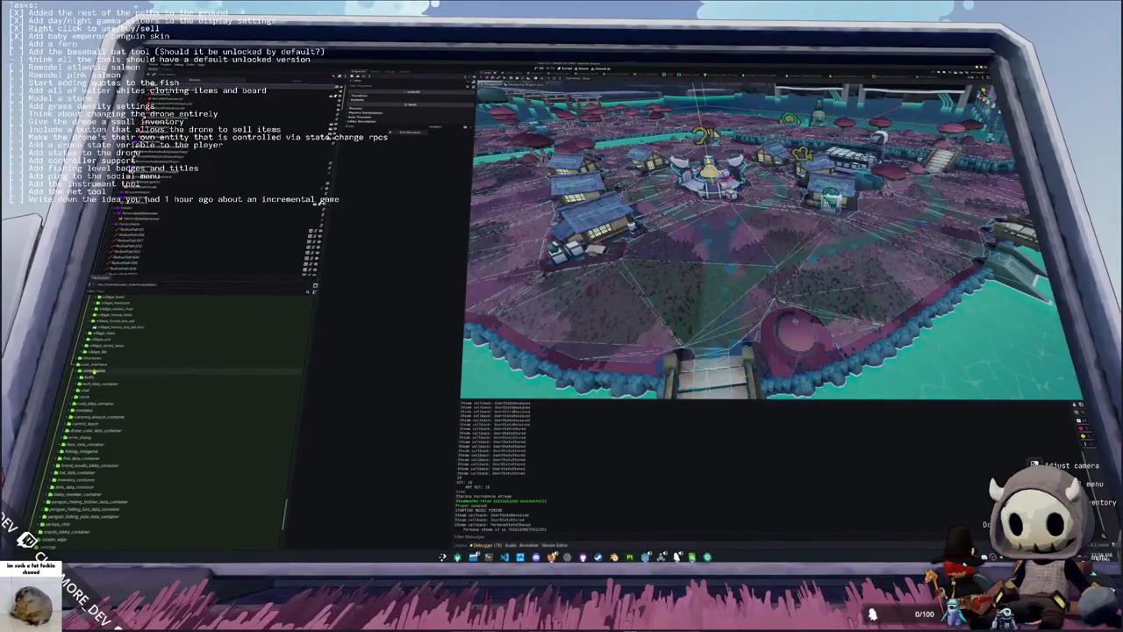
scroll(113, 415, "down", 2)
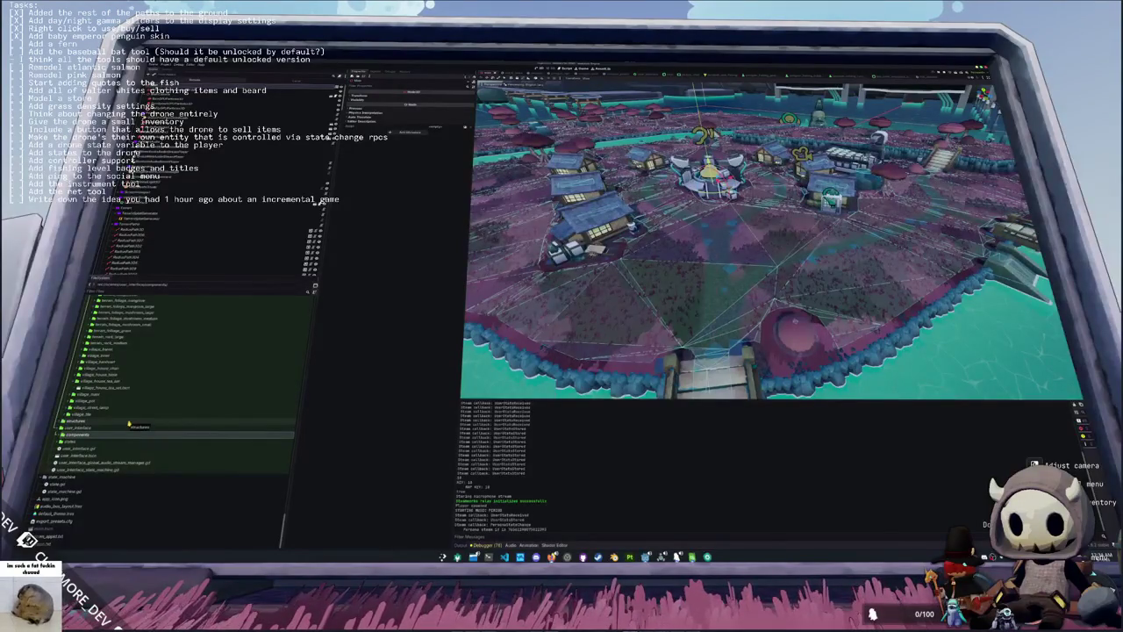
scroll(129, 425, "up", 2)
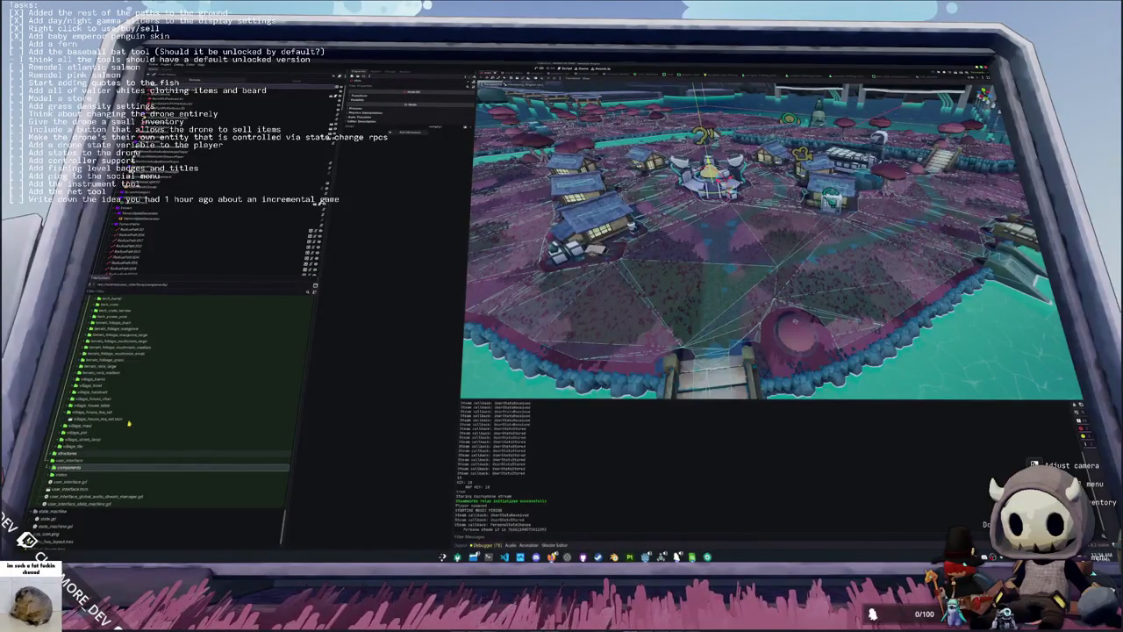
scroll(129, 425, "up", 2)
left_click(112, 443)
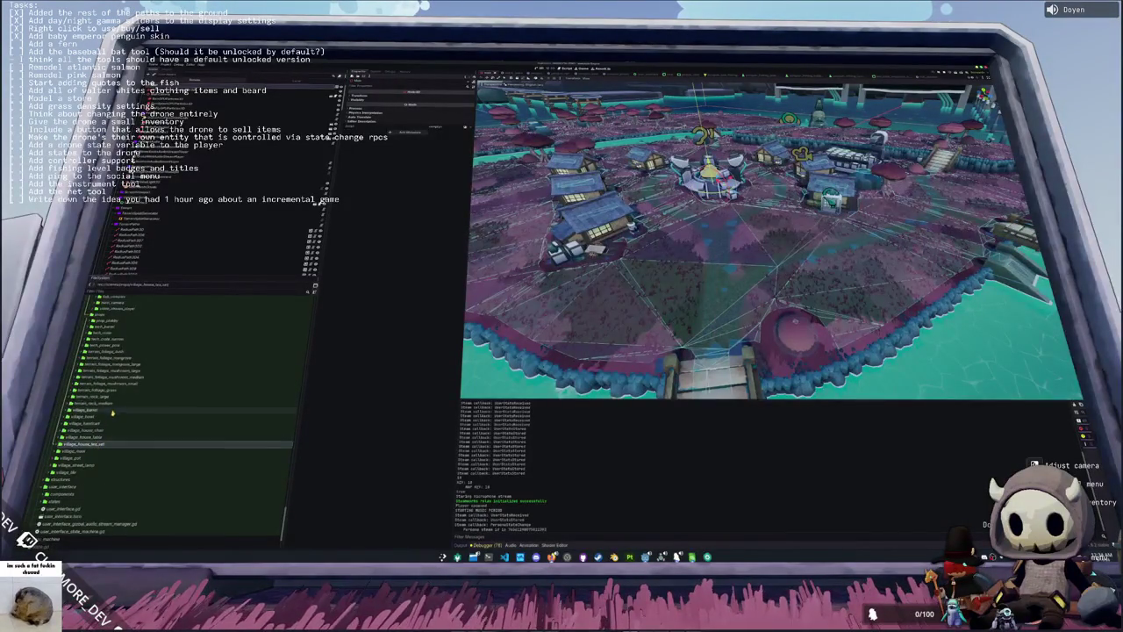
Step: Scroll back up the file tree and bring the running game window to the front
scroll(112, 412, "up", 10)
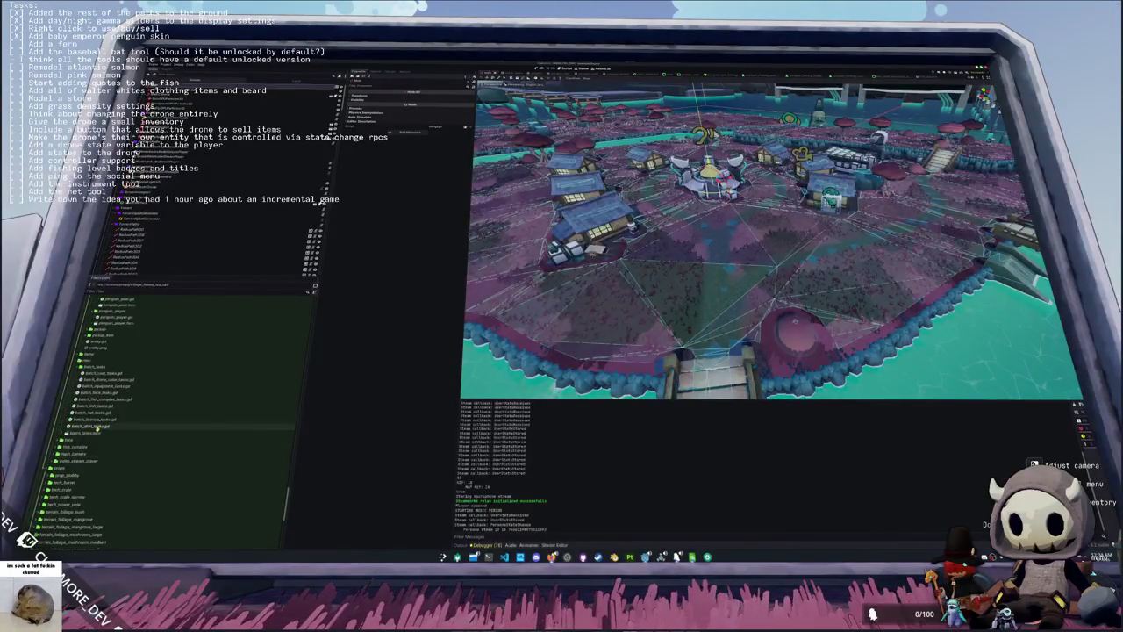
scroll(97, 427, "up", 5)
scroll(92, 409, "up", 12)
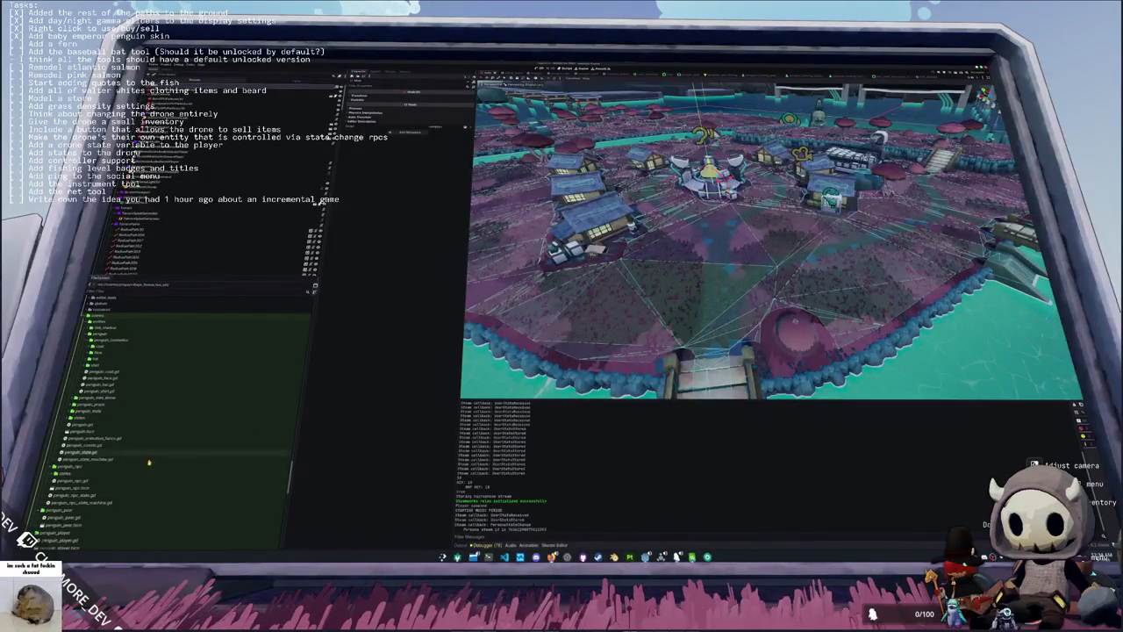
mouse_move(660, 556)
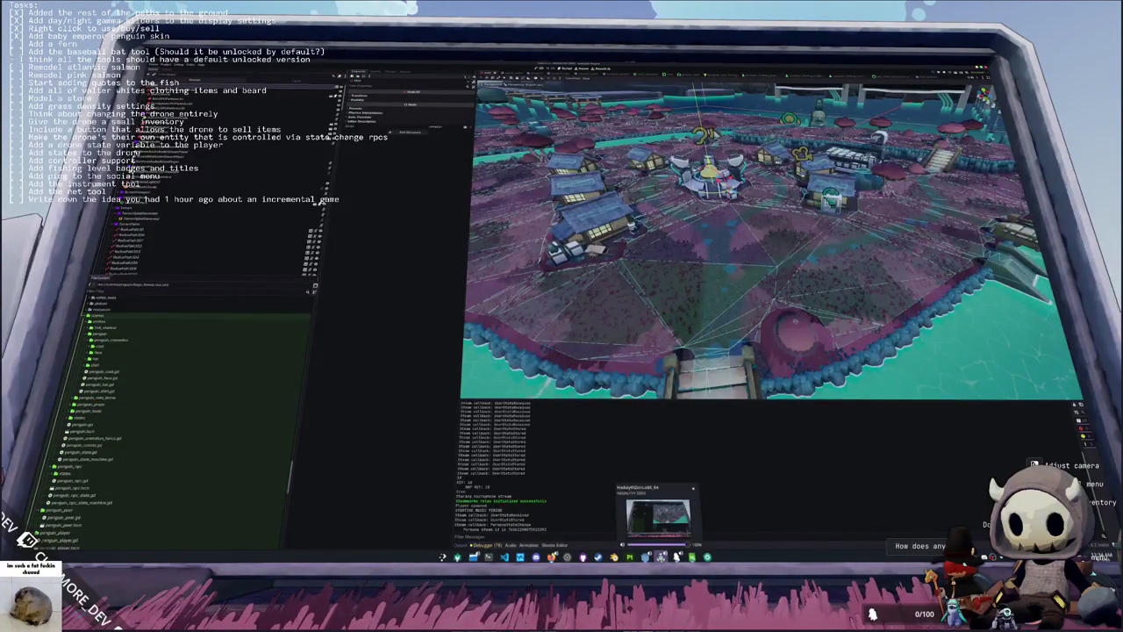
left_click(660, 516)
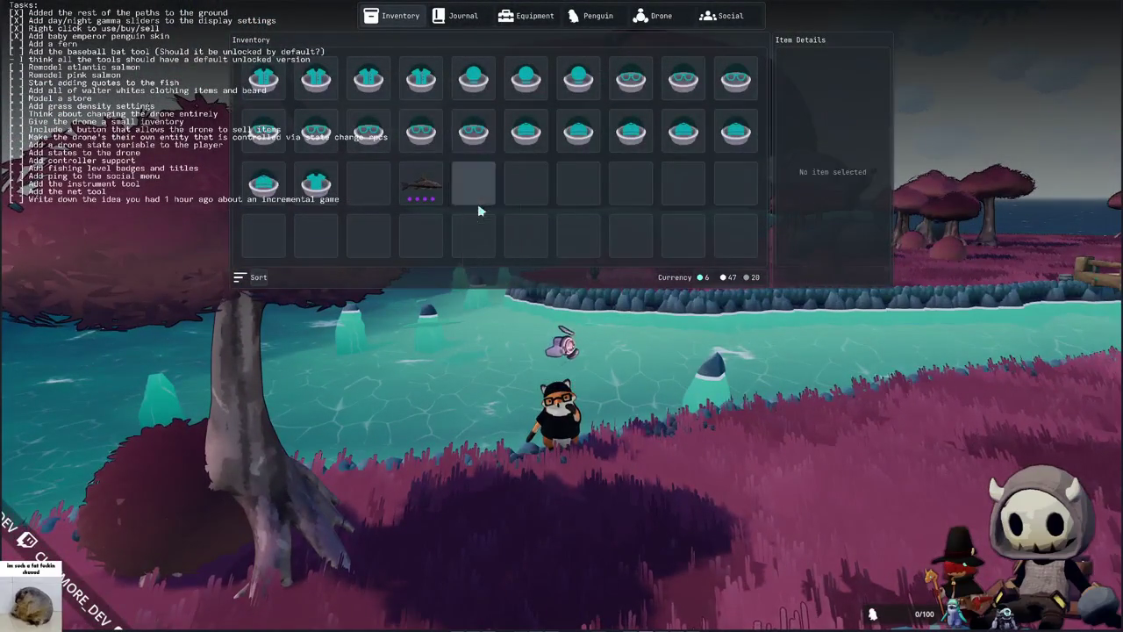
Step: Switch to the player camera, run the bear to the lake shore, and cast the fishing rod
key("e")
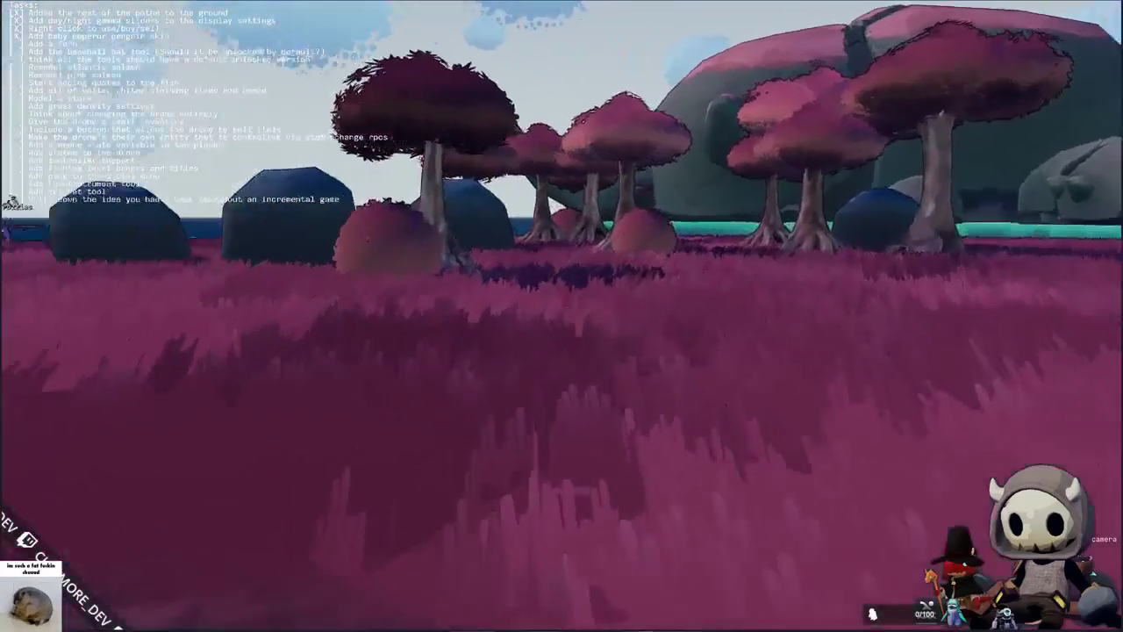
key("w")
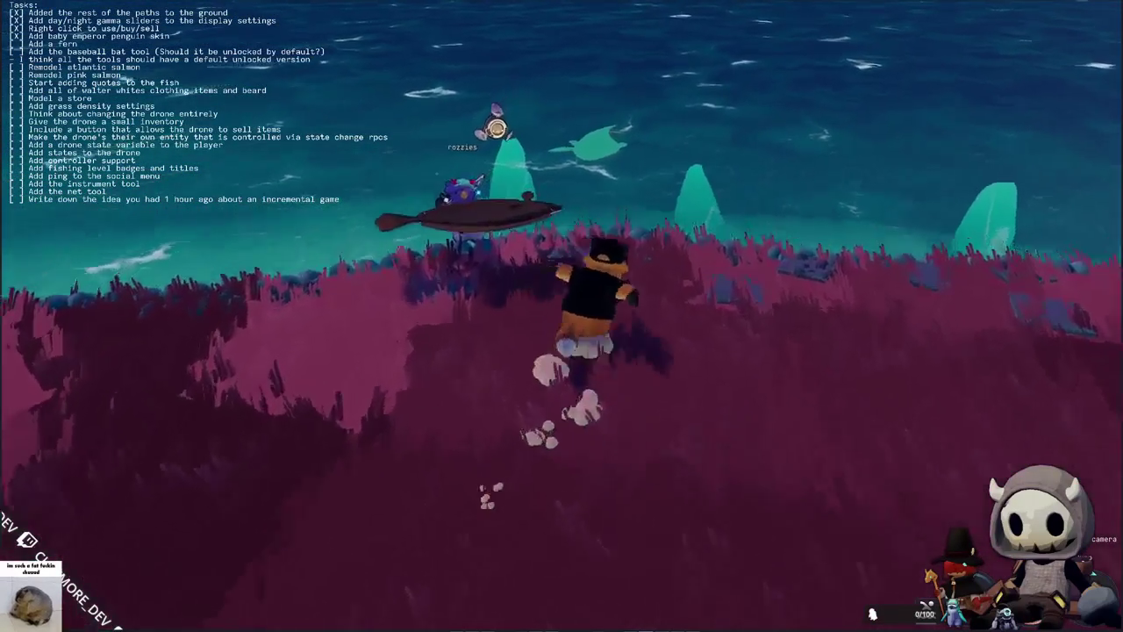
key("1")
left_click(600, 286)
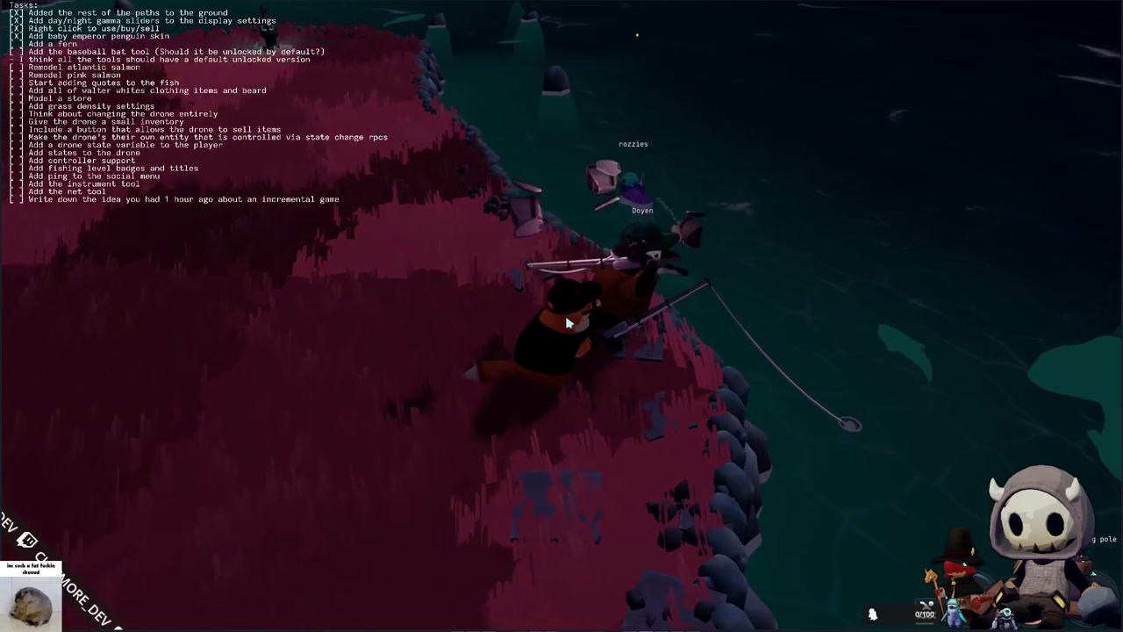
scroll(565, 322, "up", 5)
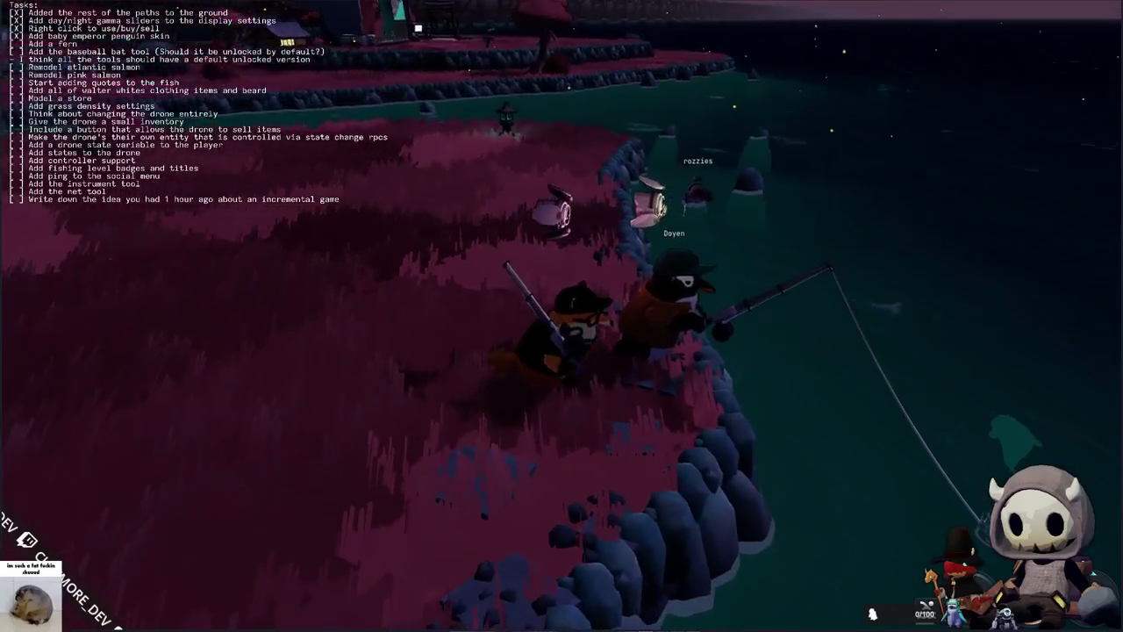
Step: Run inland across the lawn and along the riverbank toward the buildings
key("w")
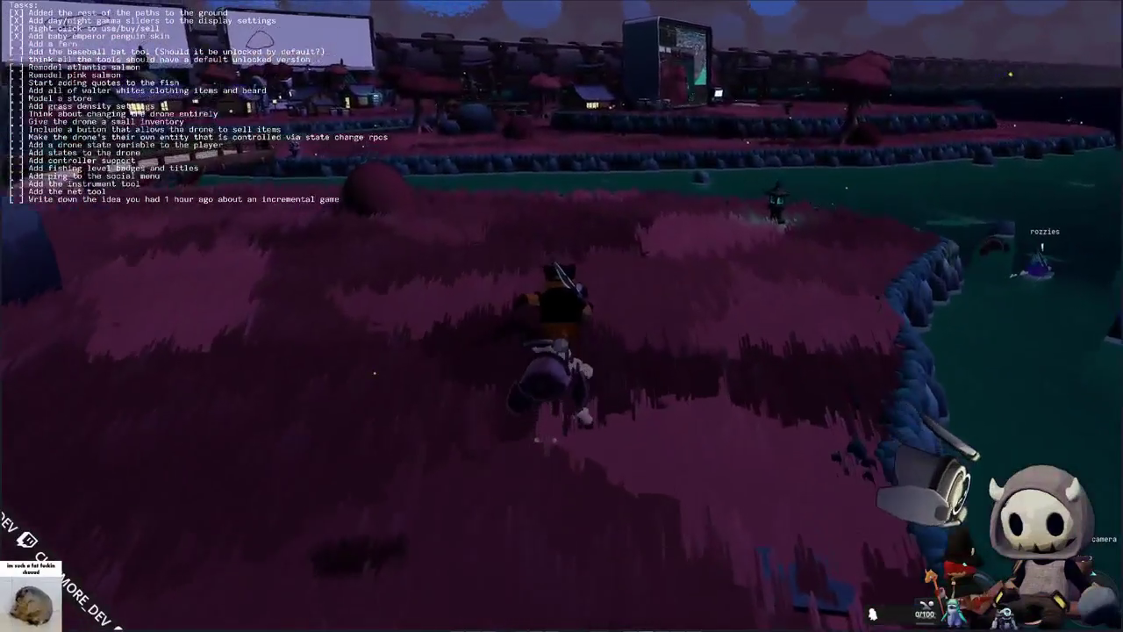
key("w")
key("a")
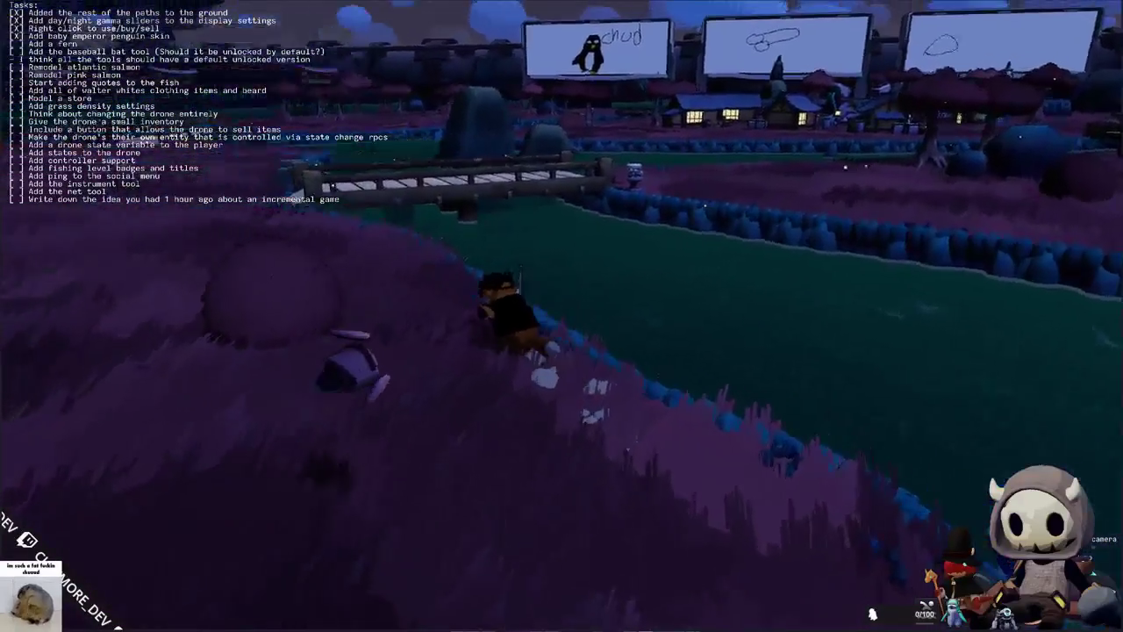
key("w")
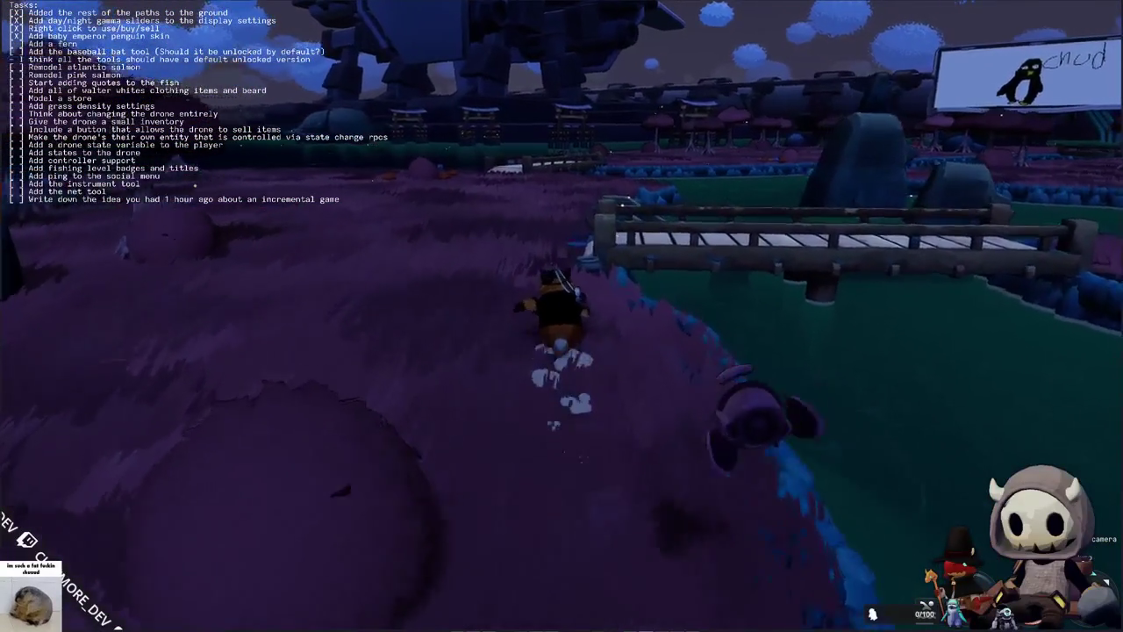
key("d")
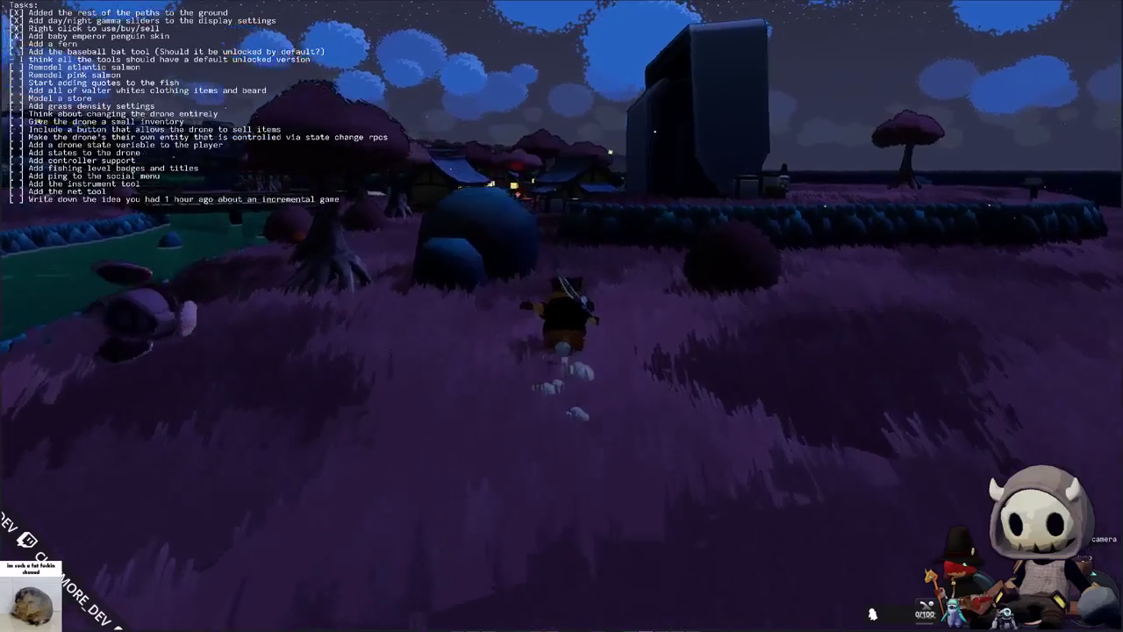
Step: Run through the village and across the wooden bridge toward the big screen
key("a")
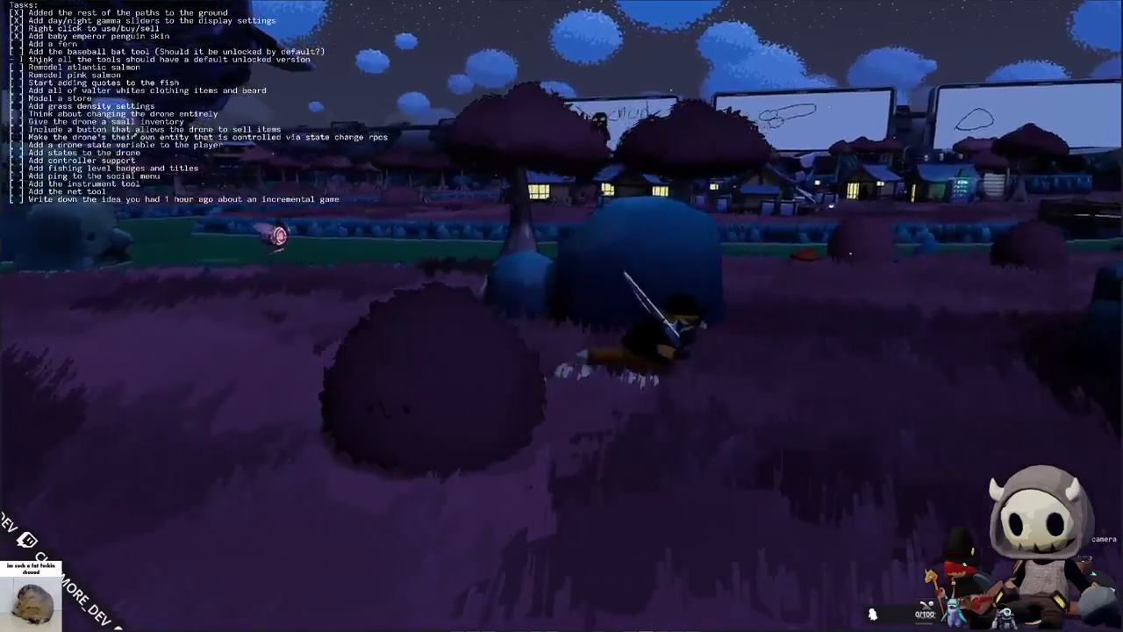
key("w")
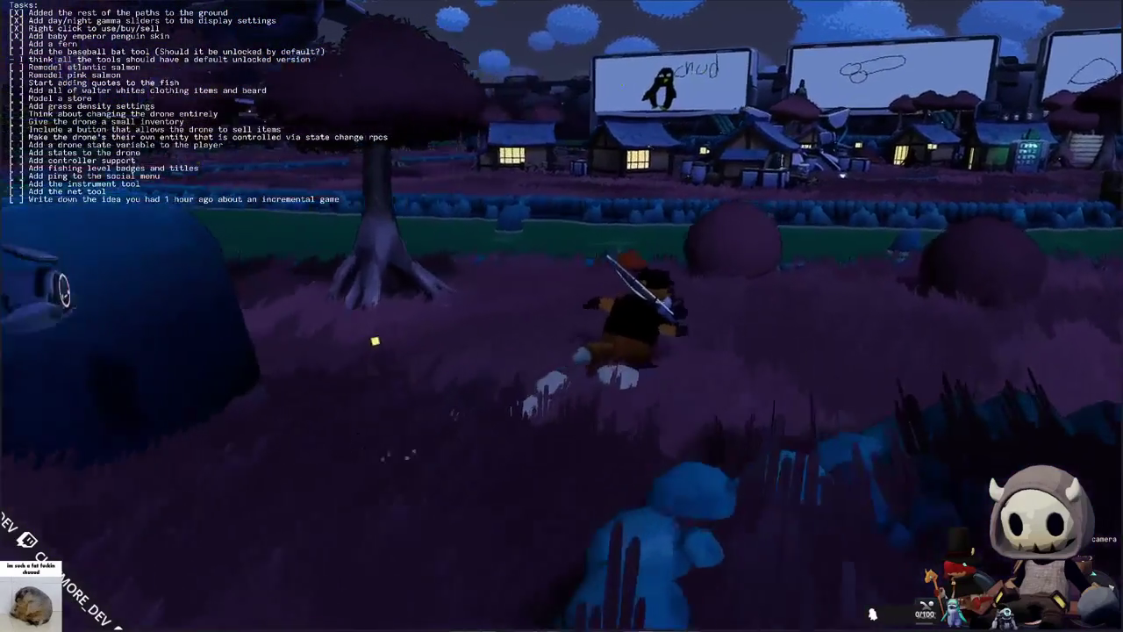
key("w")
key("a")
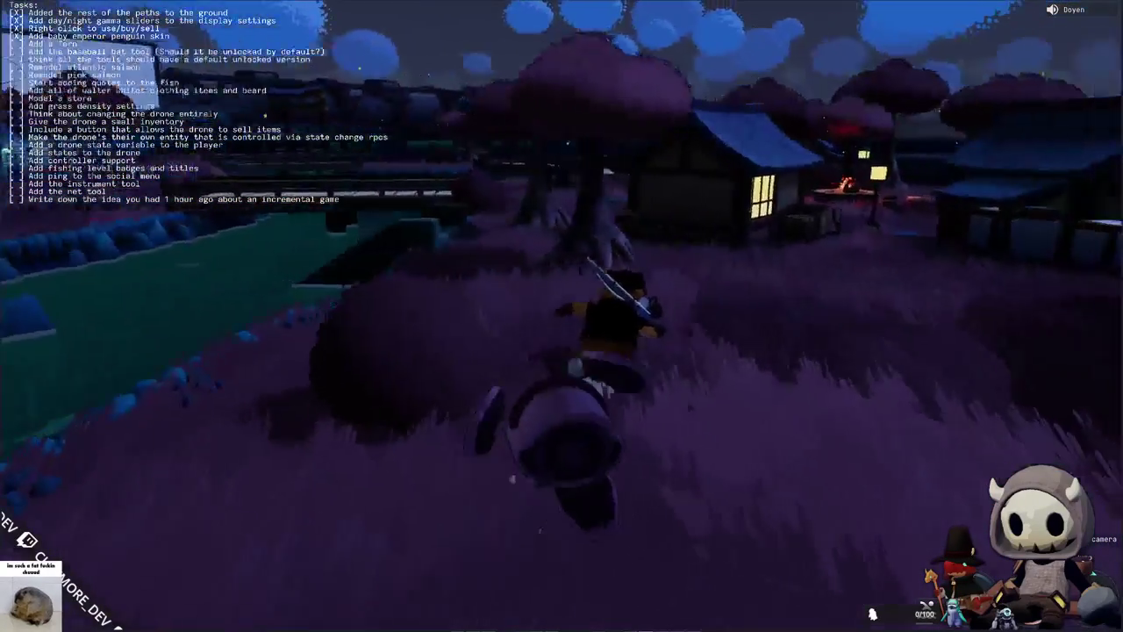
key("w")
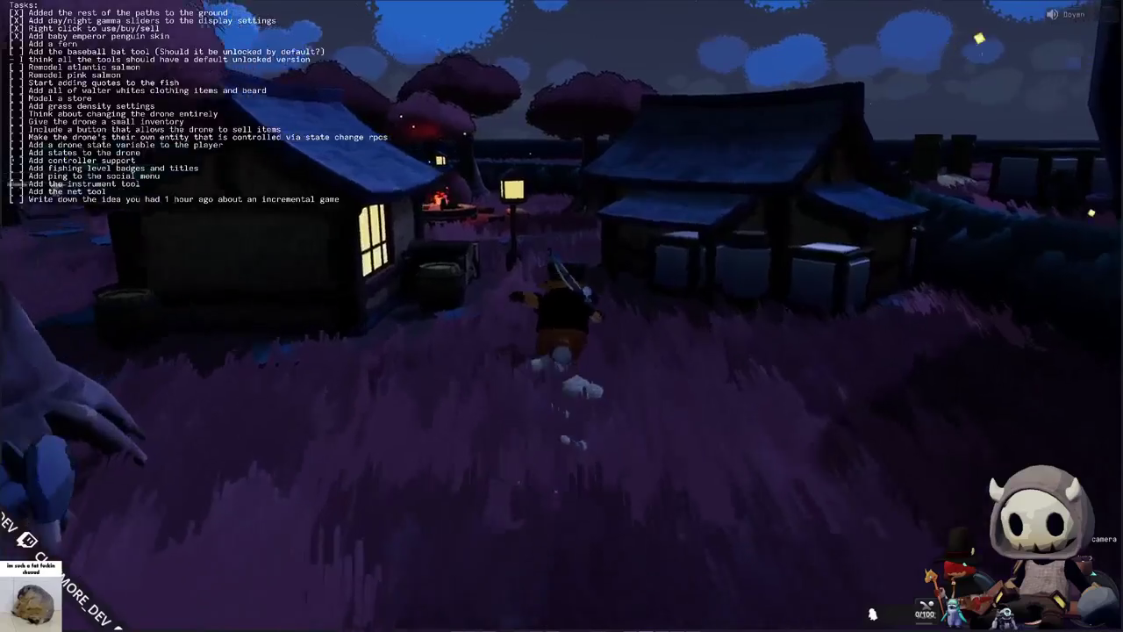
key("w")
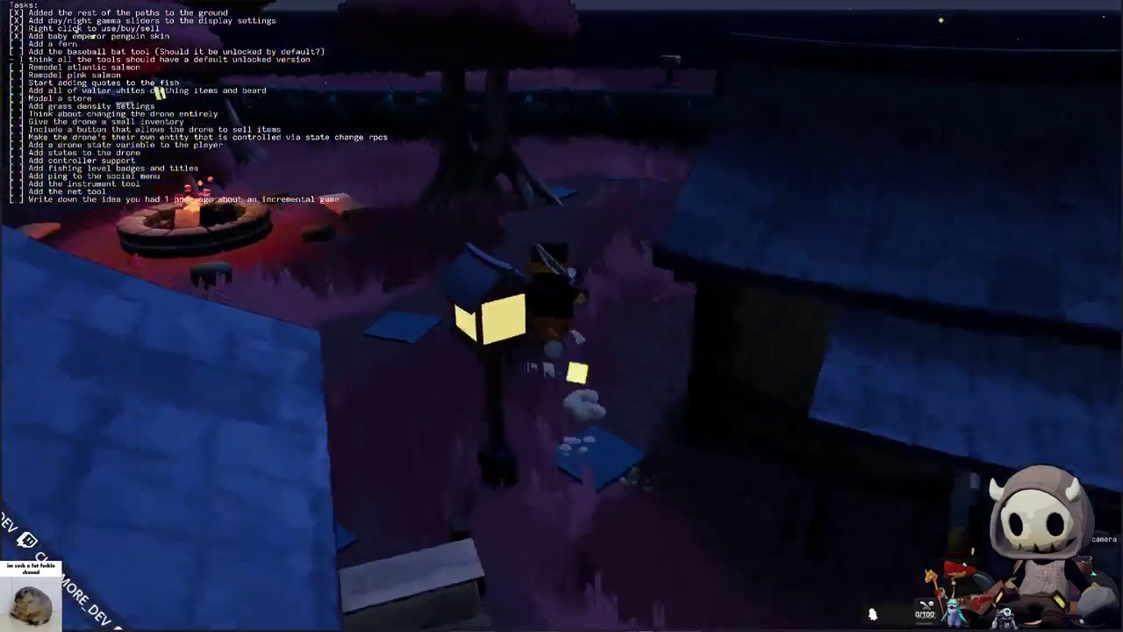
key("w")
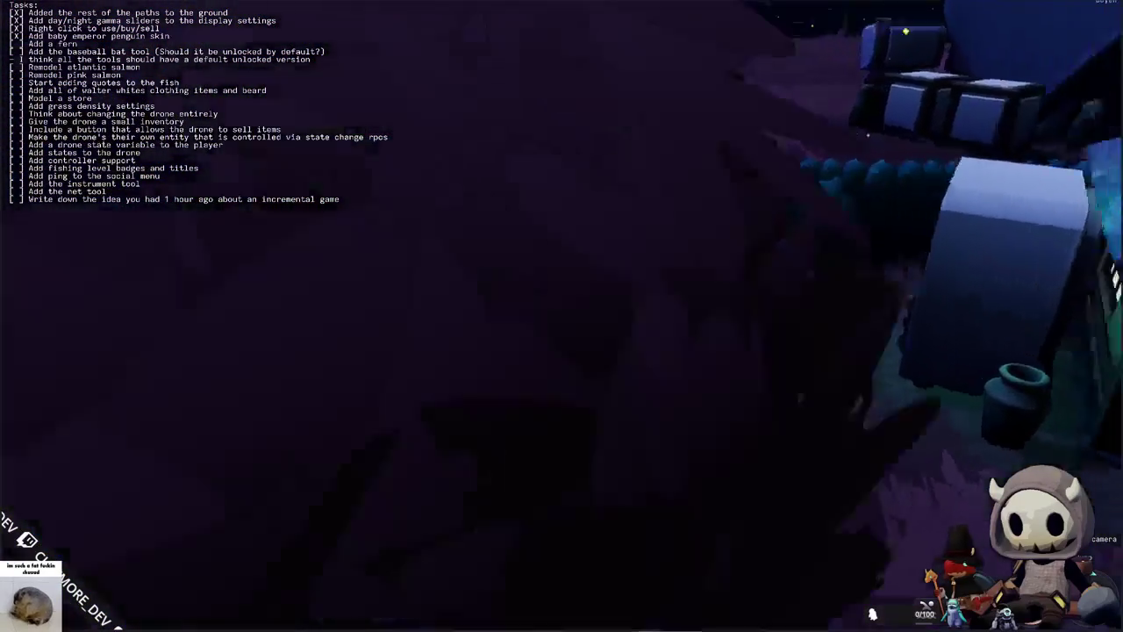
key("w")
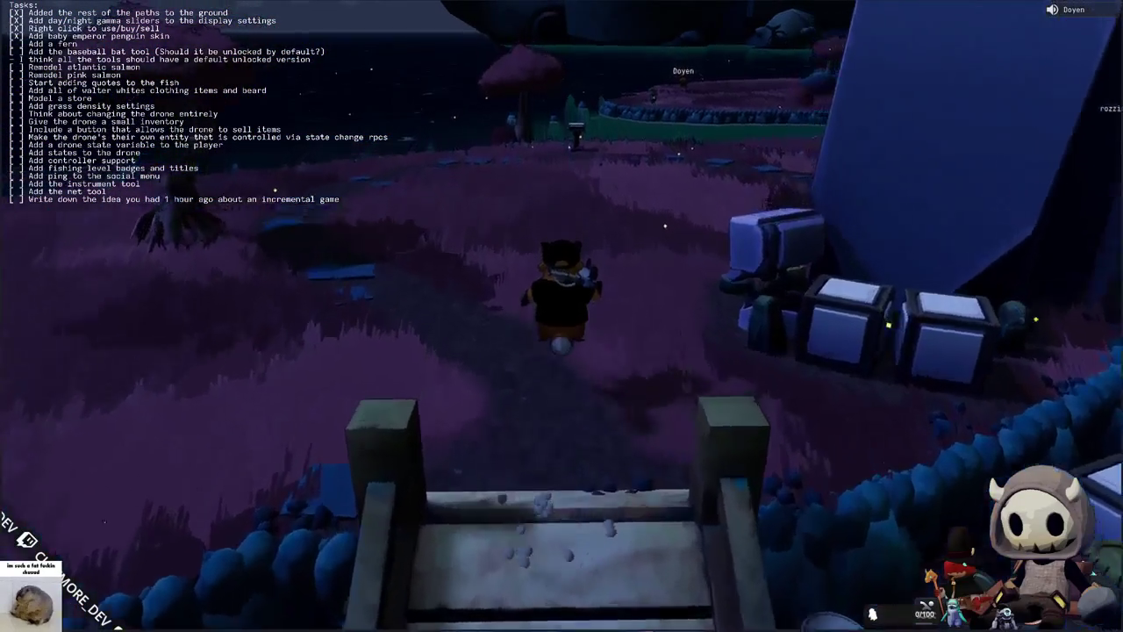
Step: Move up to the big screen and open the Tasks text source's properties in OBS
key("s")
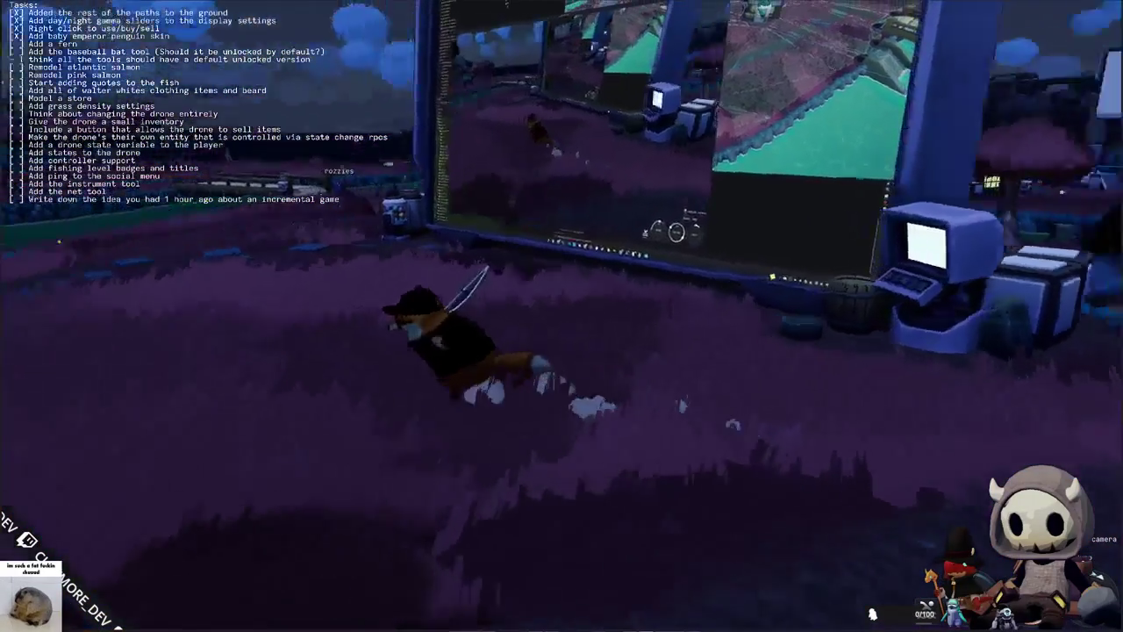
key("w")
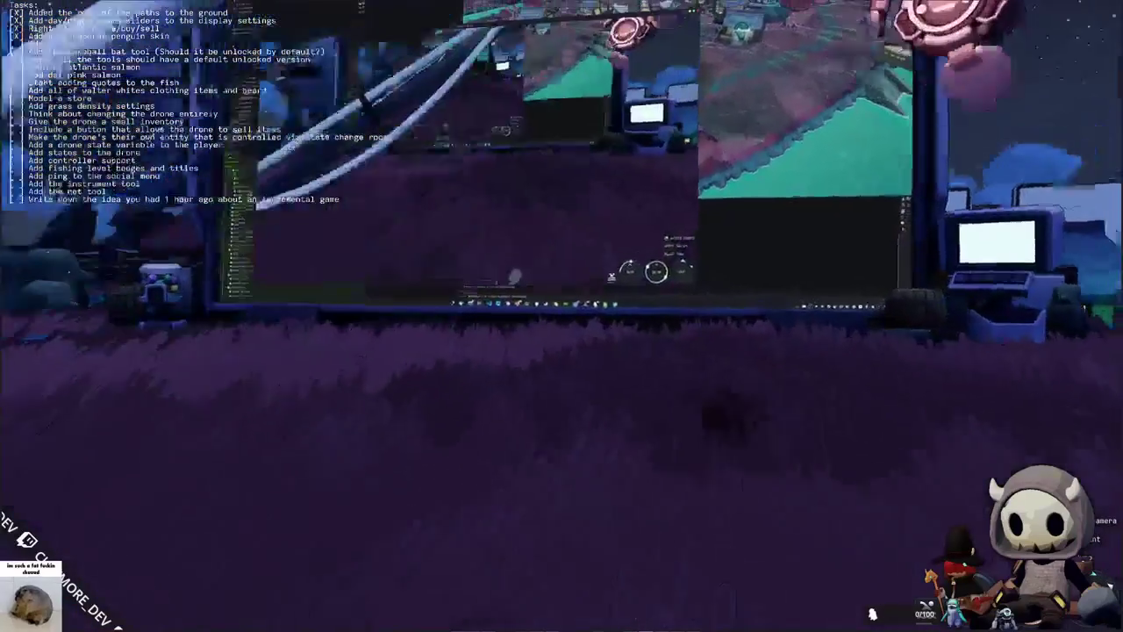
key("d")
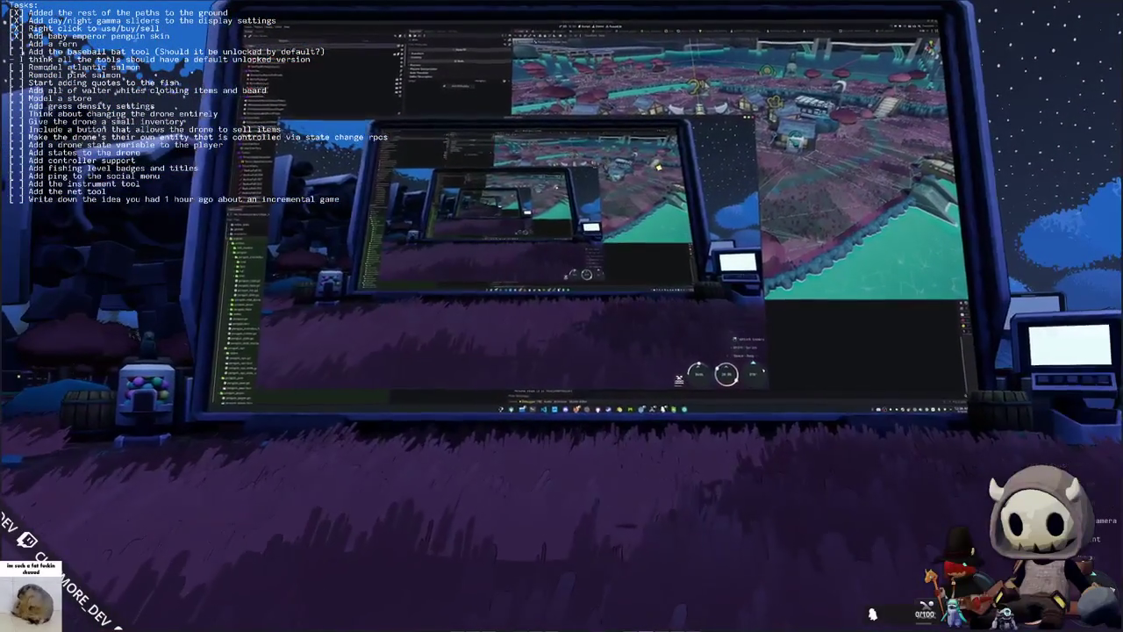
key("w")
key("w")
key("w")
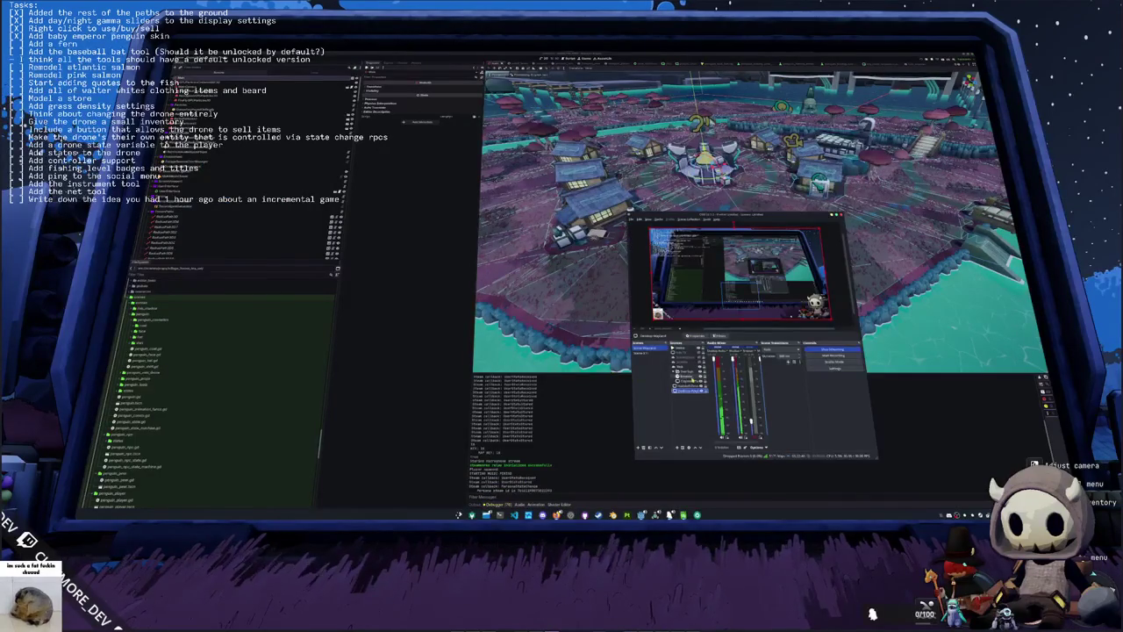
left_click(685, 366)
double_click(685, 366)
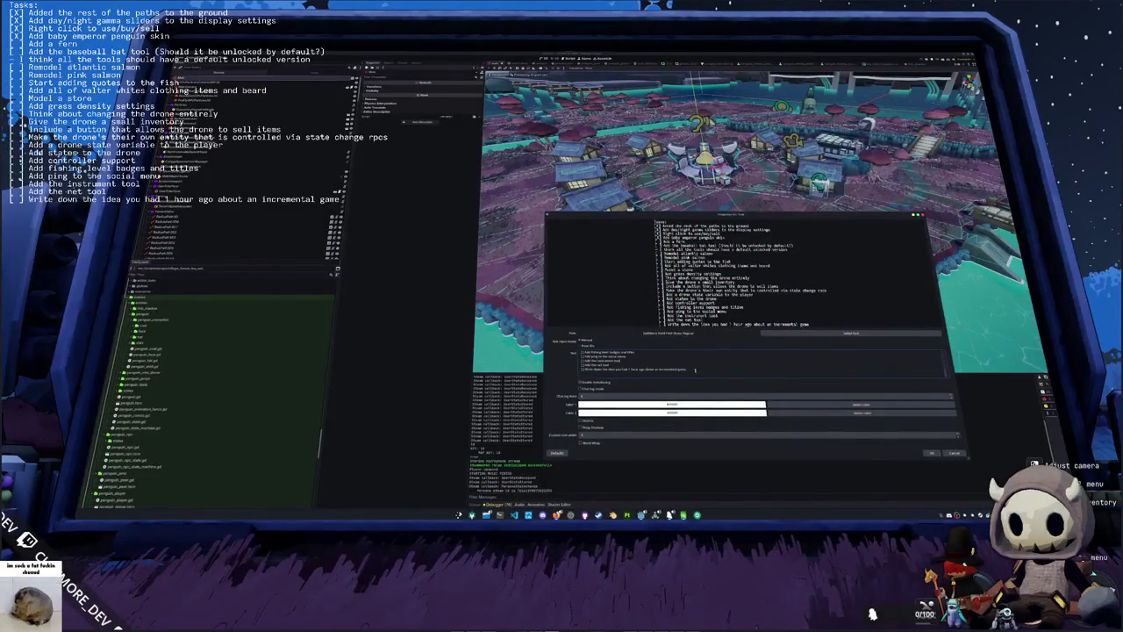
Step: Restore the 'Replicate drawings in the recent history when someone joins' task line with Ctrl+Z and confirm
key("Return")
type("Replicate drawings in the recent history when someone join")
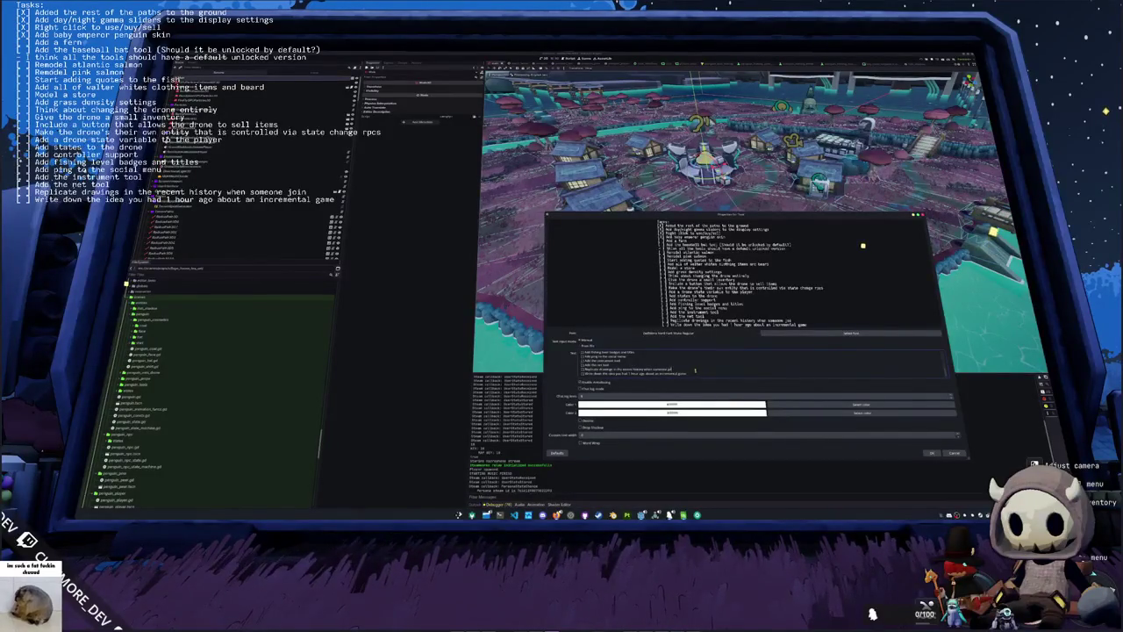
type("s")
key("BackSpace")
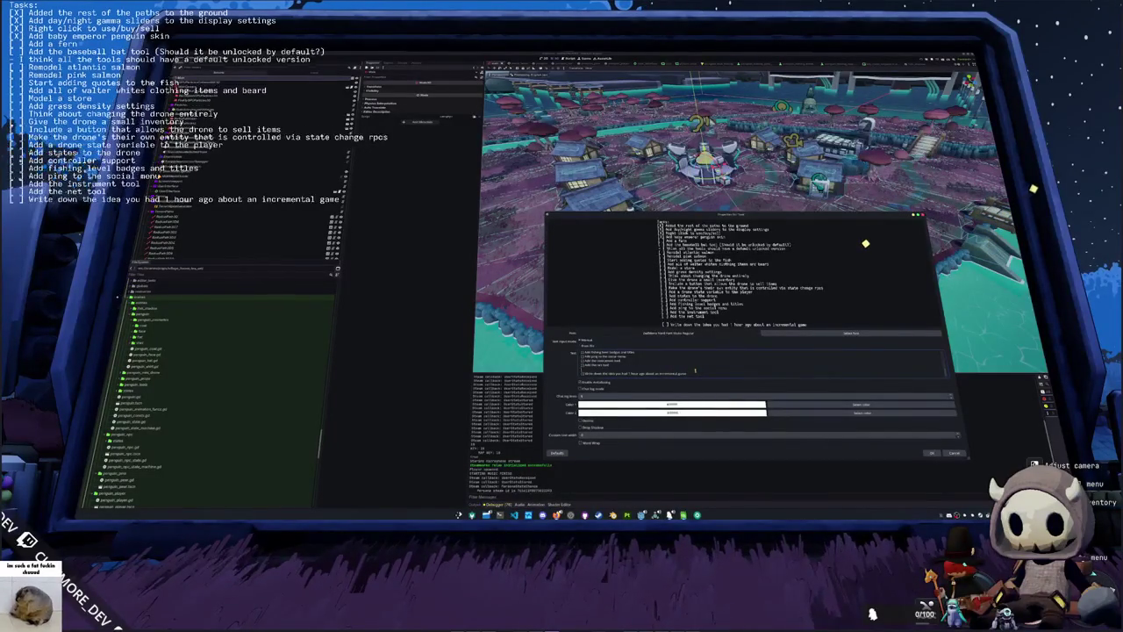
scroll(695, 369, "up", 8)
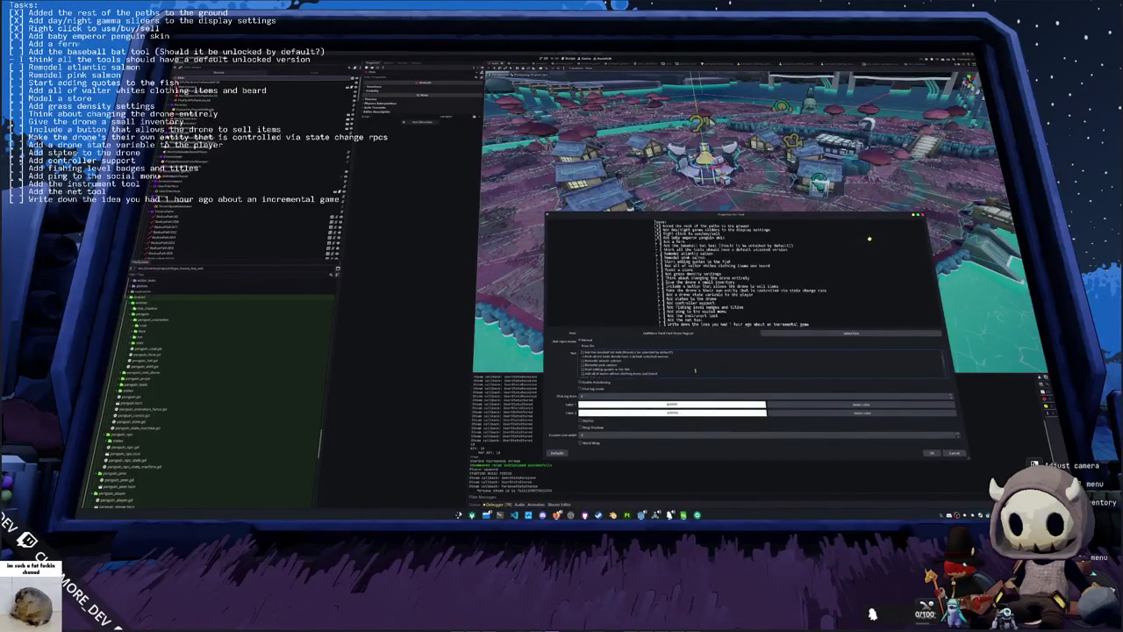
scroll(695, 369, "down", 2)
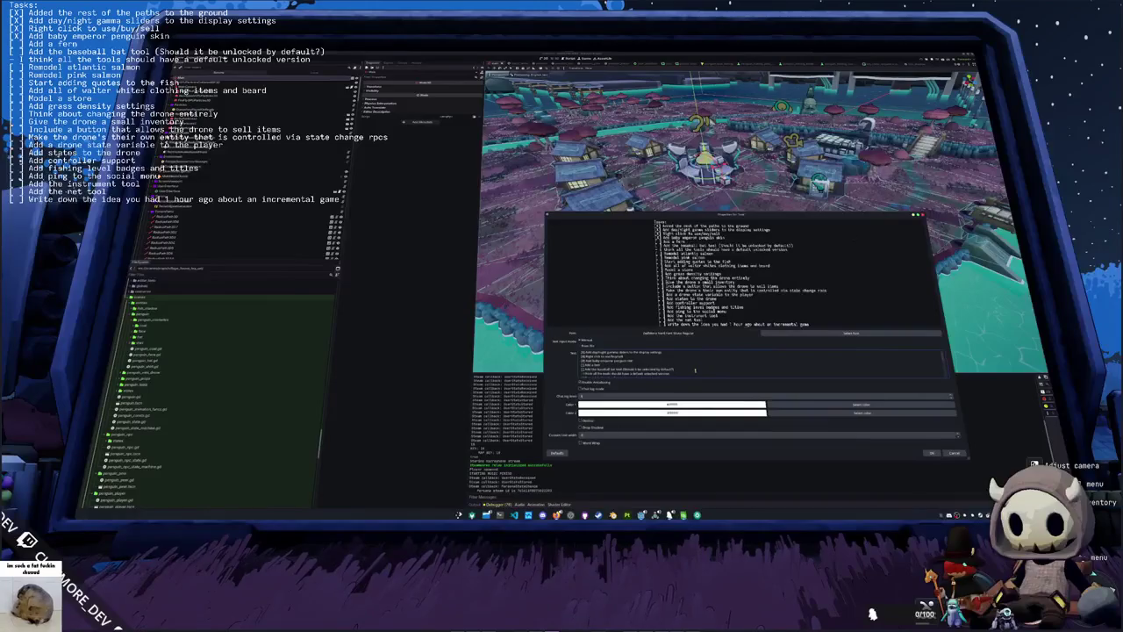
key("ctrl+z")
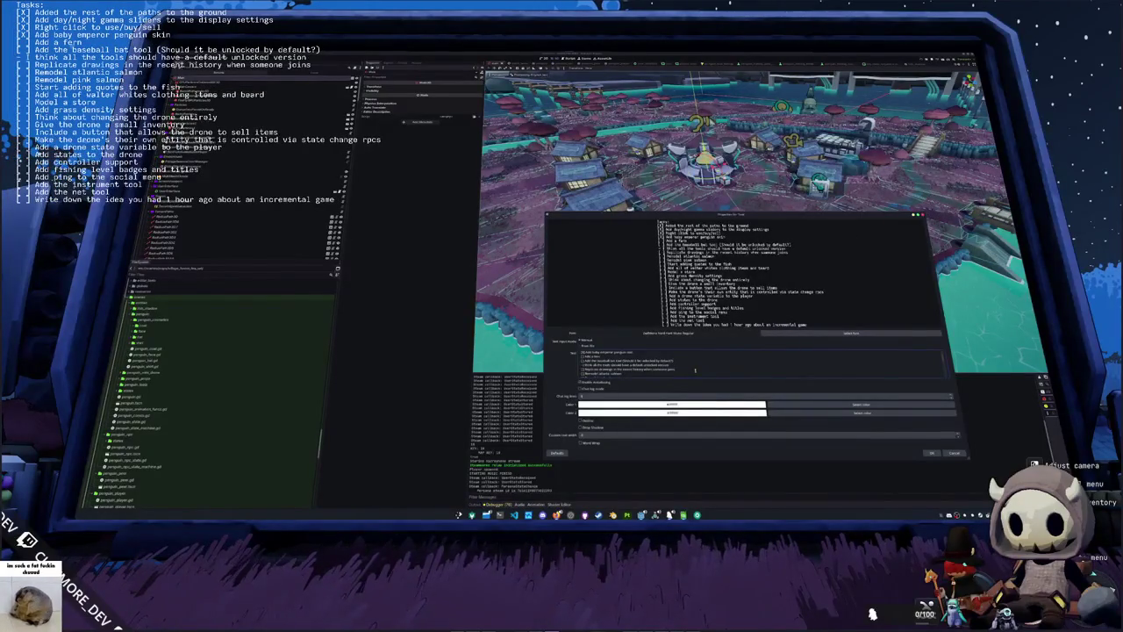
left_click(933, 453)
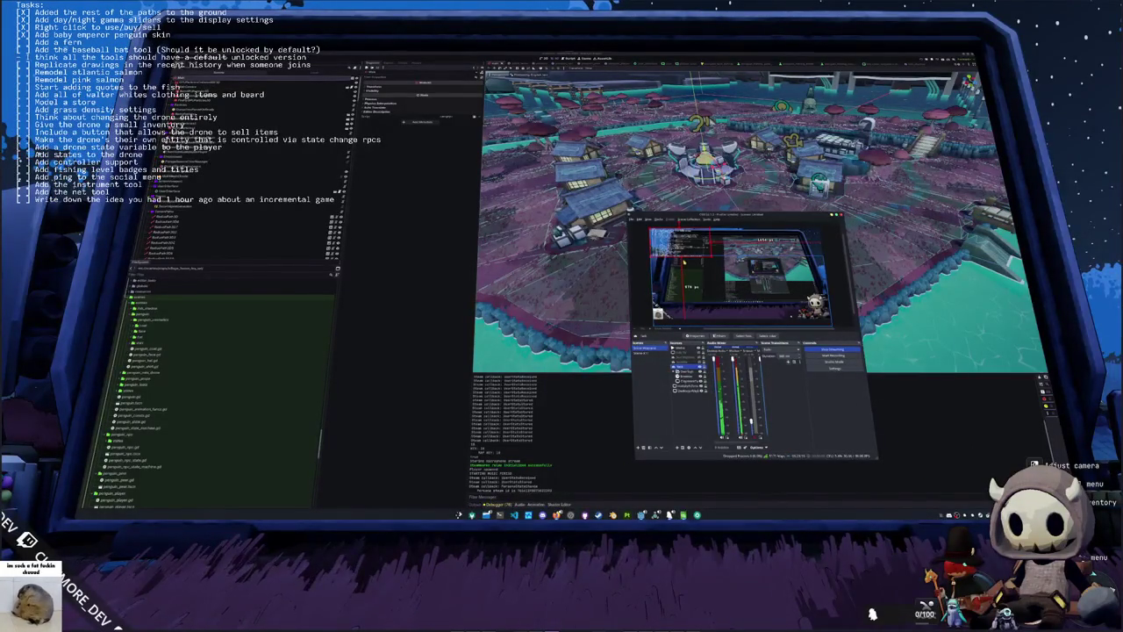
Step: Back in Godot, collapse penguin_cosmetics and start a new folder from a FileSystem folder's menu
left_click(586, 405)
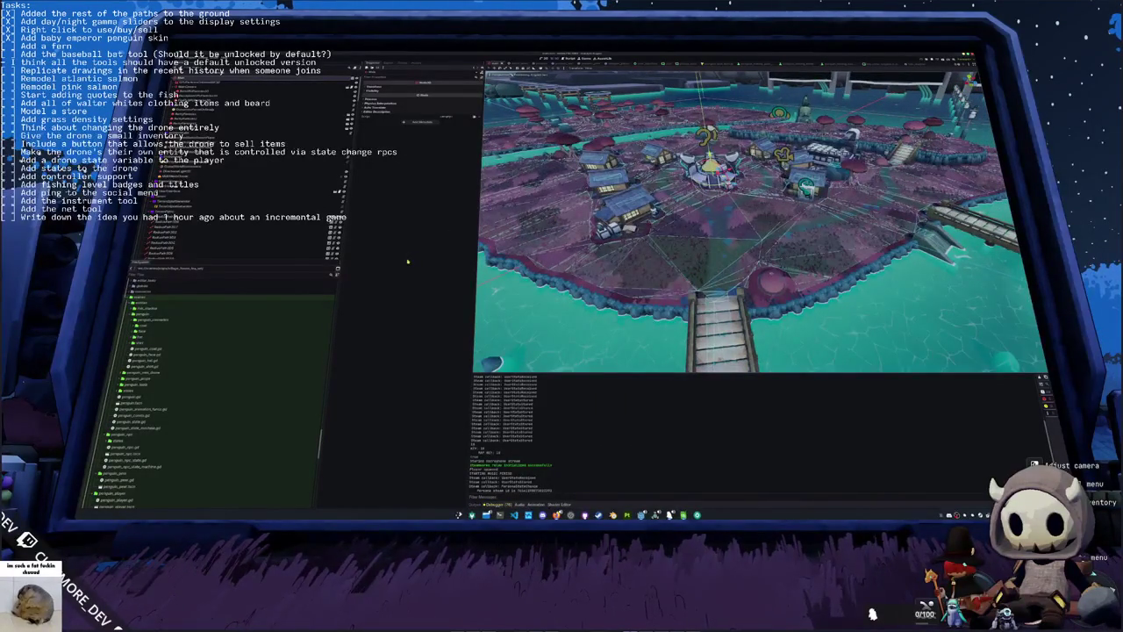
double_click(214, 321)
scroll(202, 346, "down", 3)
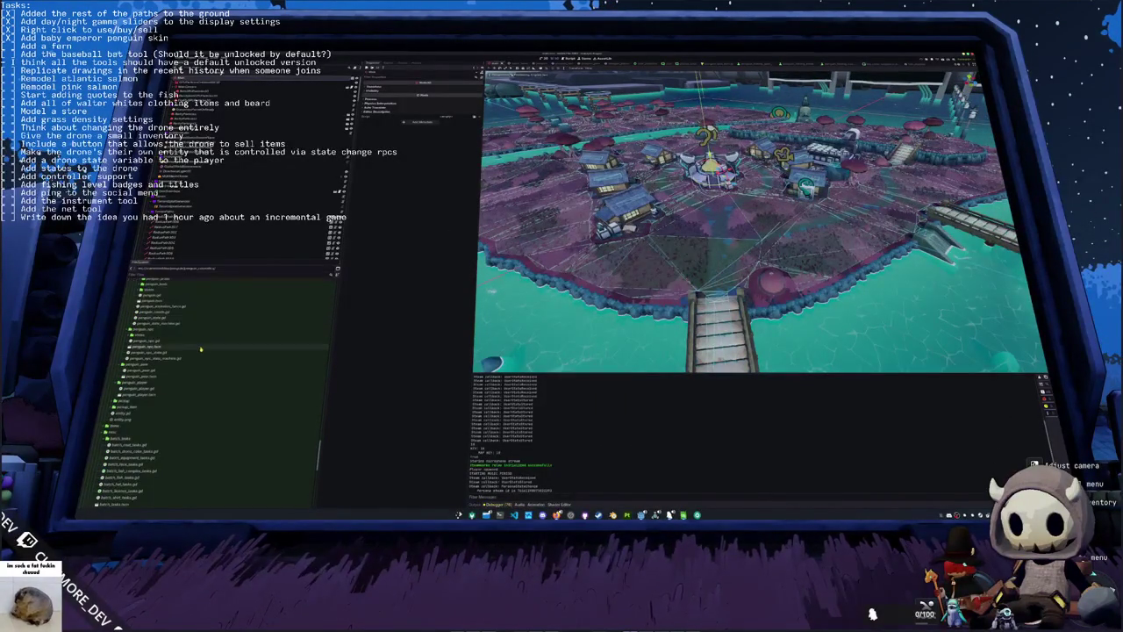
scroll(205, 348, "down", 15)
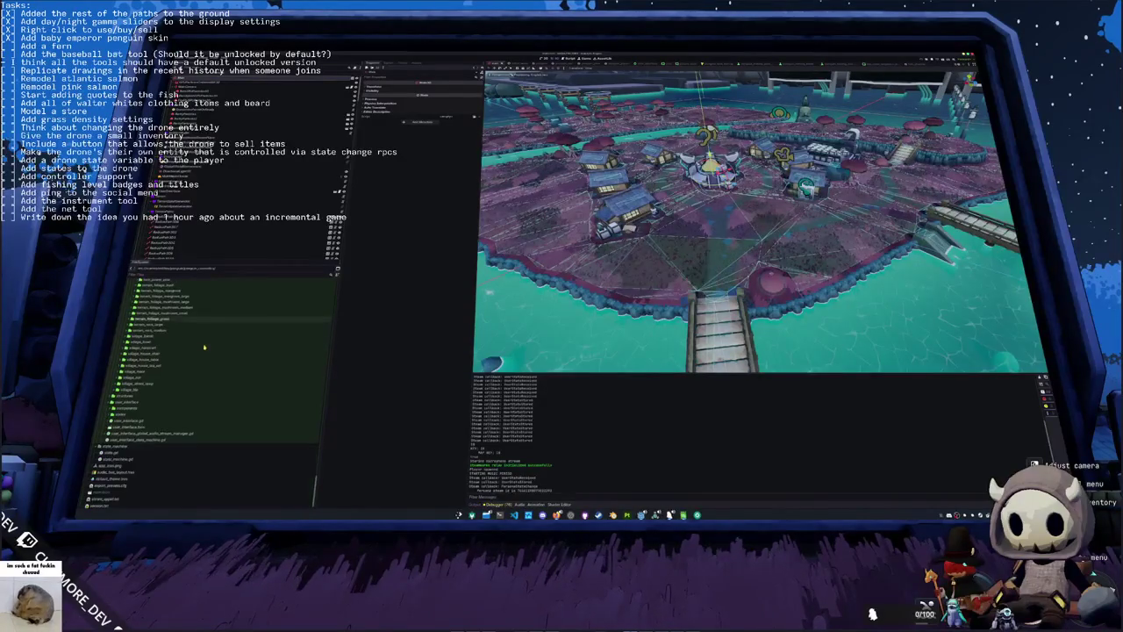
scroll(189, 319, "up", 5)
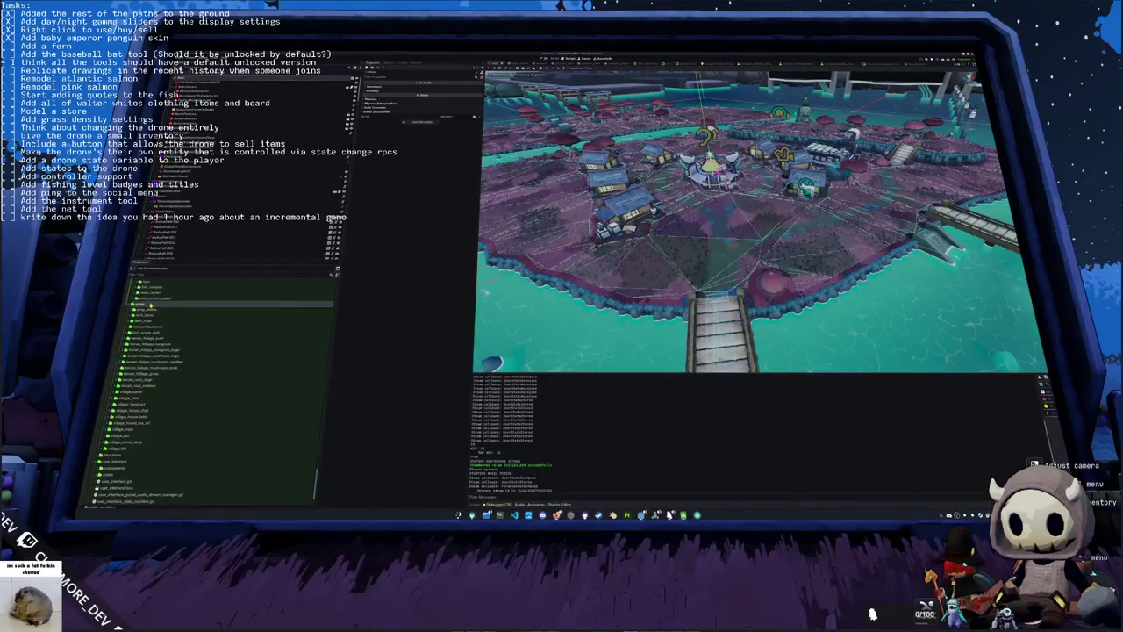
right_click(147, 304)
mouse_move(178, 309)
left_click(223, 308)
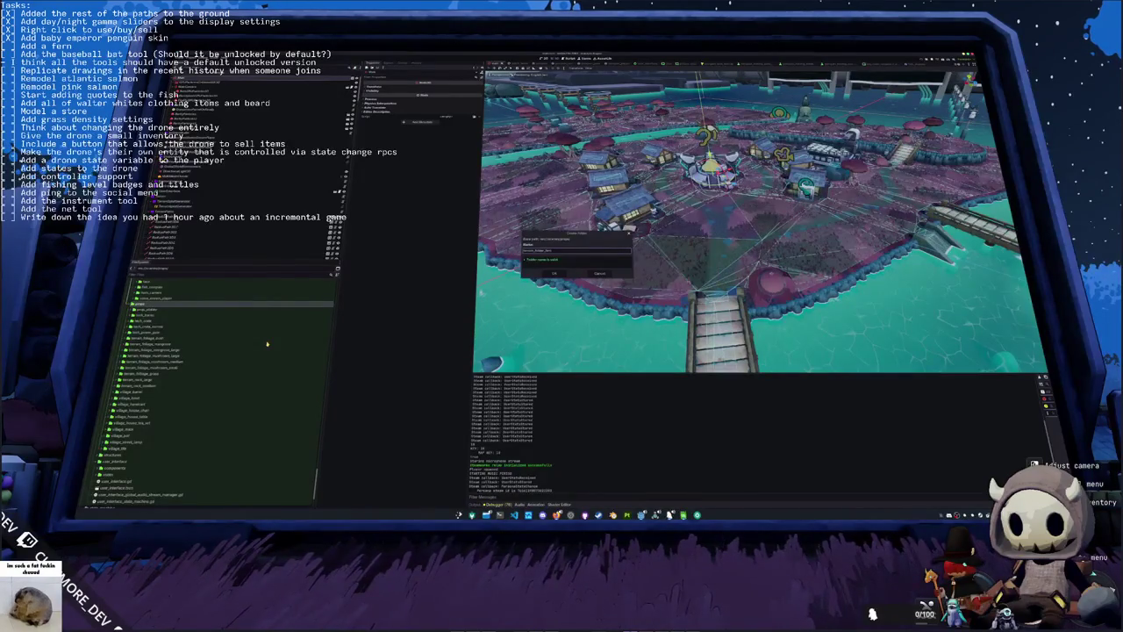
Step: Duplicate terrain_foliage_grass.tscn as terrain_foliage_fern.tscn and move it into the new folder
key("Return")
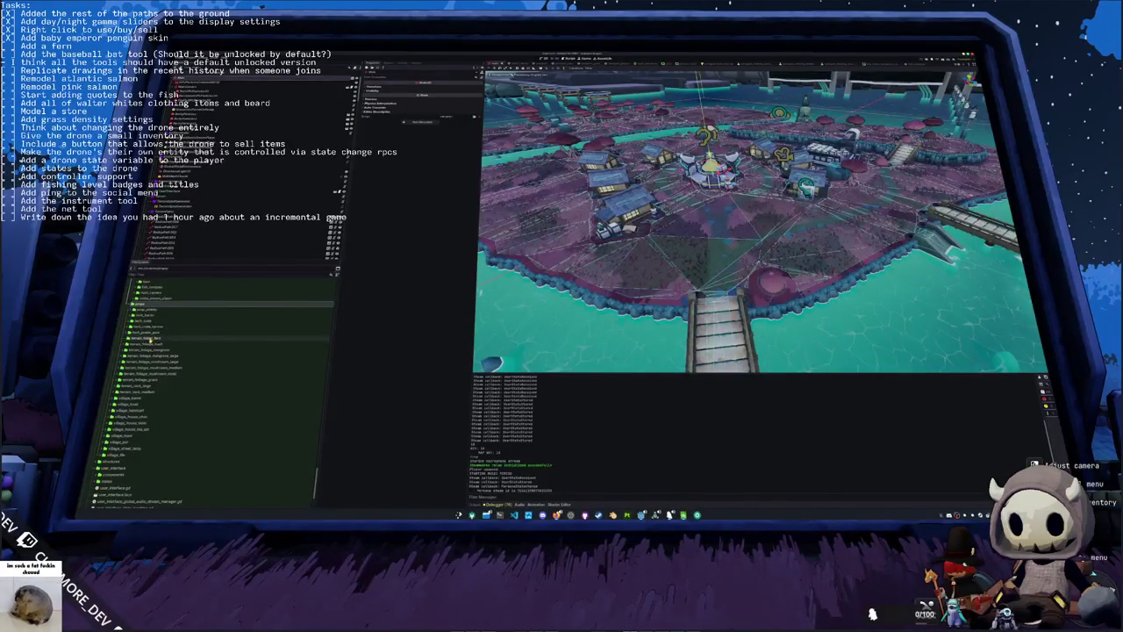
left_click_drag(151, 349, 144, 383)
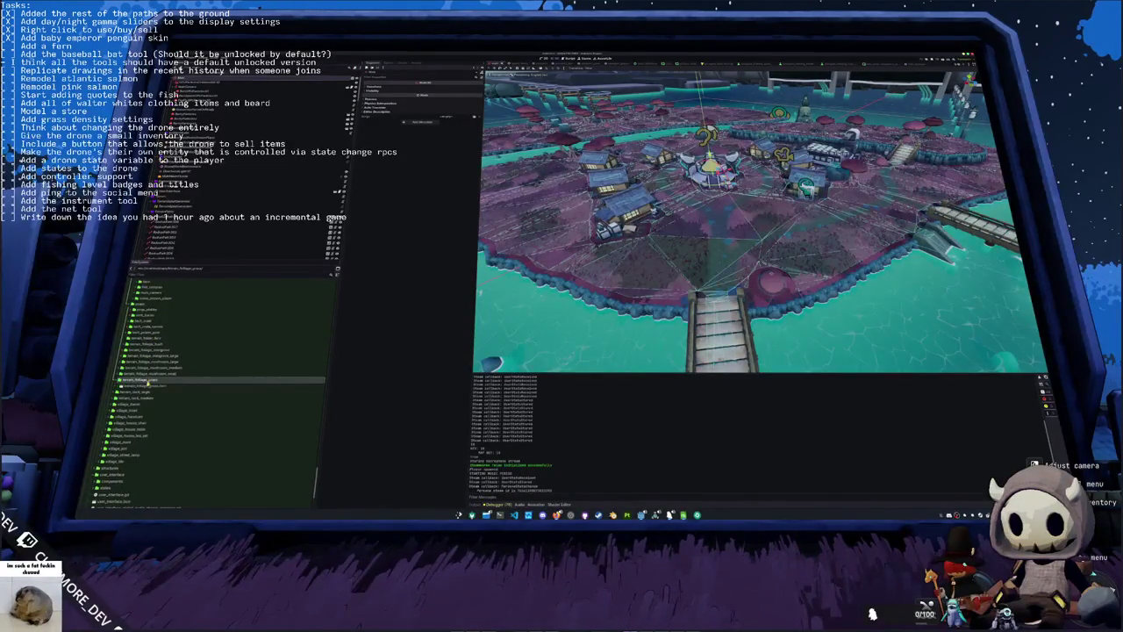
key("ctrl+d")
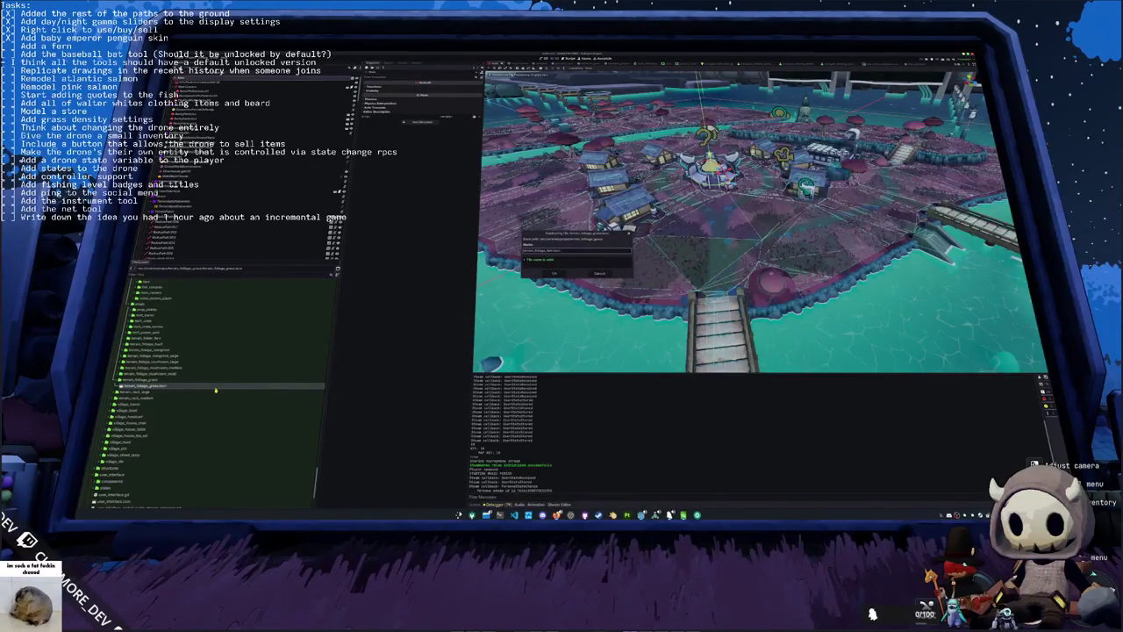
key("Return")
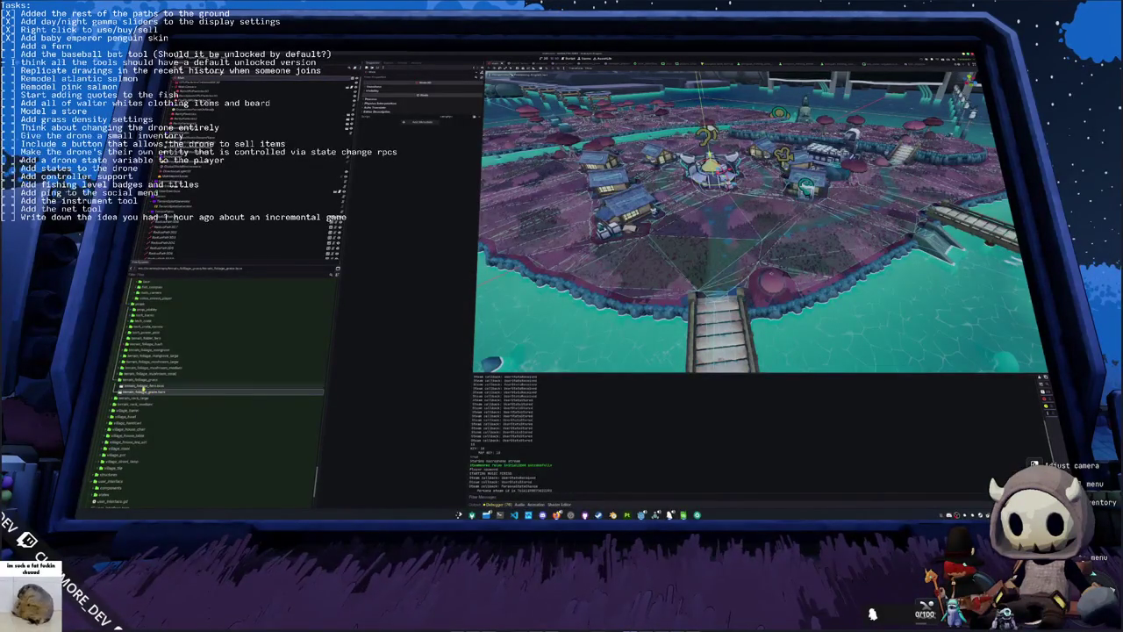
mouse_move(153, 387)
left_mouse_down()
mouse_move(214, 355)
mouse_move(188, 336)
mouse_move(167, 340)
left_mouse_up()
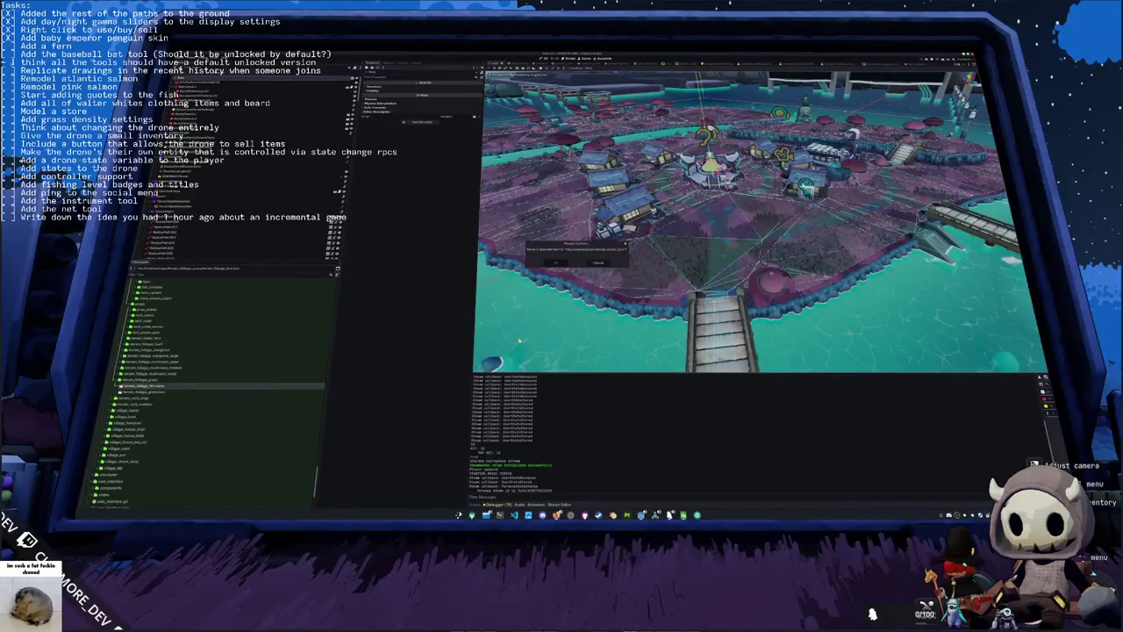
key("Return")
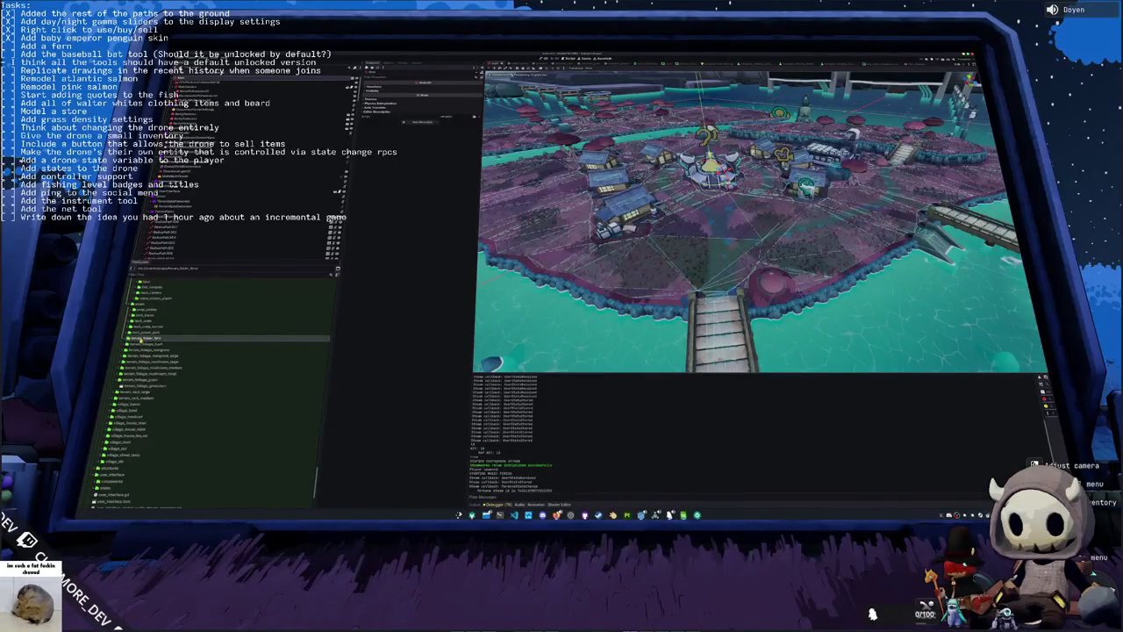
Step: Open terrain_foliage_fern.tscn and make the MeshInstance3D's mesh unique (recursive)
double_click(168, 342)
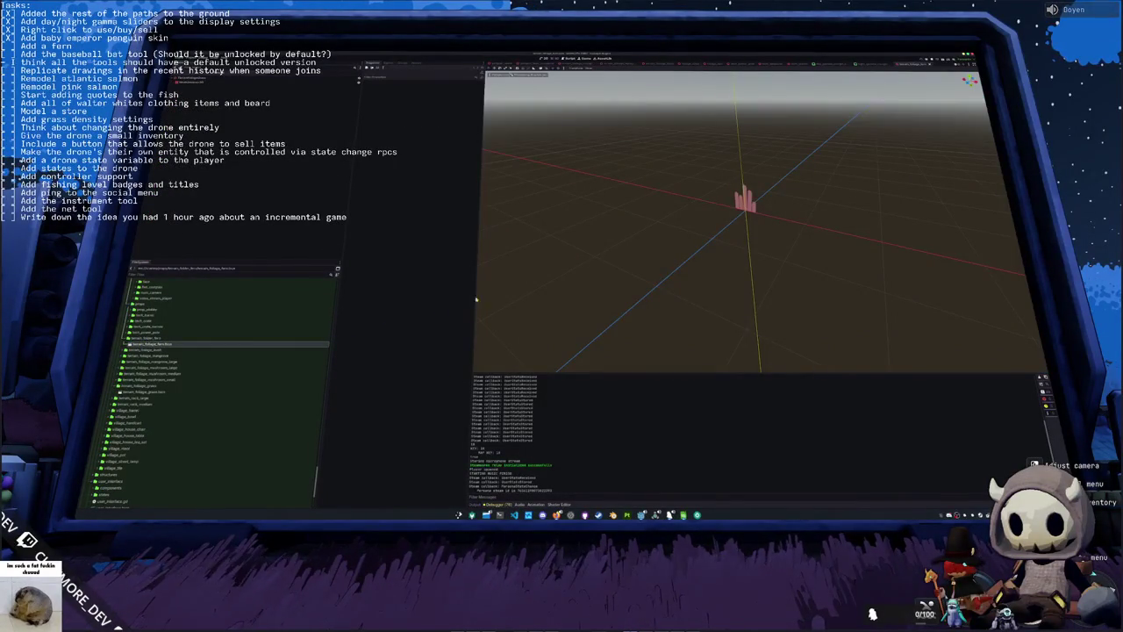
left_click(259, 82)
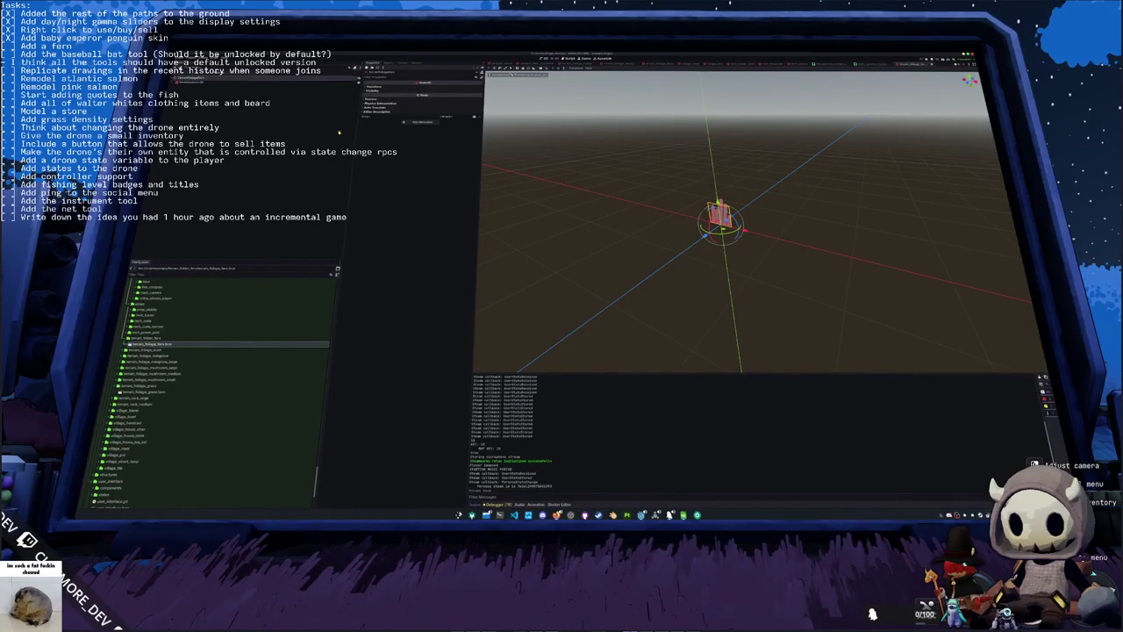
left_click(284, 83)
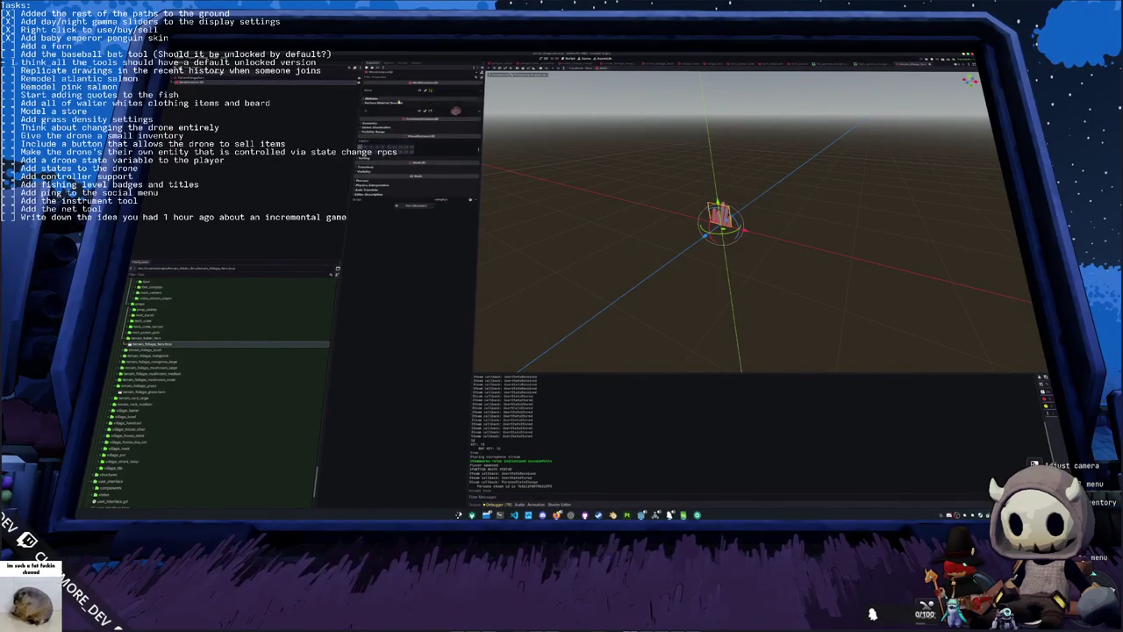
left_click(475, 112)
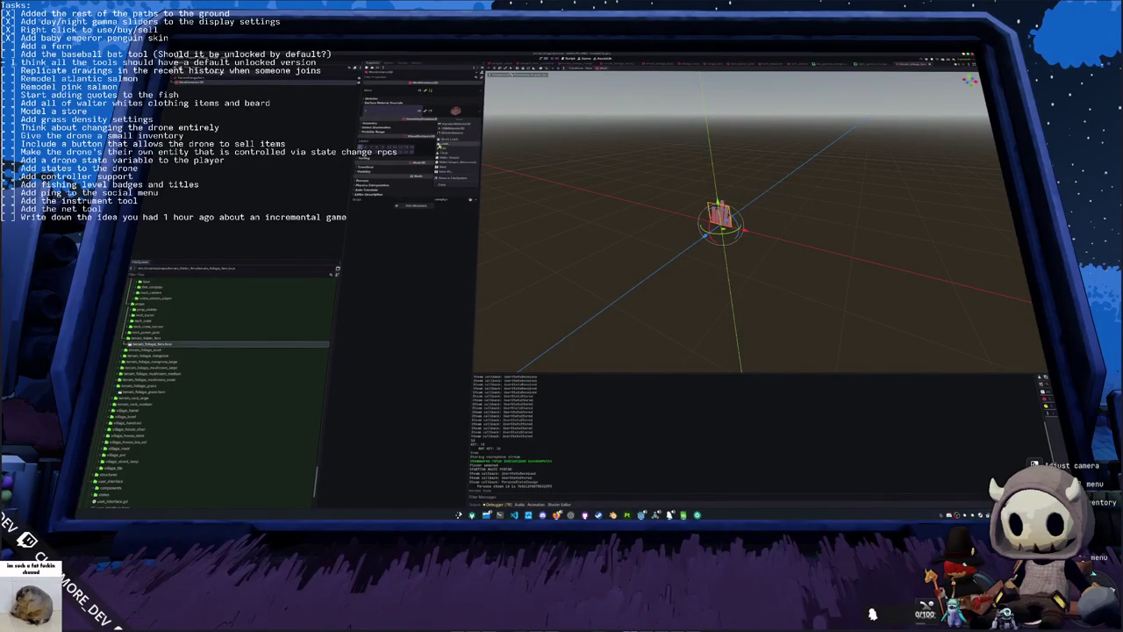
left_click(450, 162)
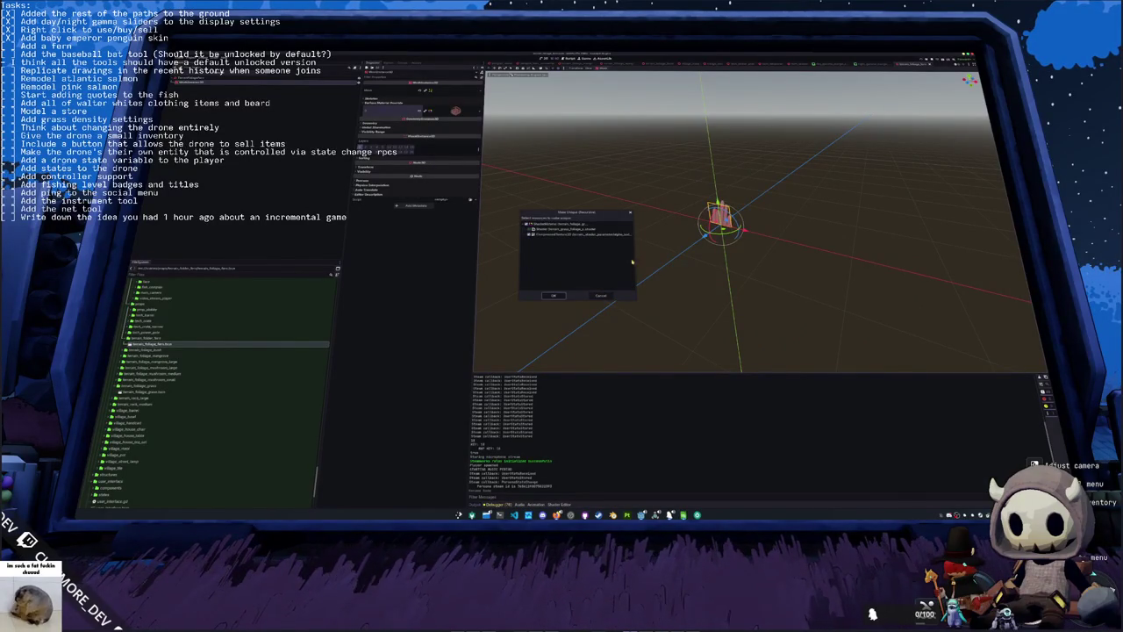
left_click(560, 300)
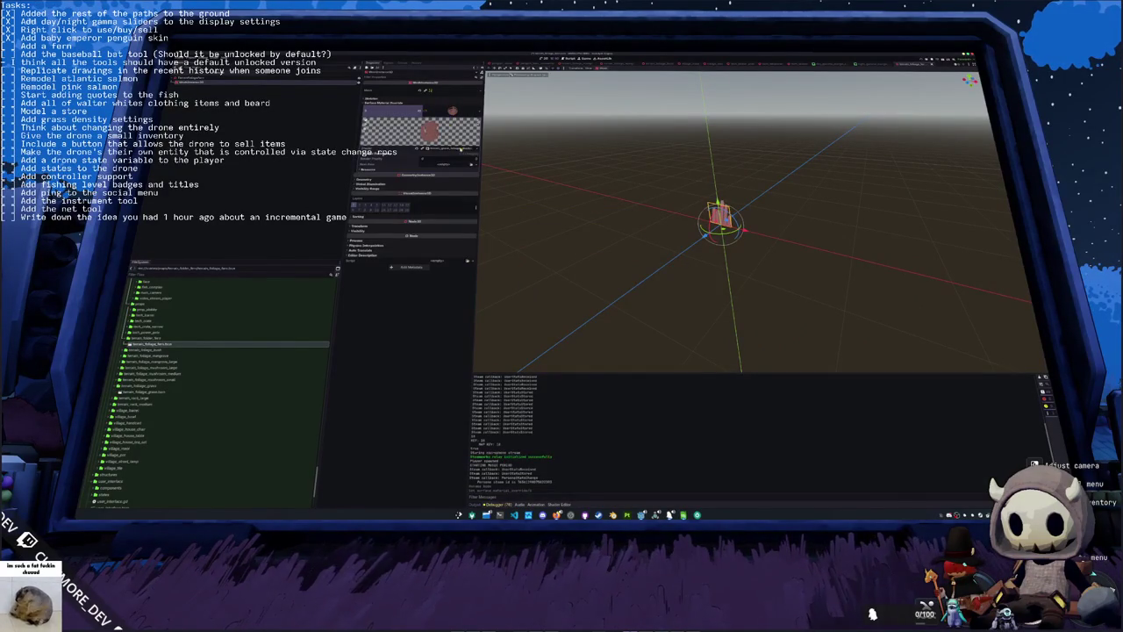
Step: Quick Load the fern texture into the material's shader parameters, turning the plant into a pink fern
left_click(413, 156)
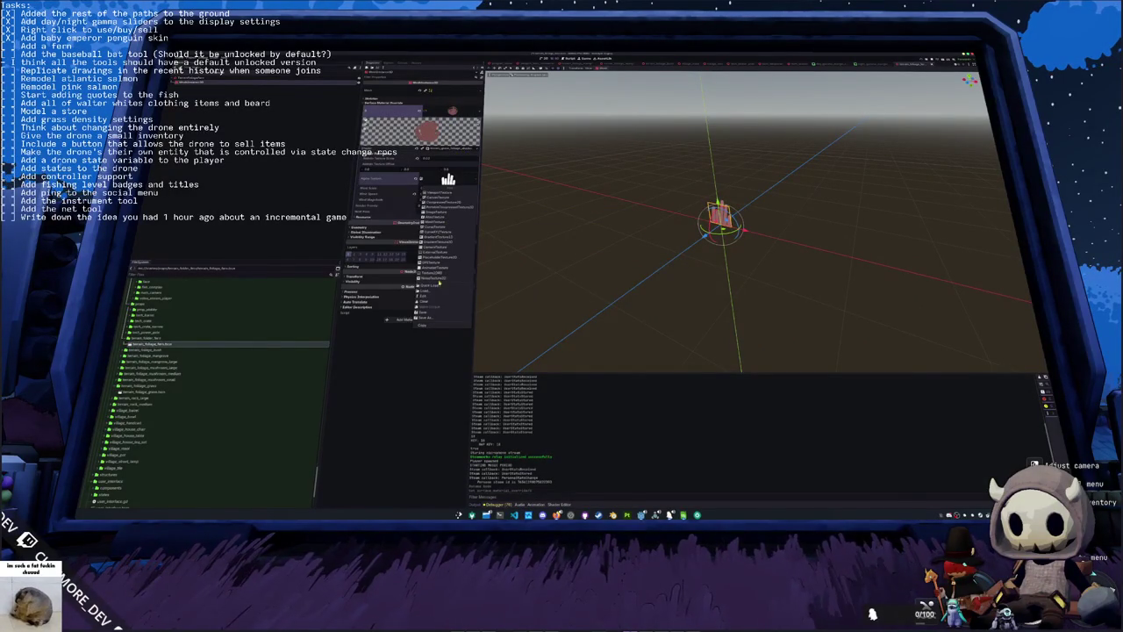
left_click(450, 287)
key("Escape")
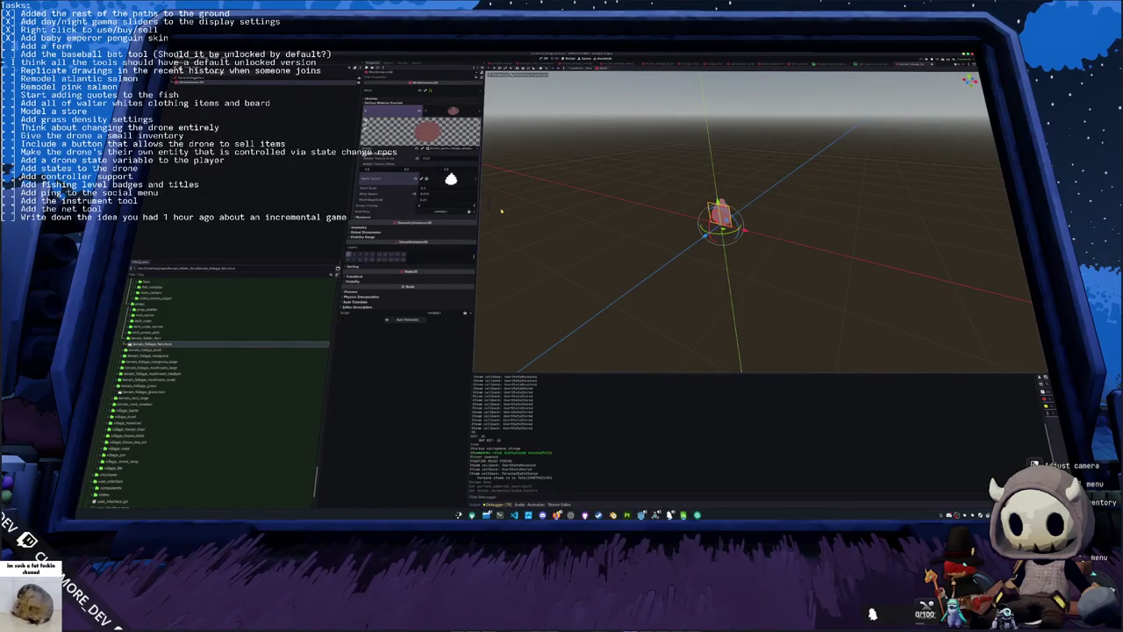
left_click(473, 94)
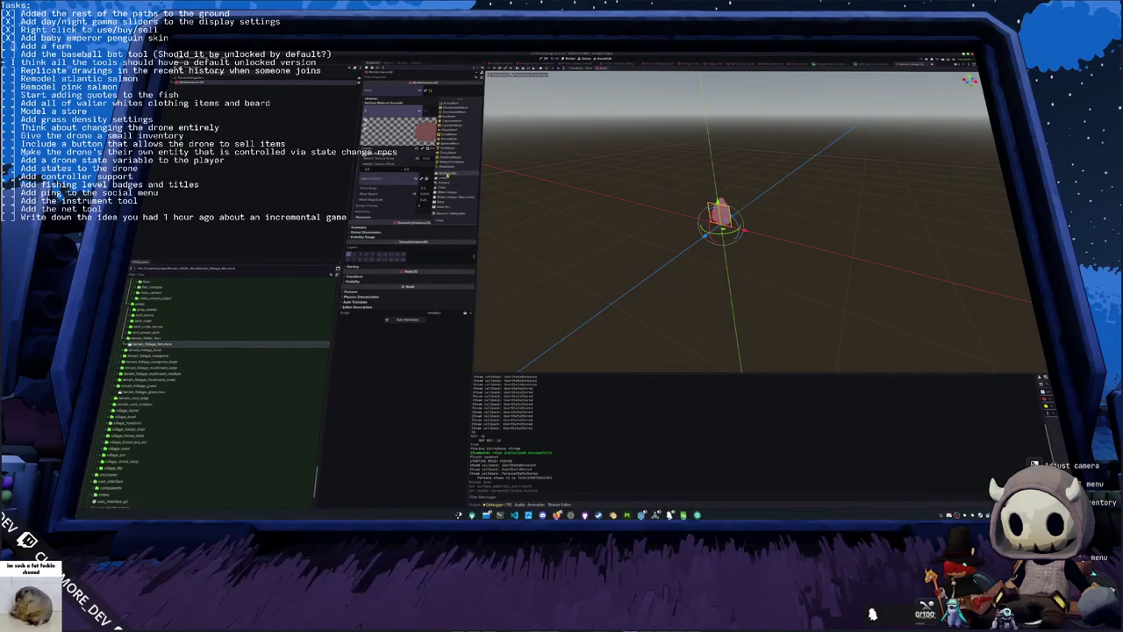
left_click(448, 173)
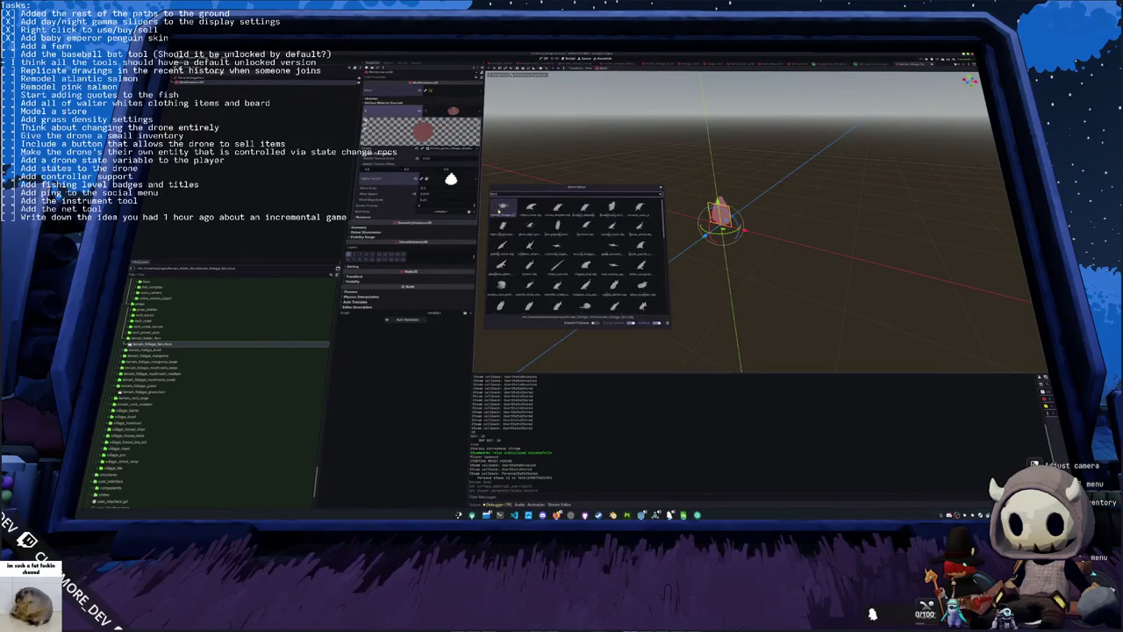
double_click(500, 210)
mouse_move(578, 244)
left_mouse_down()
mouse_move(525, 163)
mouse_move(485, 175)
left_mouse_up()
left_click(451, 179)
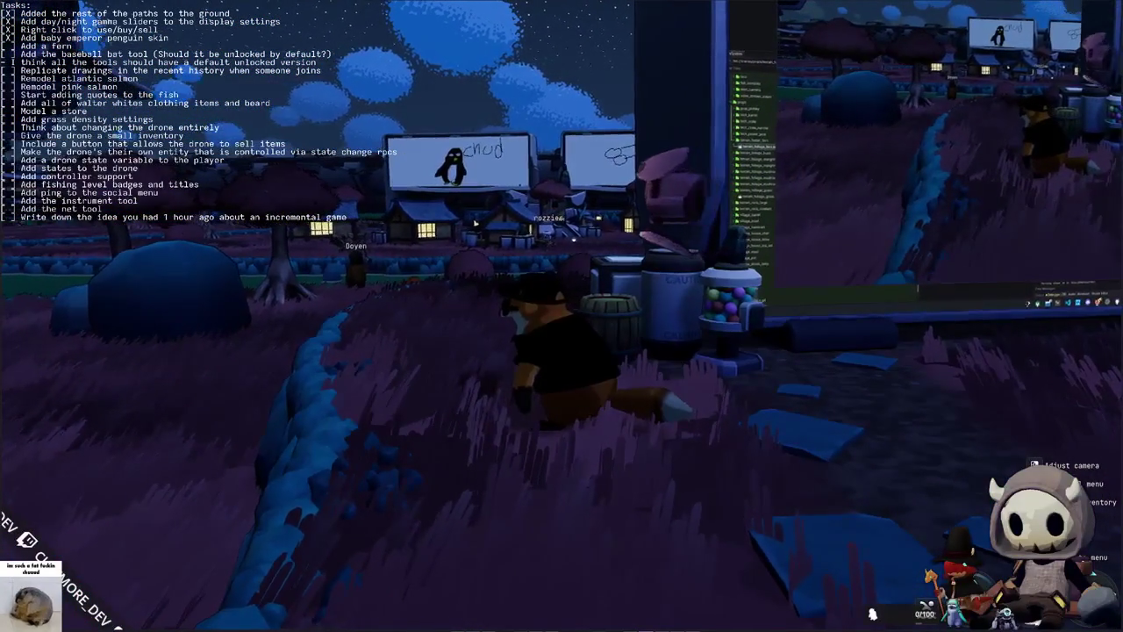
Step: Steer the character with W and A through the purple grass to the giant monitor wall
key("Escape")
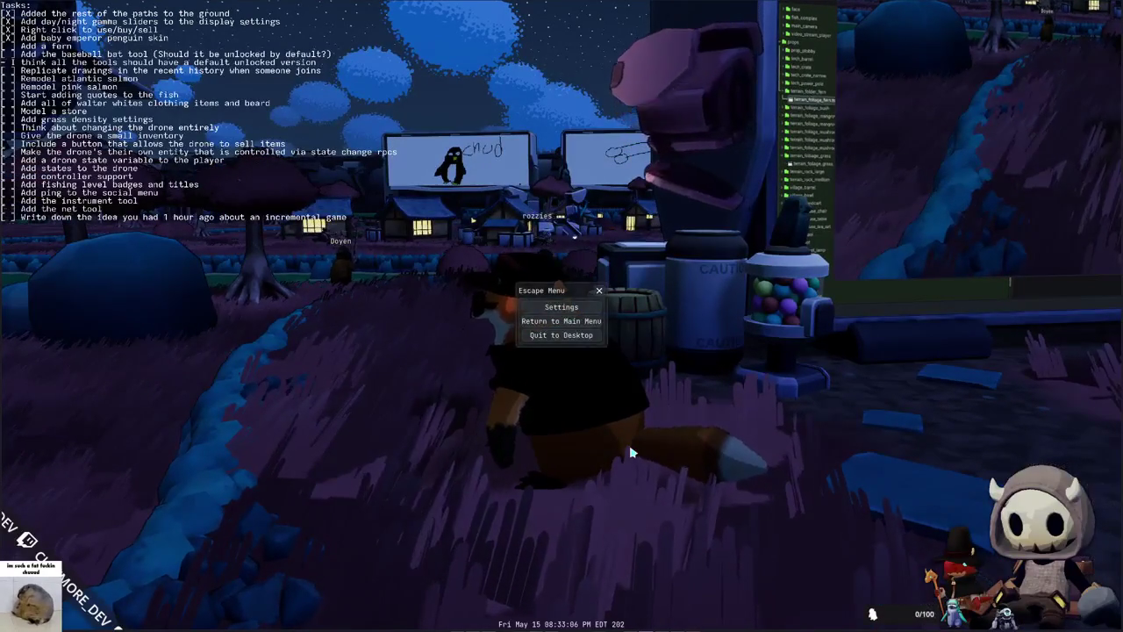
key("Escape")
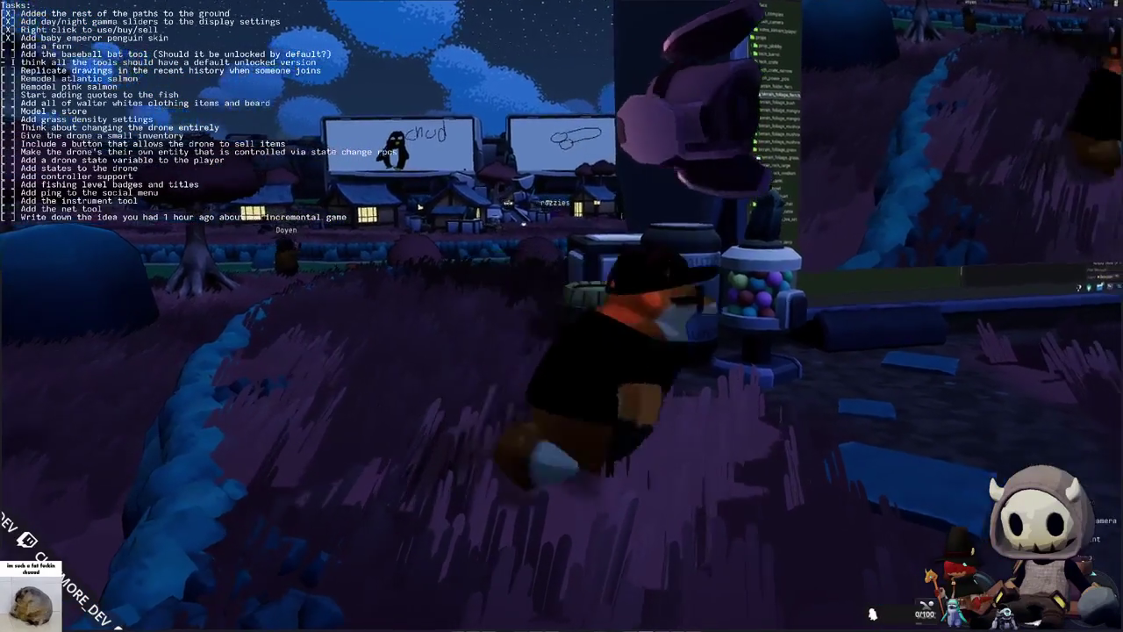
key("w")
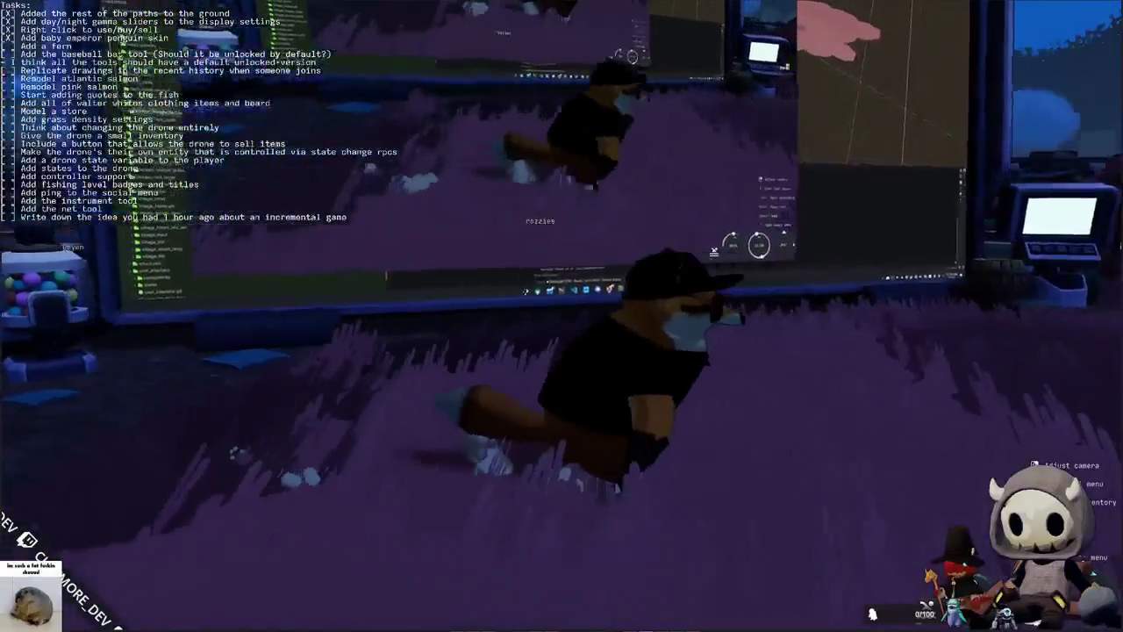
key("w")
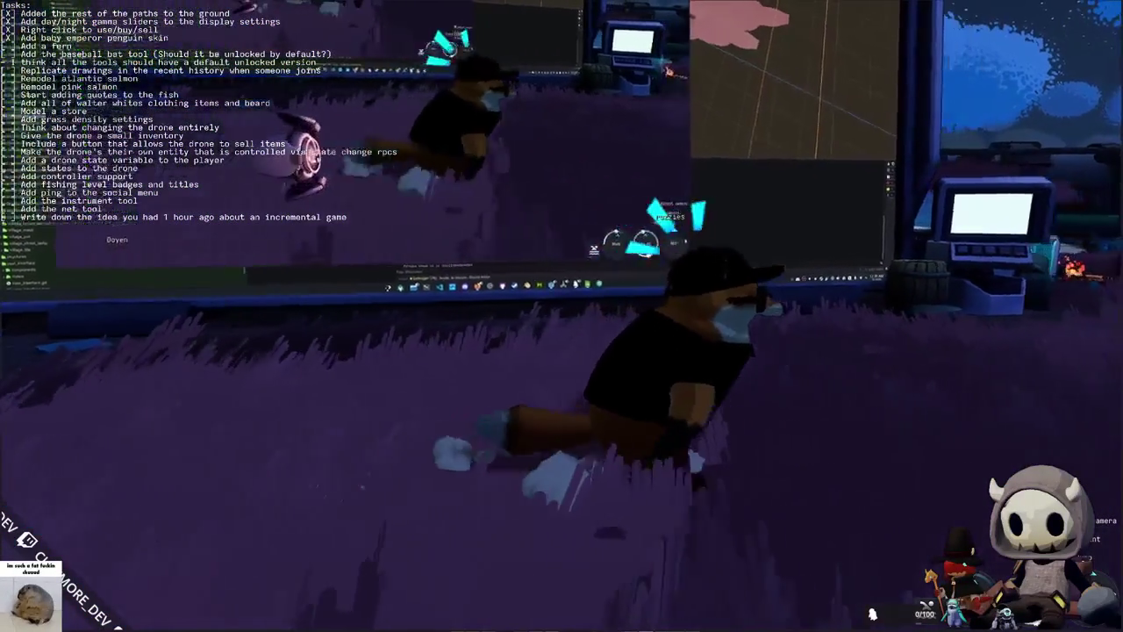
key("w")
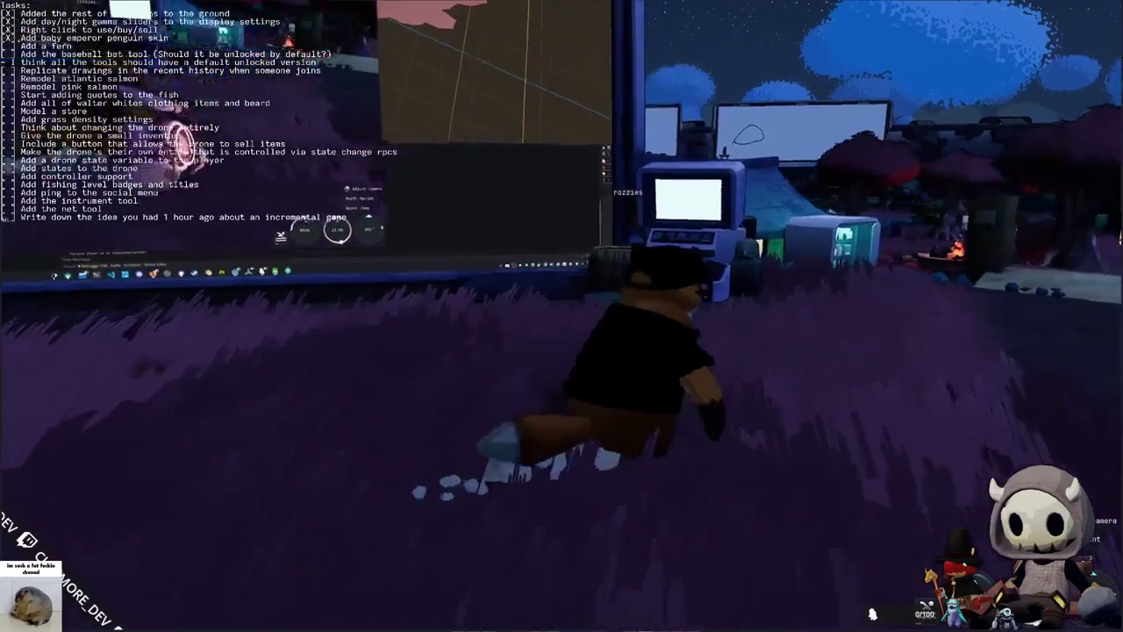
key("w")
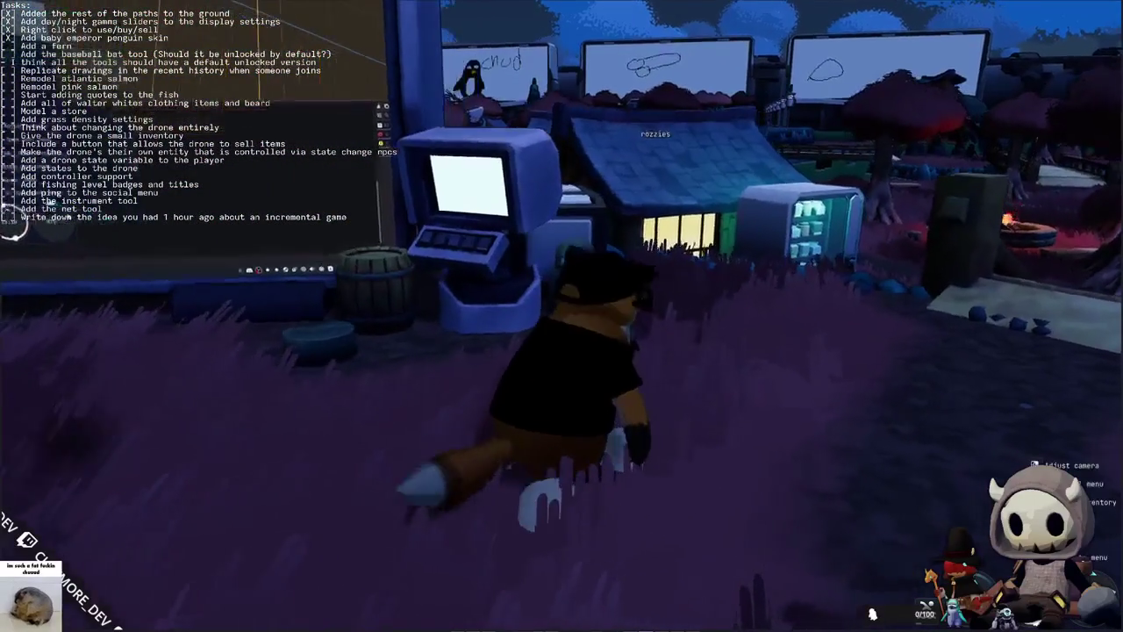
key("a")
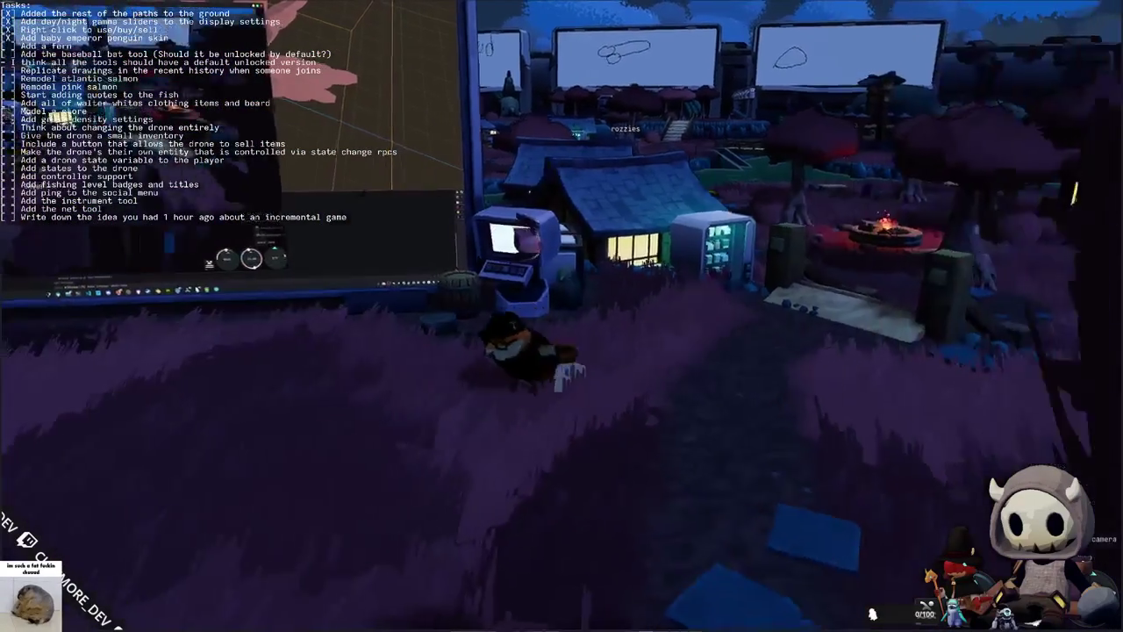
key("w")
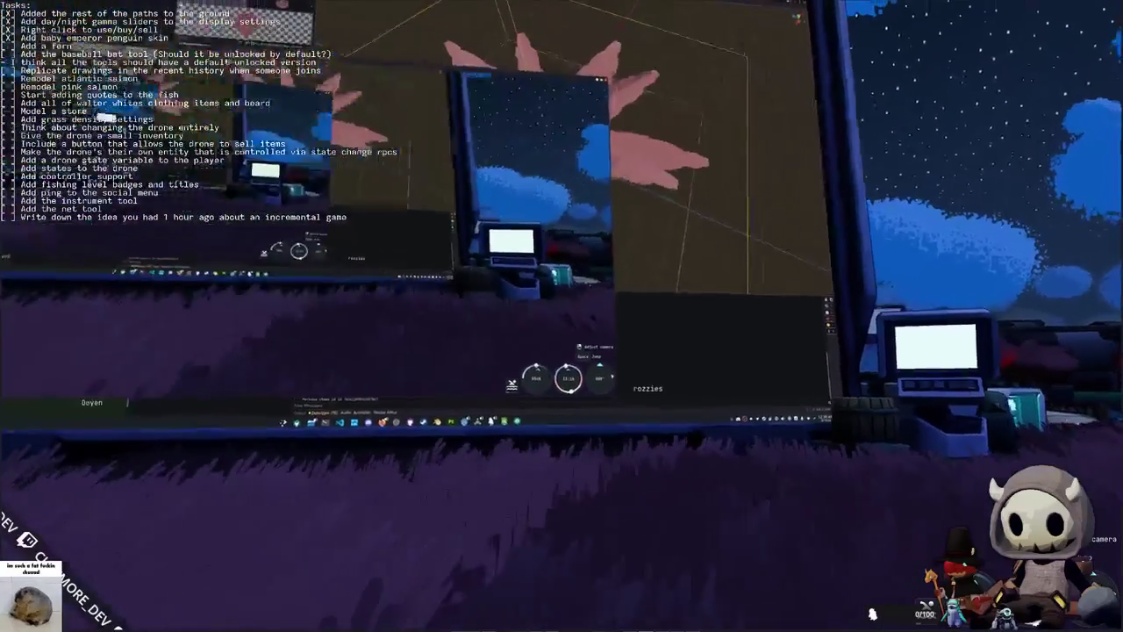
key("w")
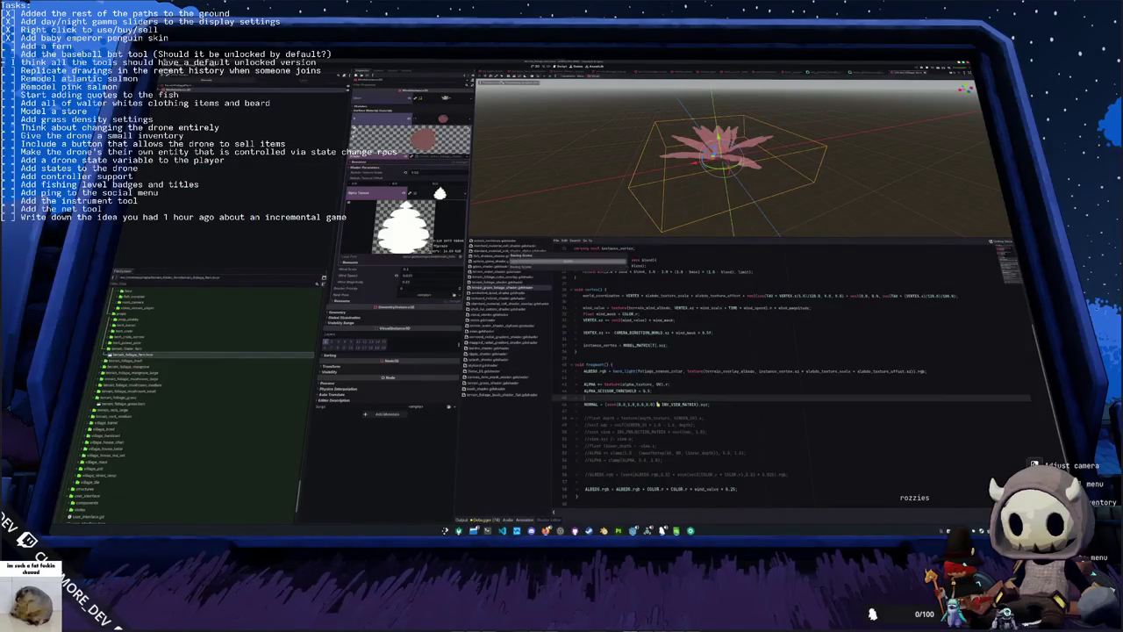
Step: Zoom in and out on the pink fern's leaf shapes, then switch to Blender
scroll(647, 203, "up", 6)
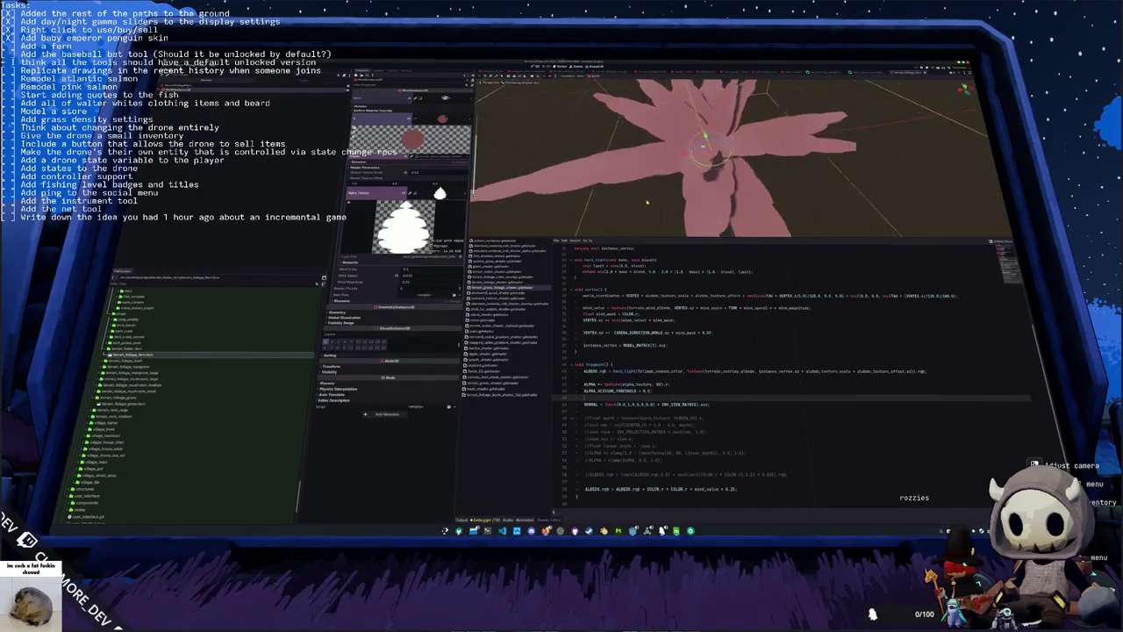
scroll(647, 202, "down", 3)
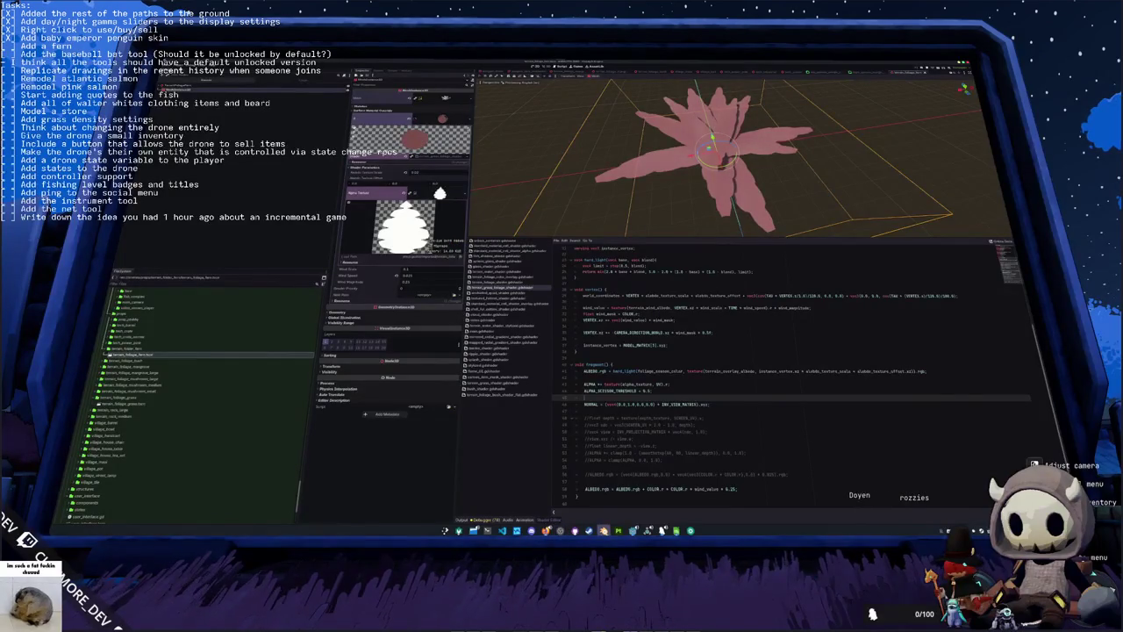
key("alt+Tab")
Step: Switch to top view and increase the Output render resolution
key("h")
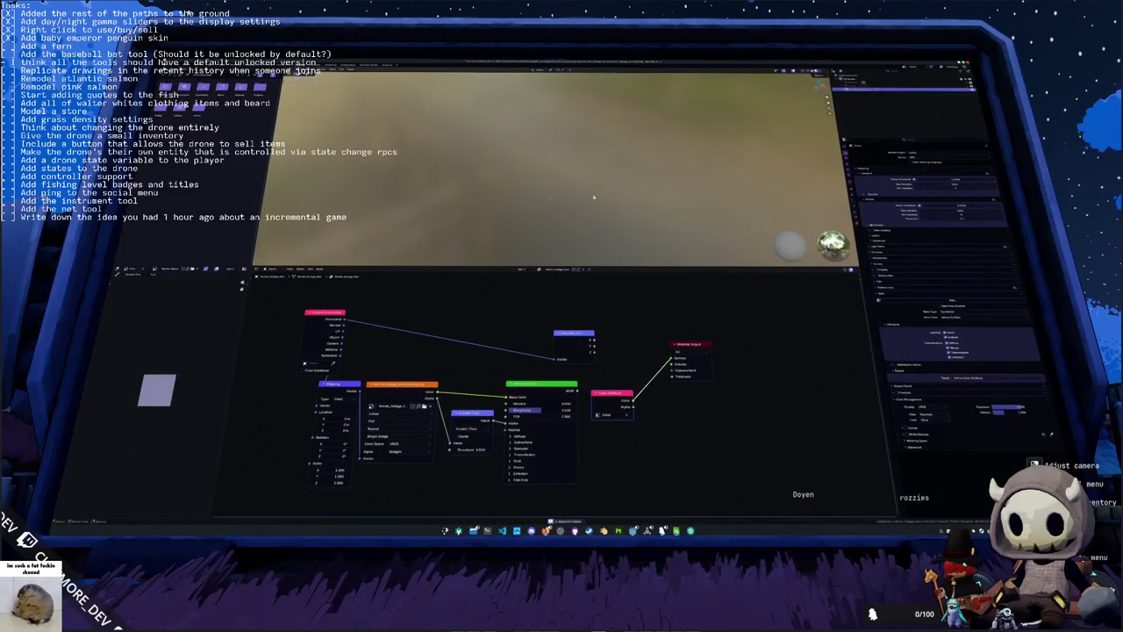
key("alt+h")
key("KP_7")
left_click(849, 200)
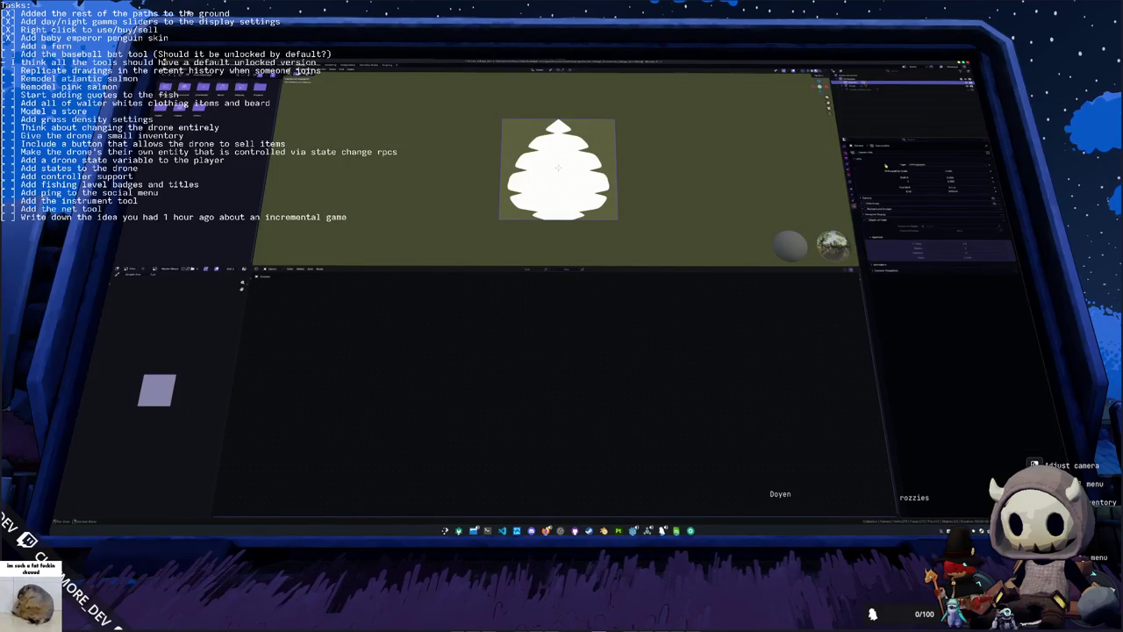
left_click(847, 158)
left_click(847, 165)
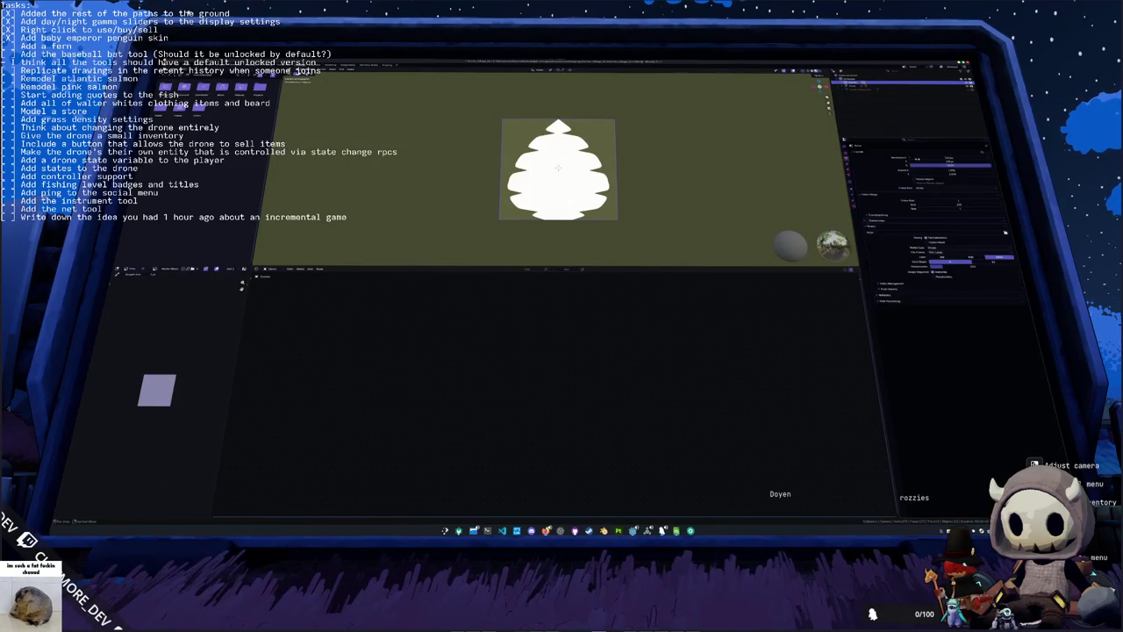
left_click_drag(943, 161, 956, 161)
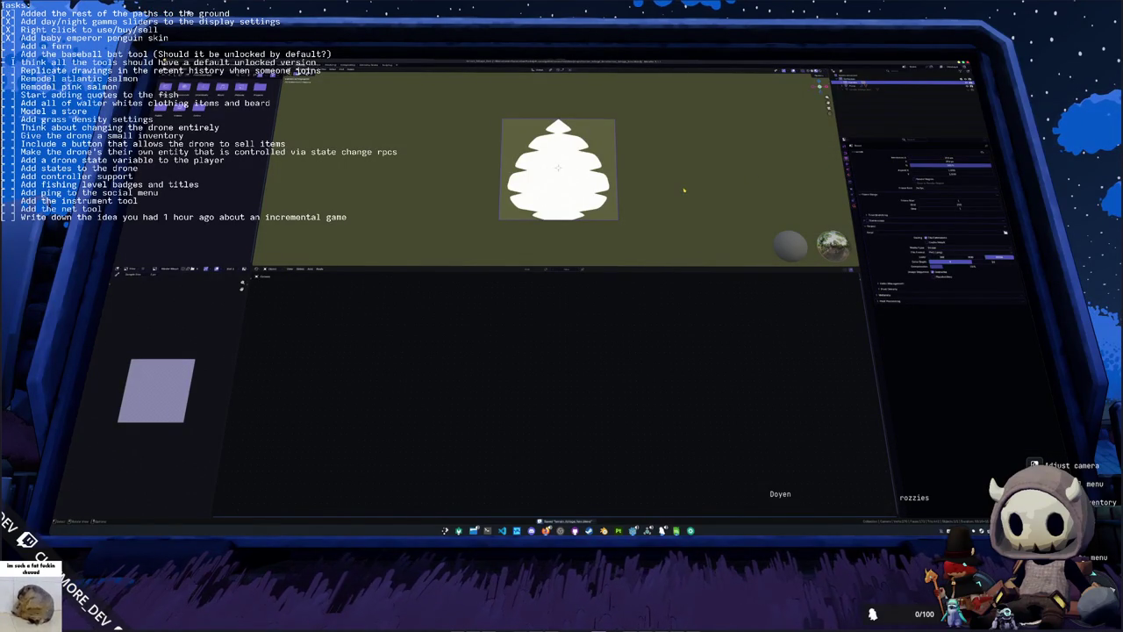
Step: Render the fern silhouette with F12 and save it over the existing fern texture file
key("F12")
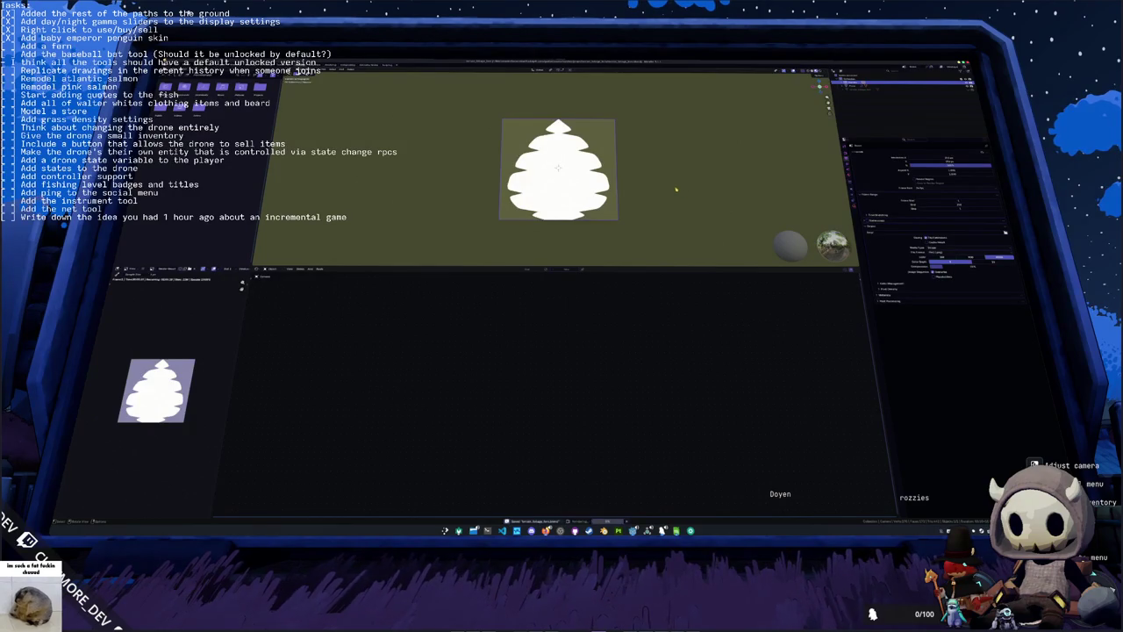
left_click(143, 268)
left_click(202, 313)
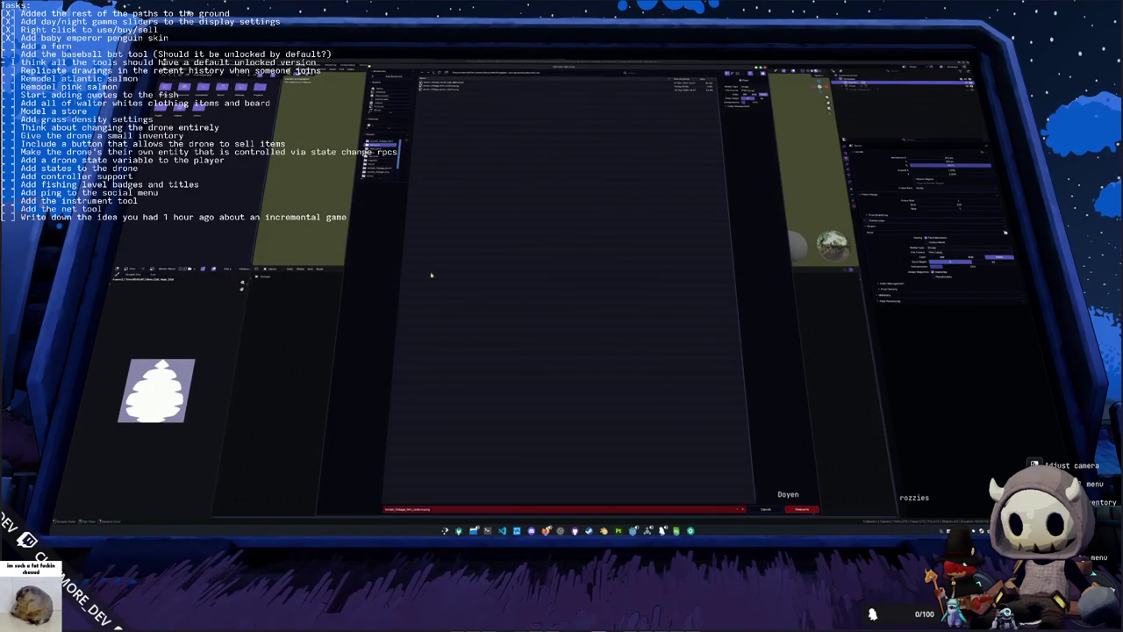
left_click(457, 86)
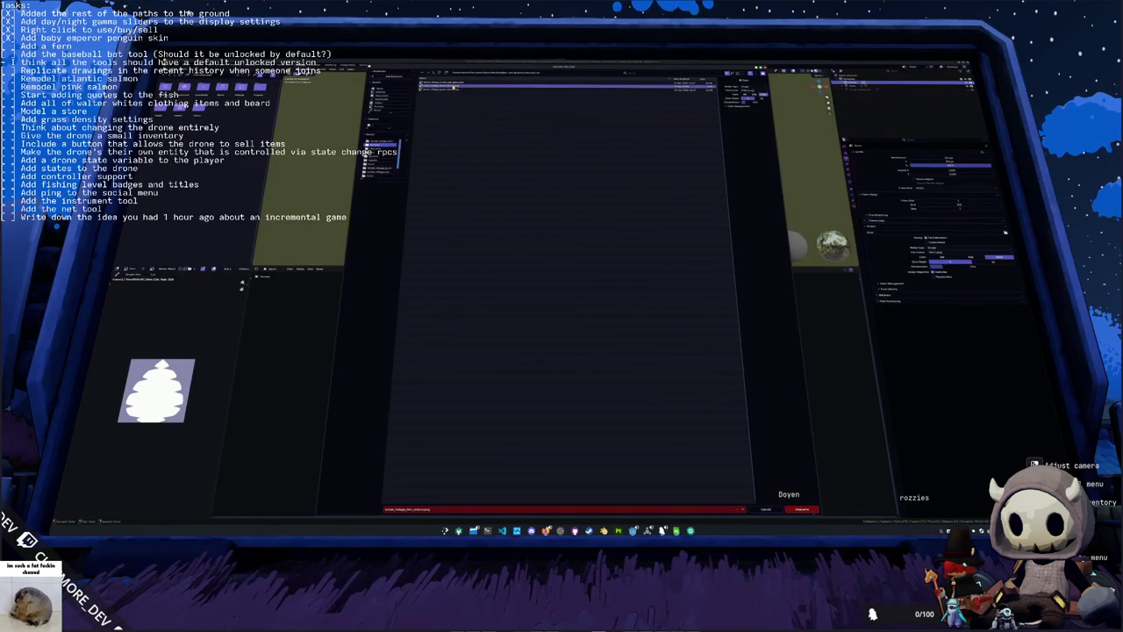
left_click(800, 509)
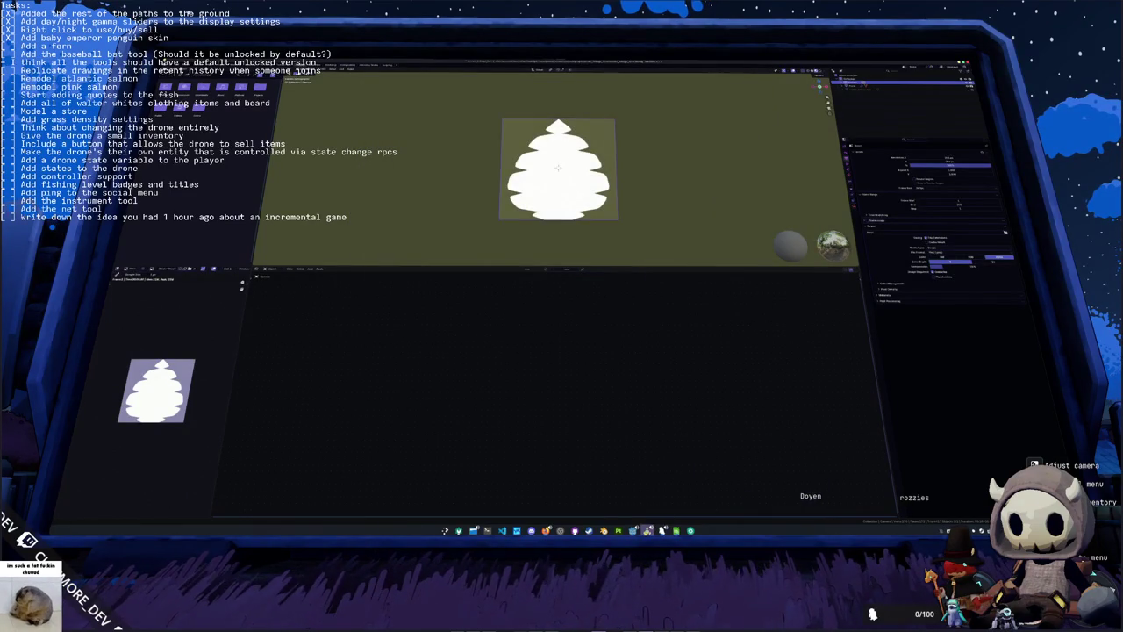
key("alt+Tab")
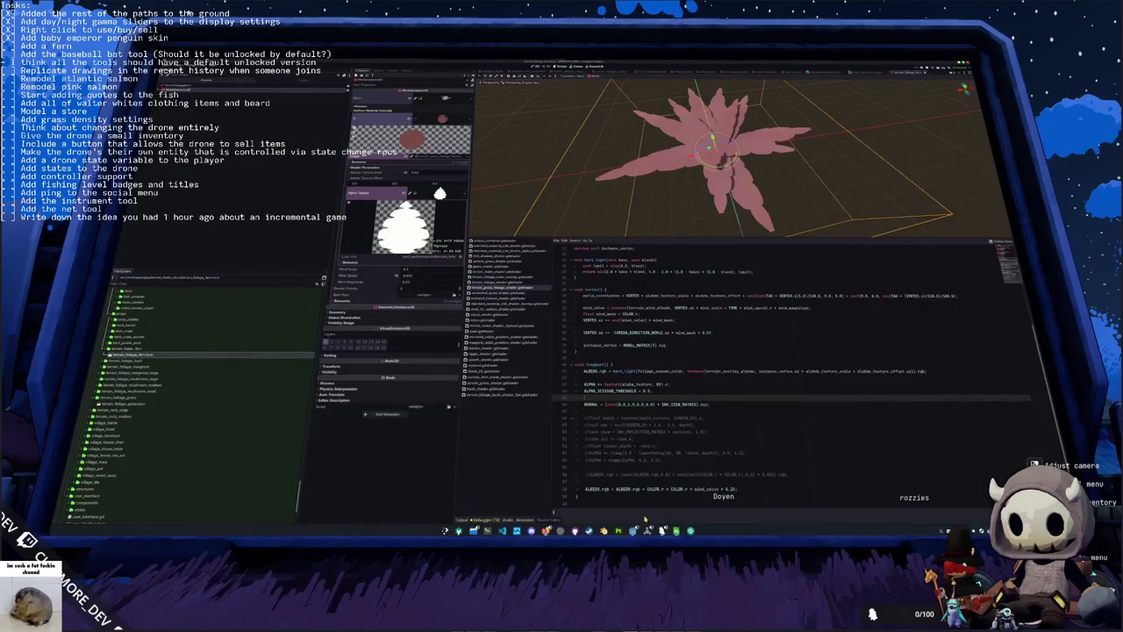
Step: Zoom in on the re-textured fern and scroll the foliage shader up to its uniform declarations
scroll(675, 202, "up", 3)
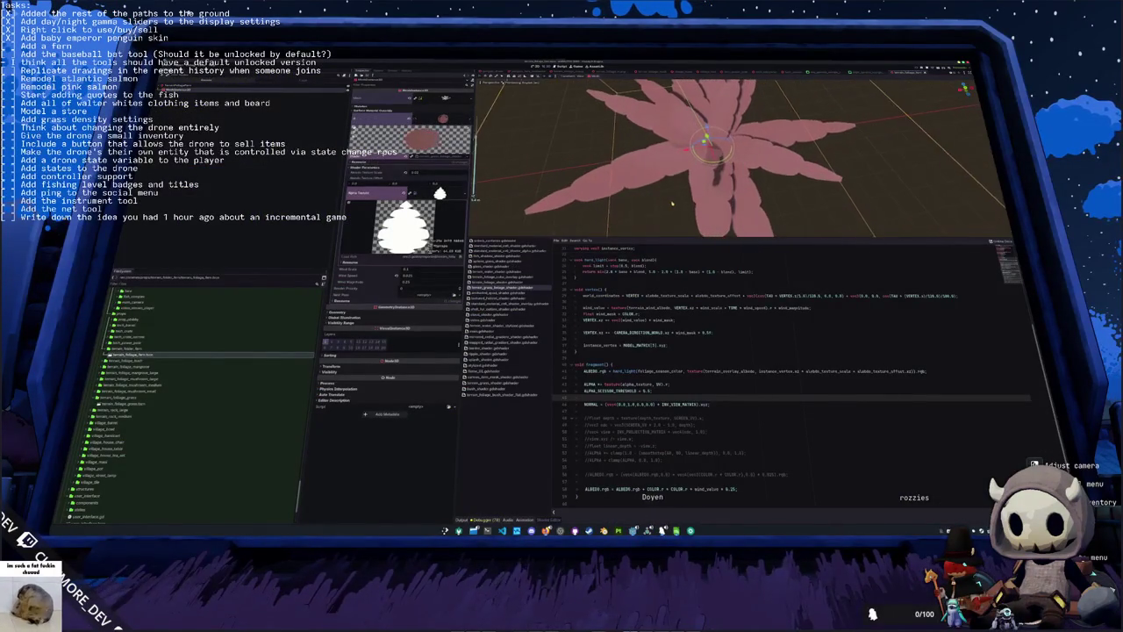
left_click(651, 392)
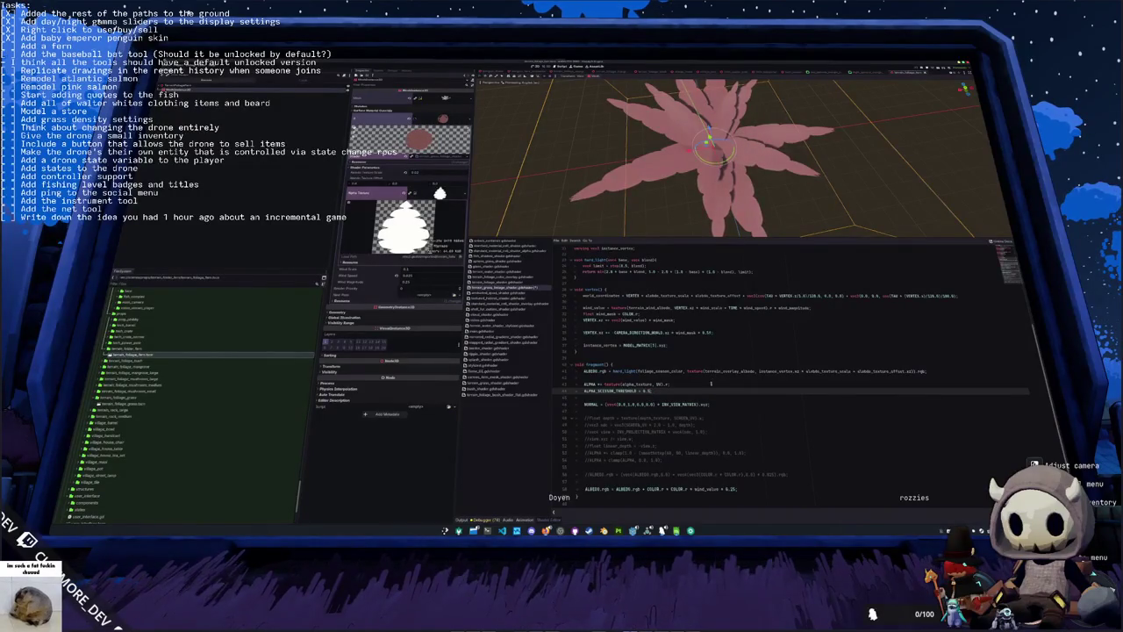
scroll(731, 378, "up", 5)
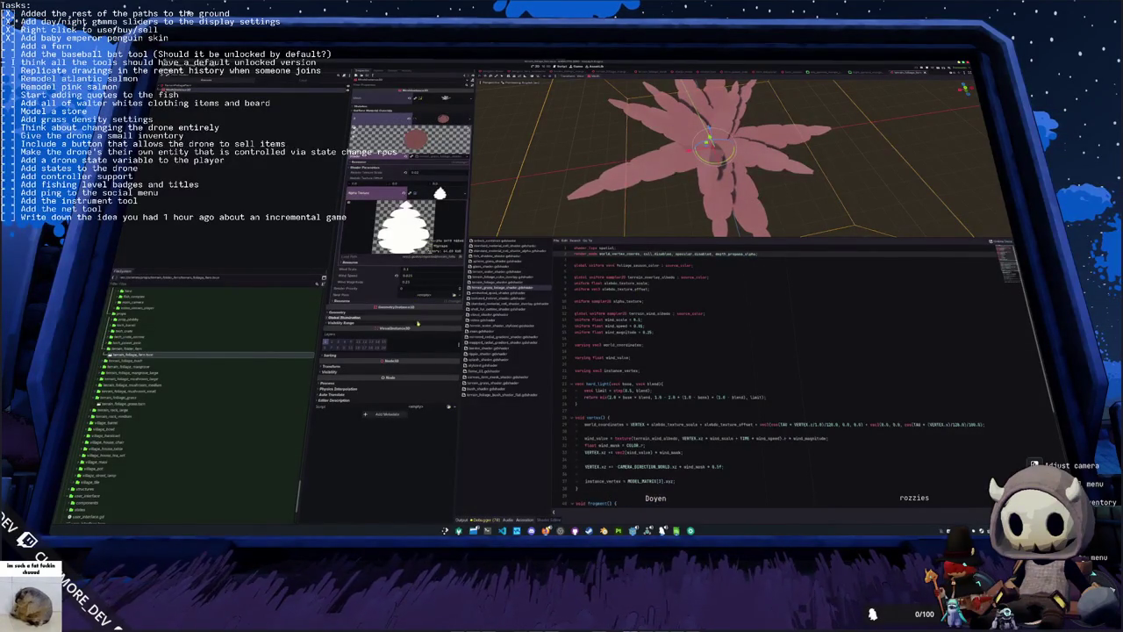
Step: Change the alpha_texture uniform's hint to filter_linear using autocomplete
double_click(677, 265)
key("ctrl+space")
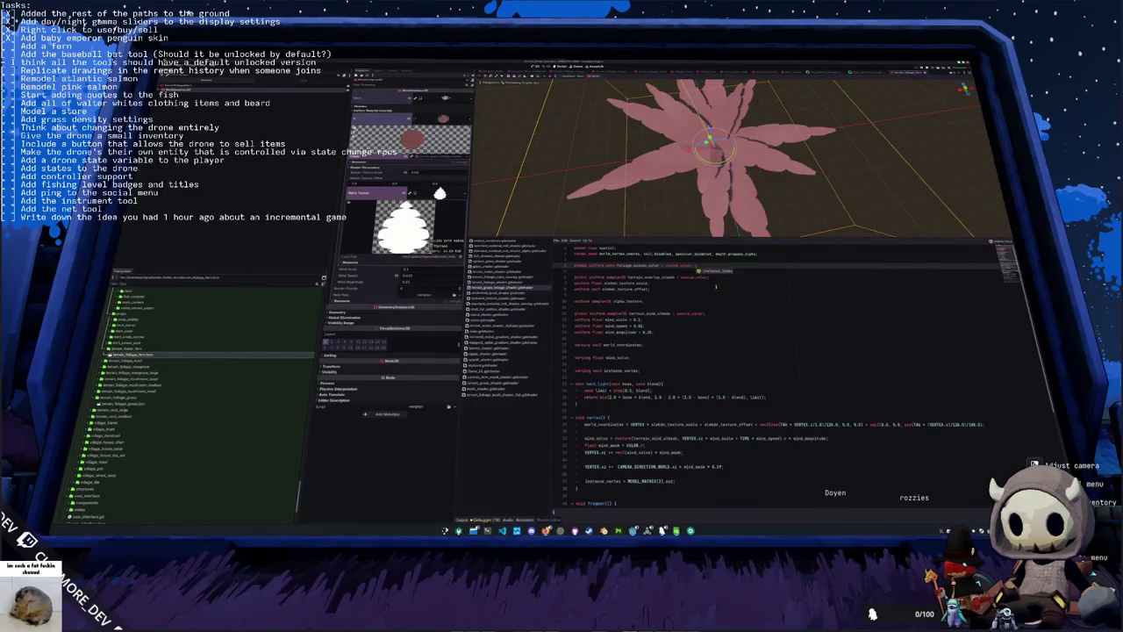
key("Escape")
key("Down")
key("Down")
key("Down")
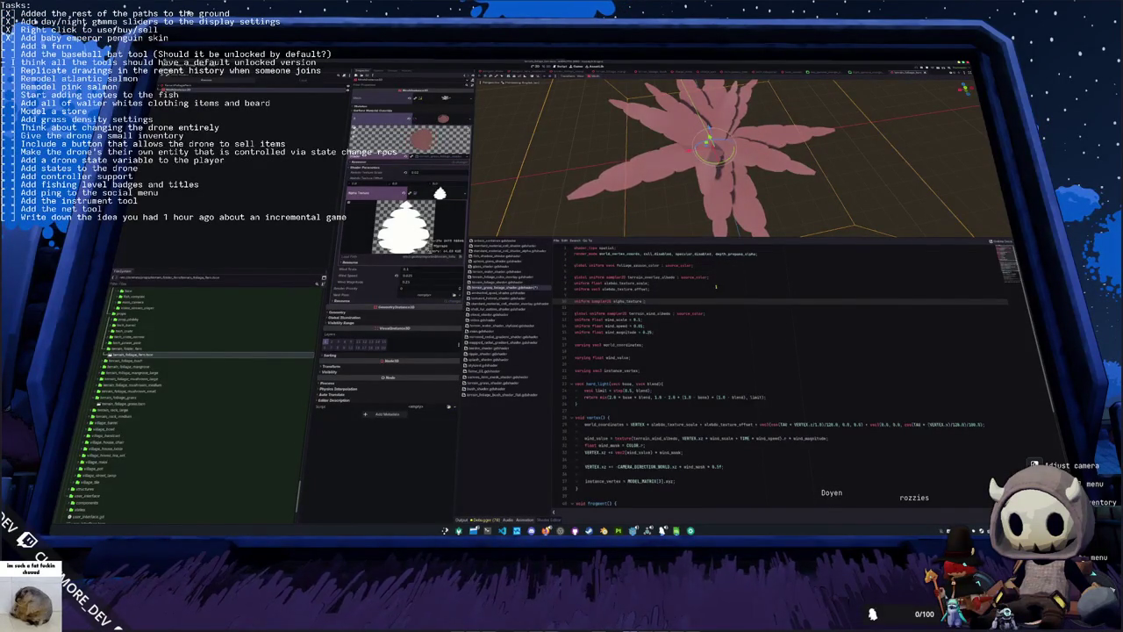
key("ctrl+space")
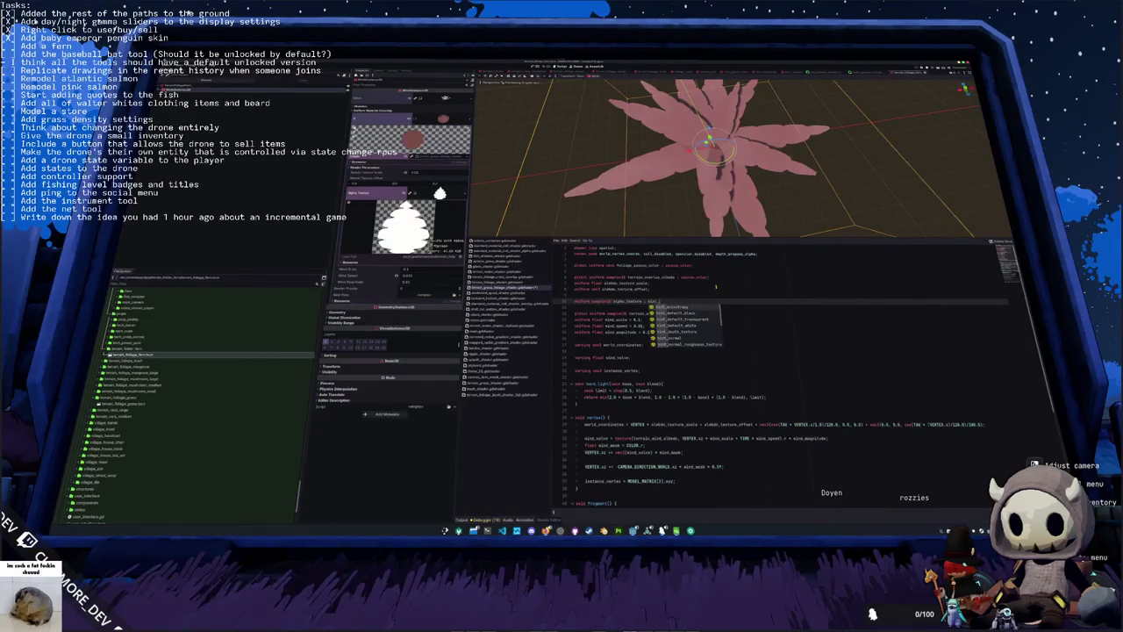
type("_al")
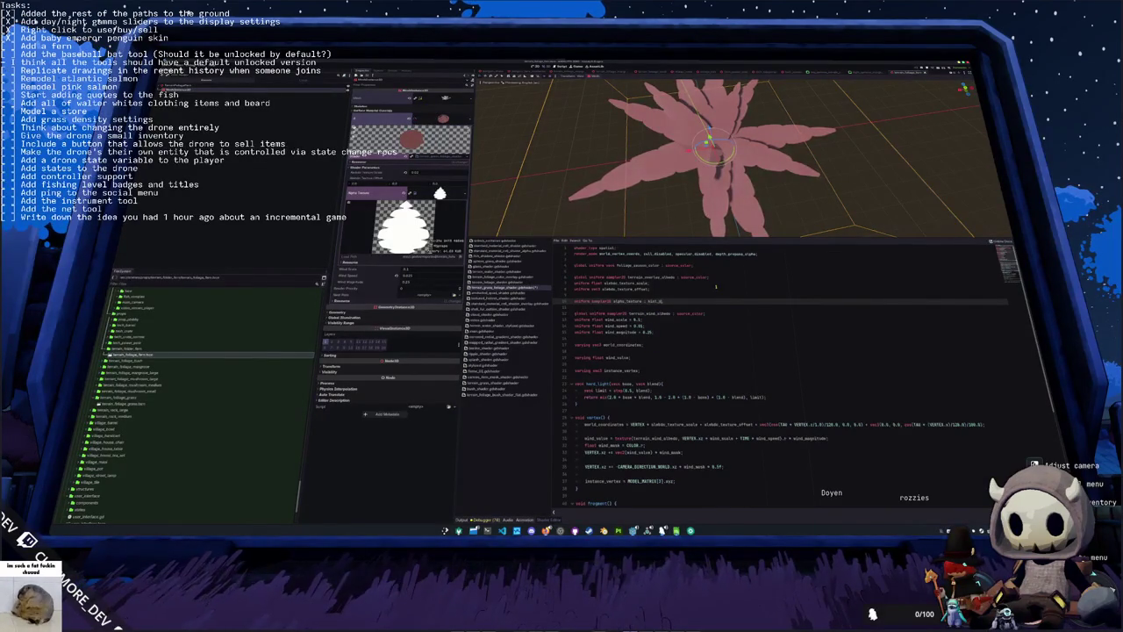
type("d")
key("BackSpace")
key("BackSpace")
key("BackSpace")
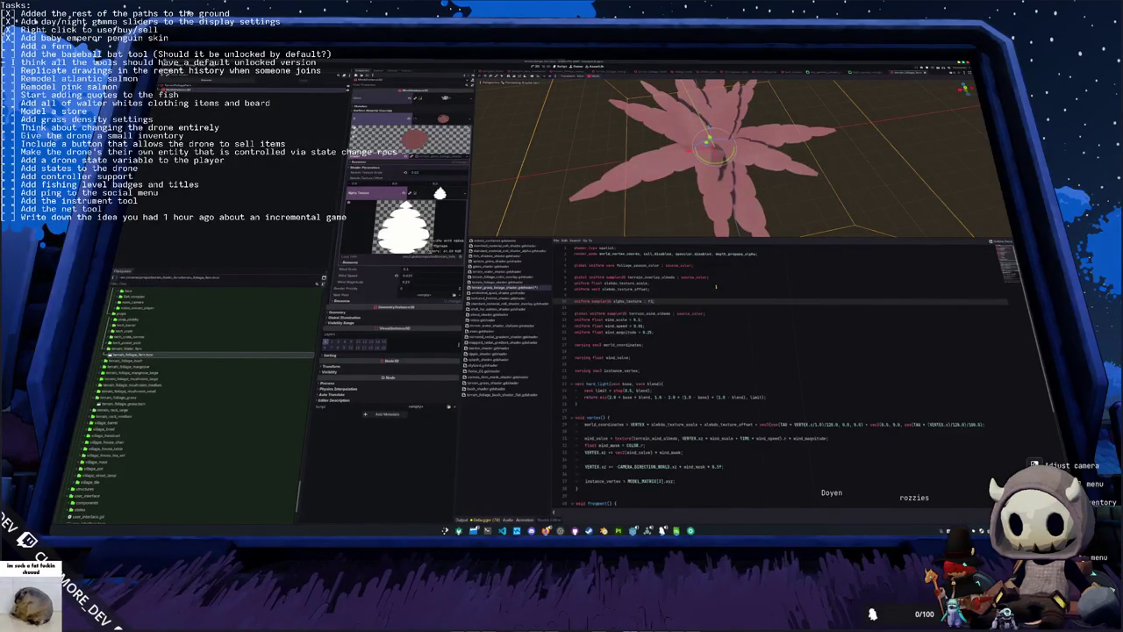
type("_")
key("Down")
key("Down")
key("Down")
key("Escape")
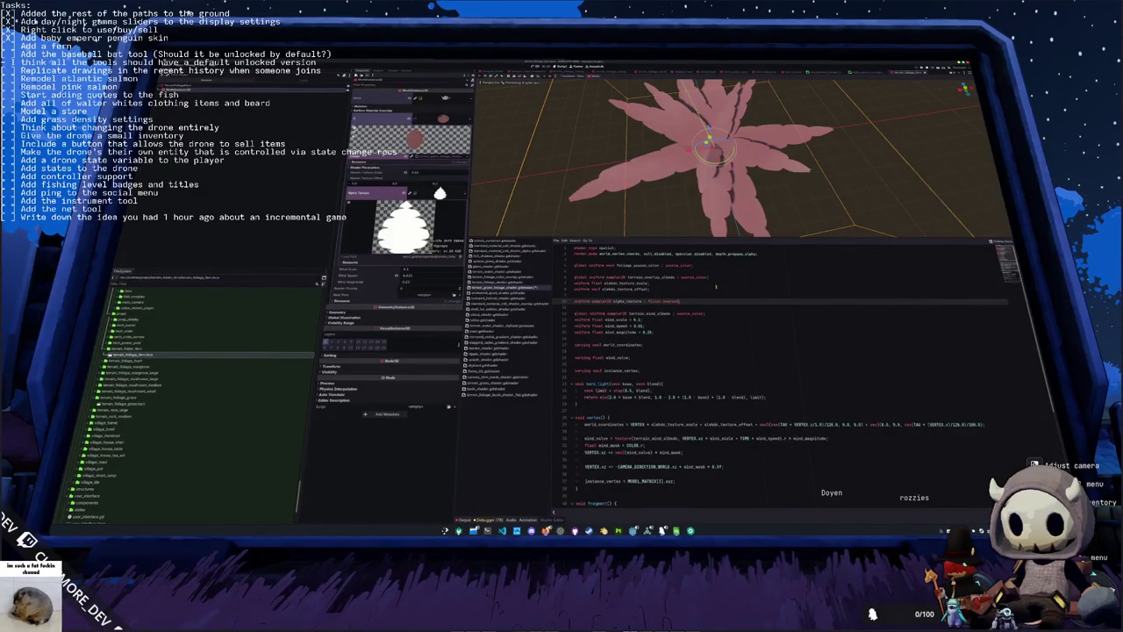
key("ctrl+shift+Left")
key("BackSpace")
type("er_linear")
Step: Rework the ALPHA line in fragment(), adding a multiplier and removing the - 0.5 offset
key("Down")
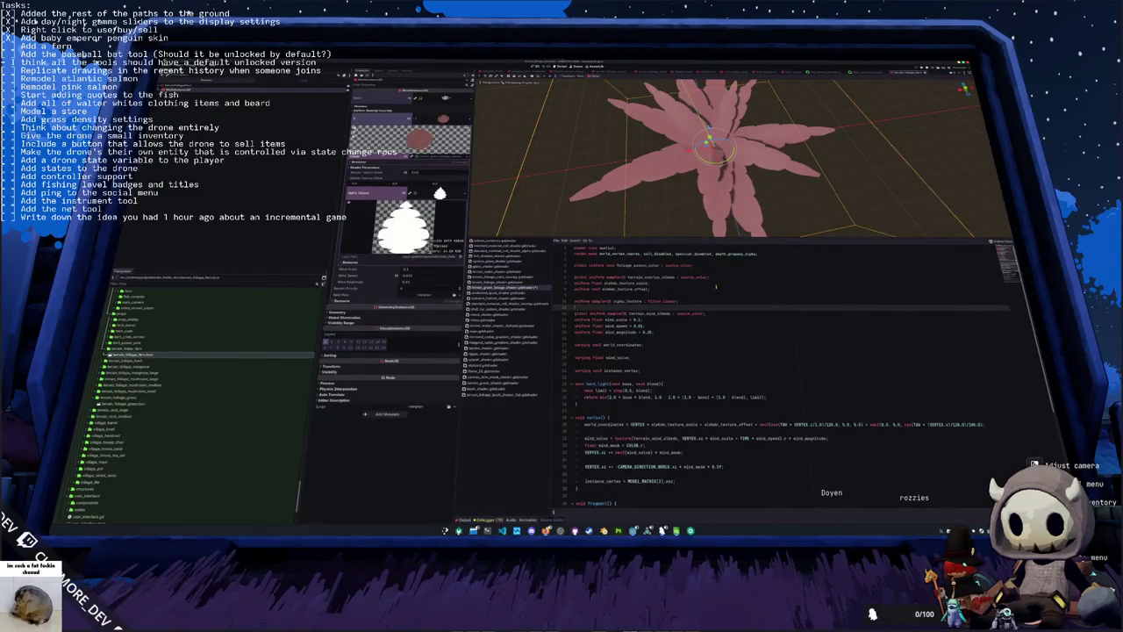
key("Down")
key("Down")
key("Down")
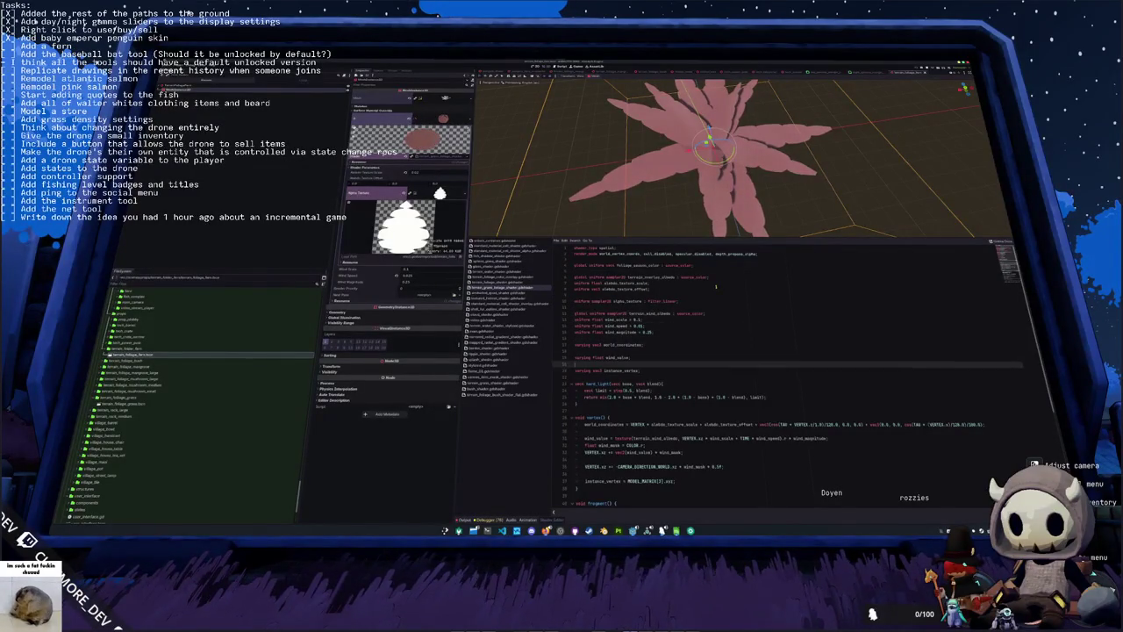
key("Down")
key("Down")
key("Down")
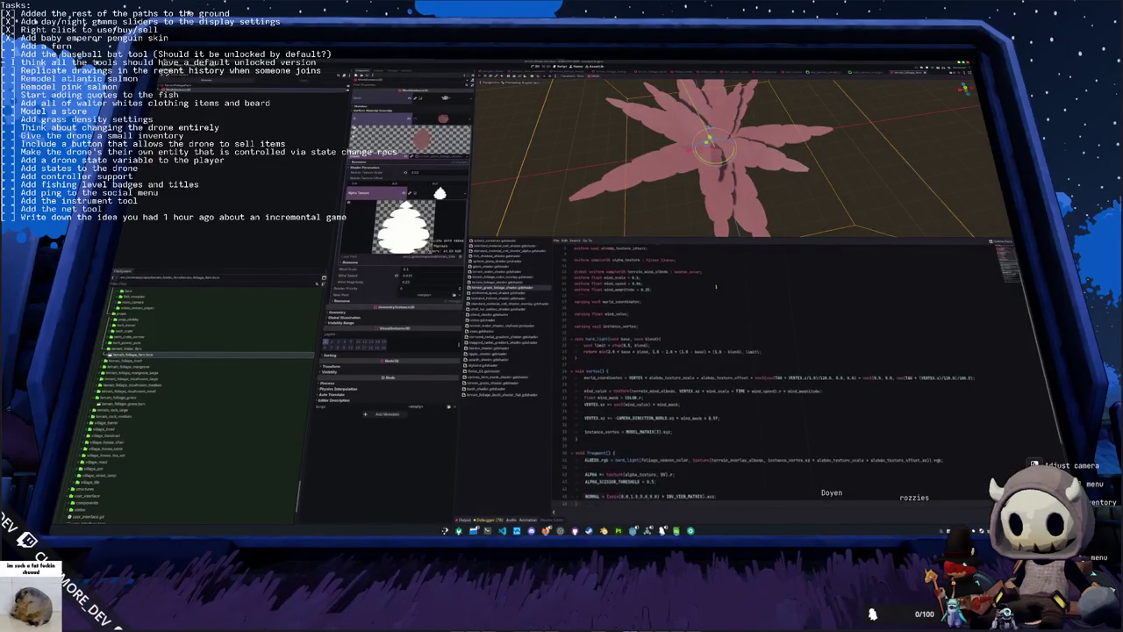
key("Down")
key("Down")
key("Up")
key("Up")
key("Up")
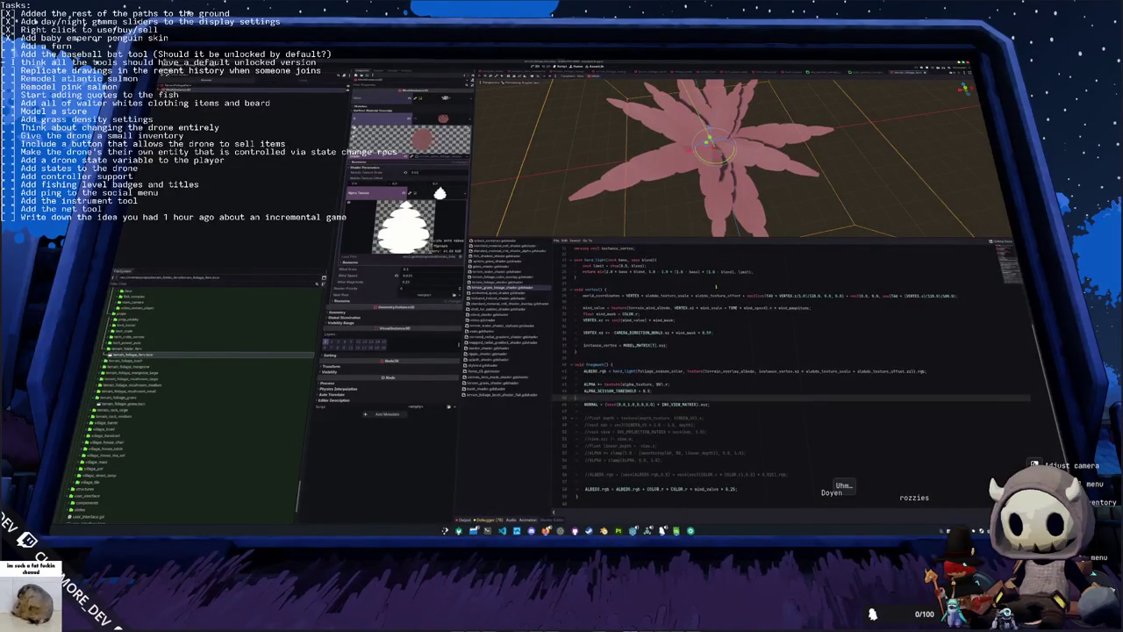
type("* 0.8")
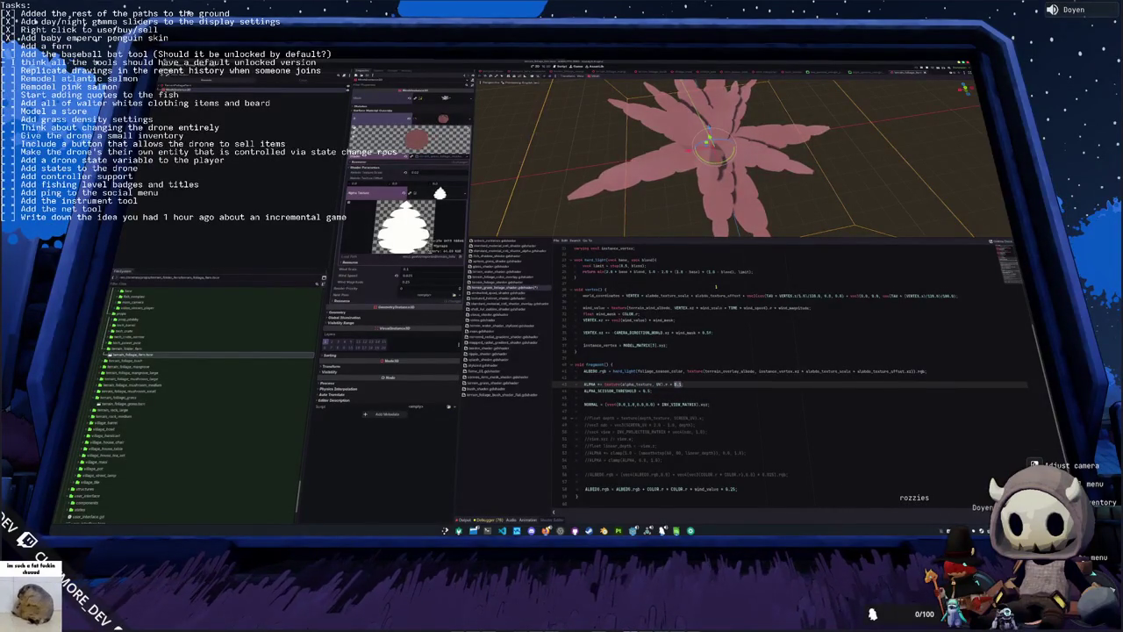
type("1")
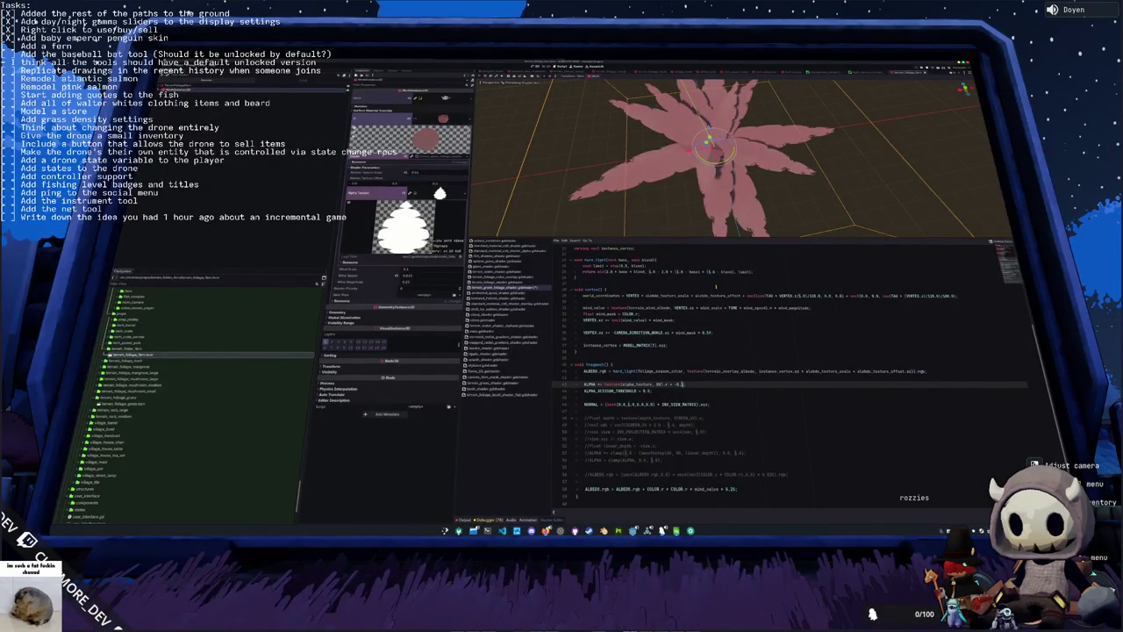
left_click_drag(683, 384, 665, 385)
key("BackSpace")
key("Down")
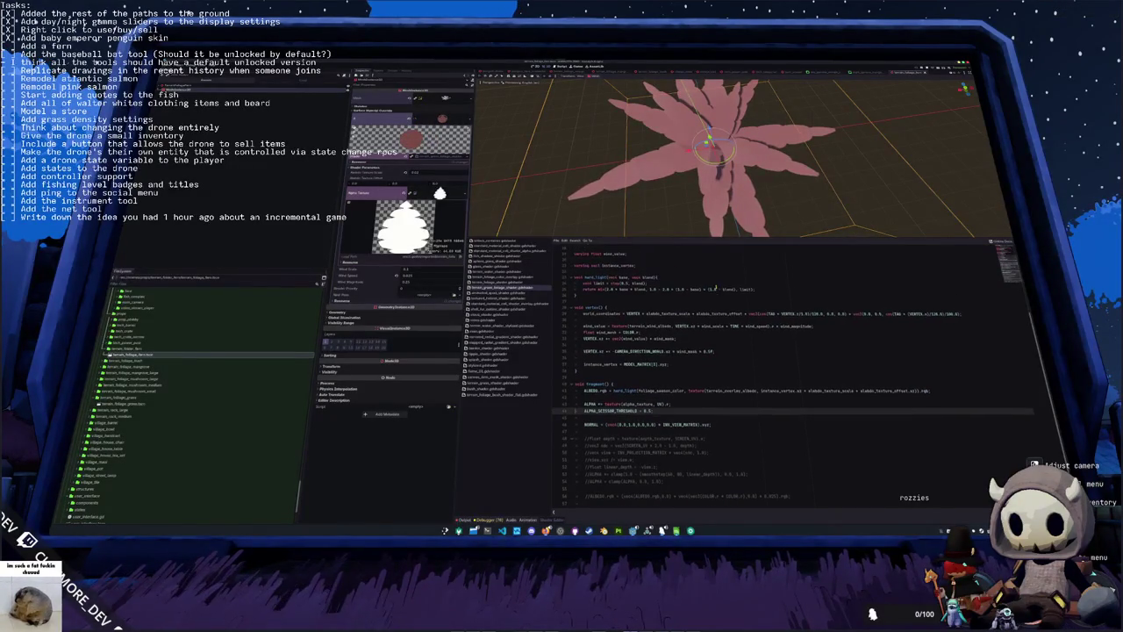
Step: Go over the fragment code below the scissor threshold, then switch to Blender
left_click(651, 398)
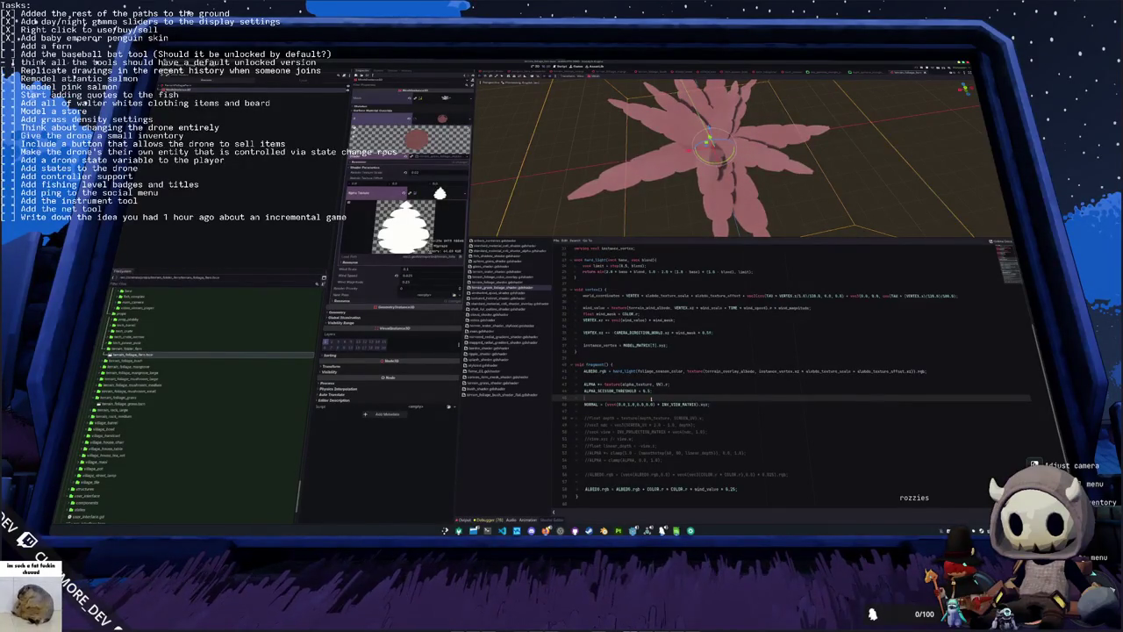
key("Up")
key("Up")
key("Up")
key("Down")
key("Down")
key("Down")
key("Down")
key("Down")
key("Down")
scroll(716, 181, "down", 3)
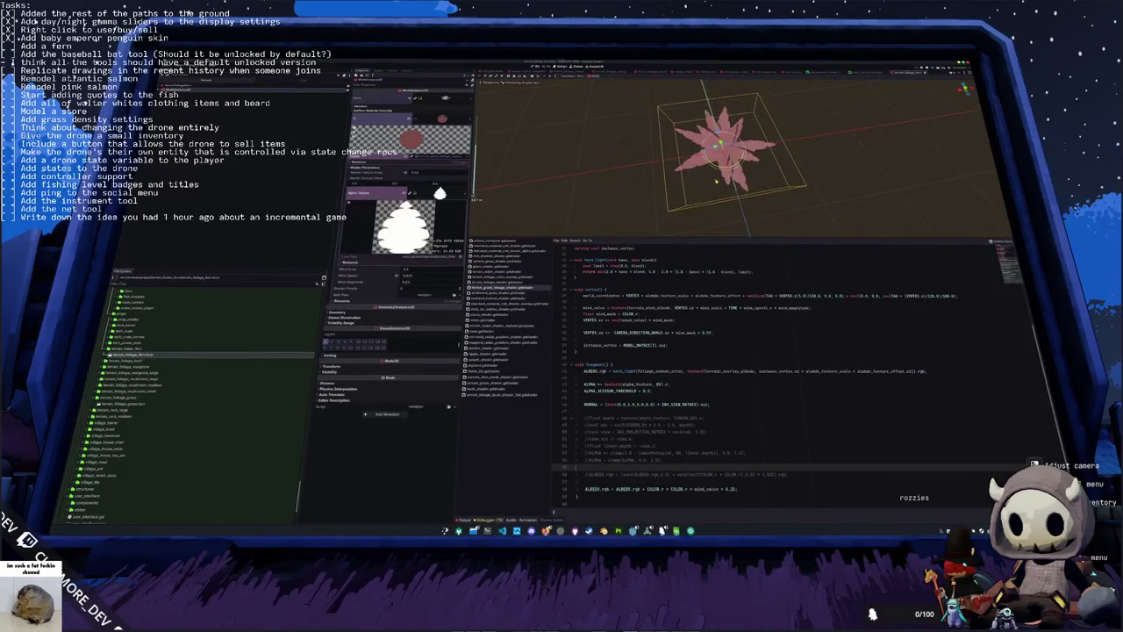
scroll(687, 188, "up", 5)
scroll(687, 189, "up", 1)
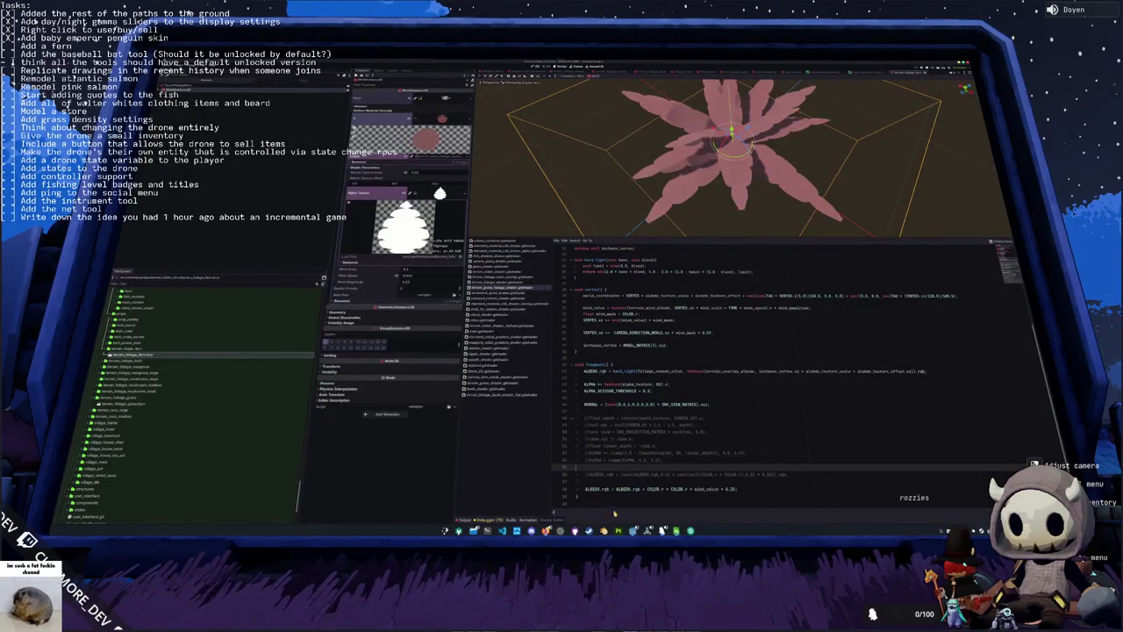
left_click(617, 530)
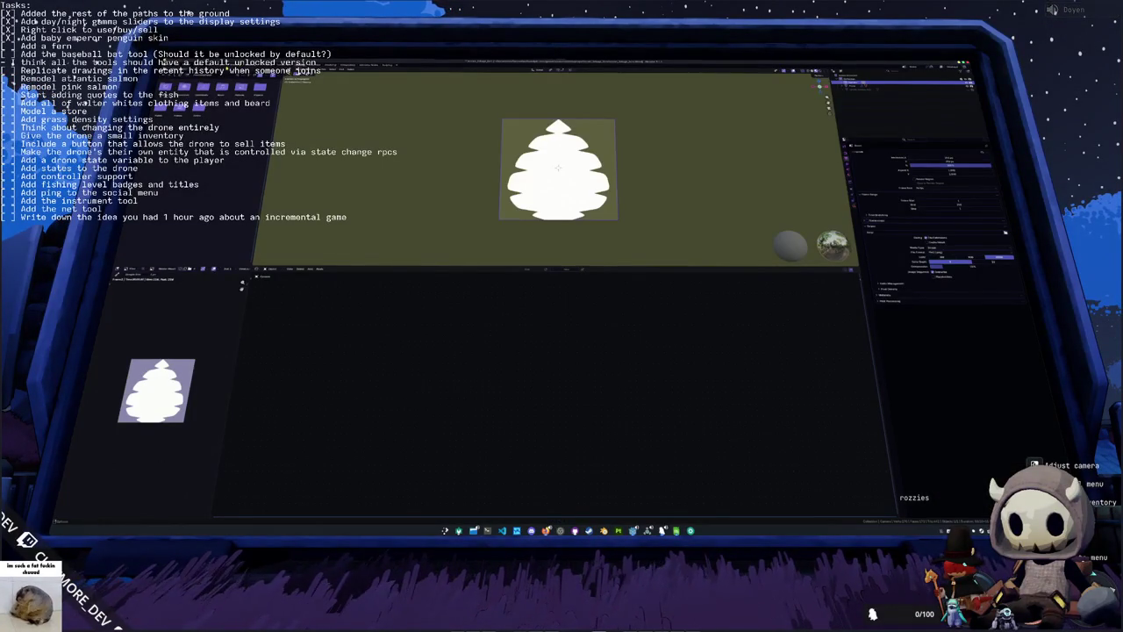
Step: Check the multi-leaf fern's Shading workspace setup from angled, top and side views in Blender
key("ctrl+Page_Up")
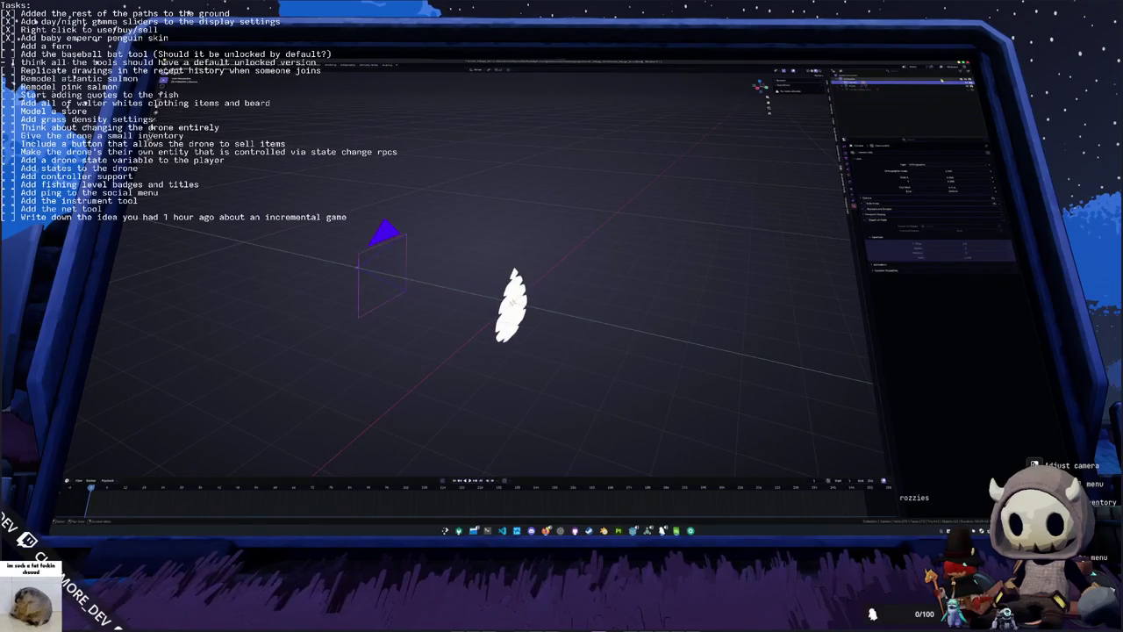
left_click(965, 85)
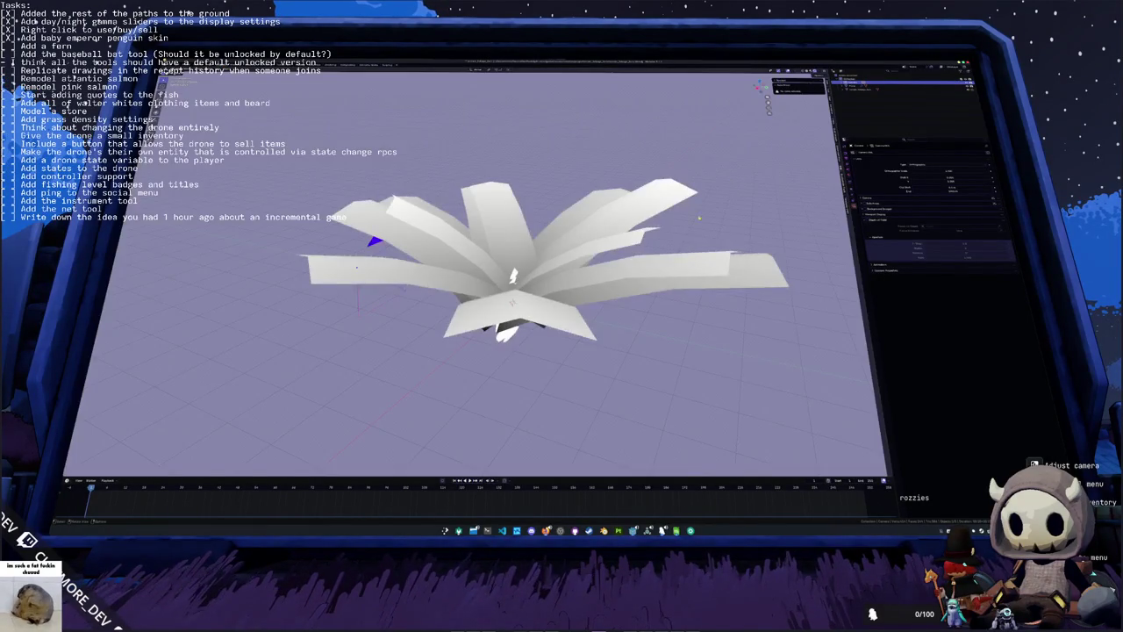
scroll(513, 276, "up", 3)
left_click(513, 256)
key("ctrl+Page_Down")
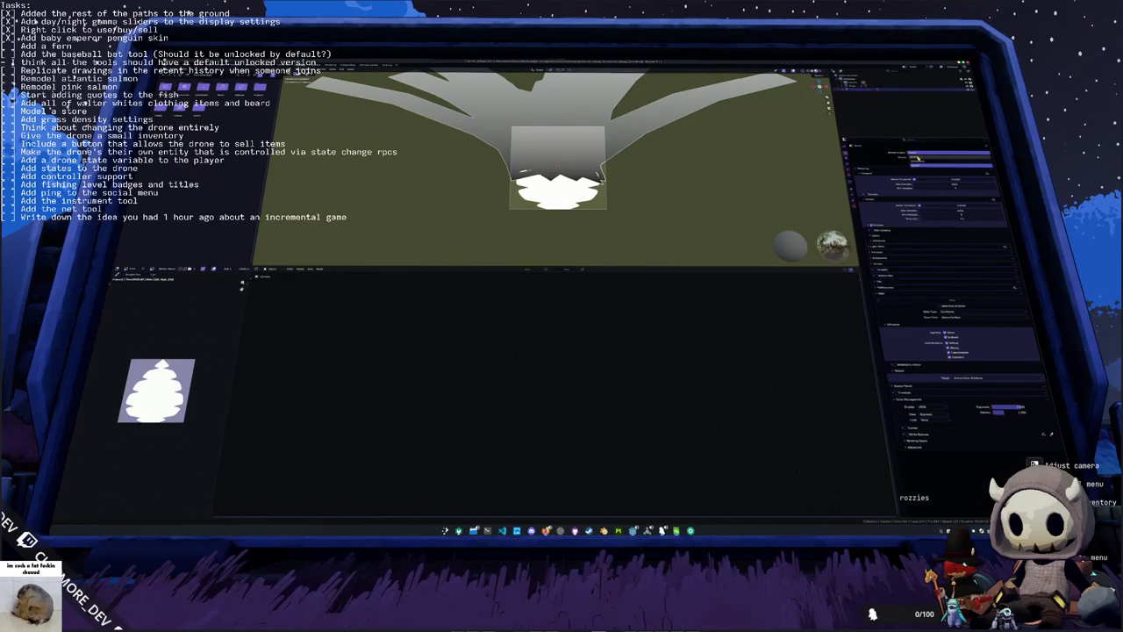
key("KP_Decimal")
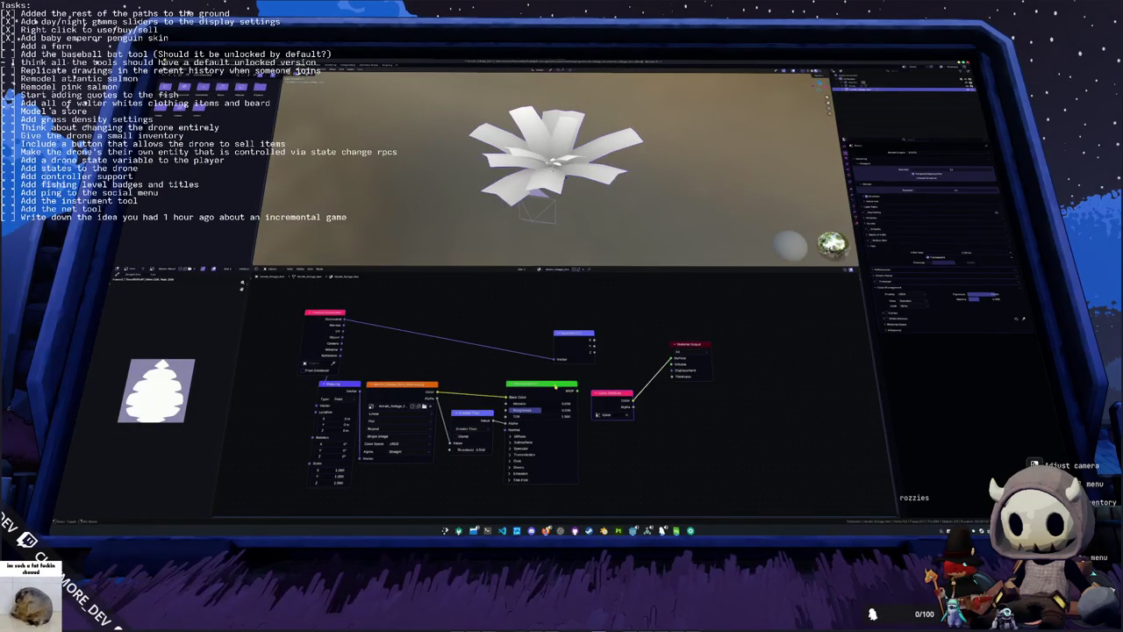
key("KP_7")
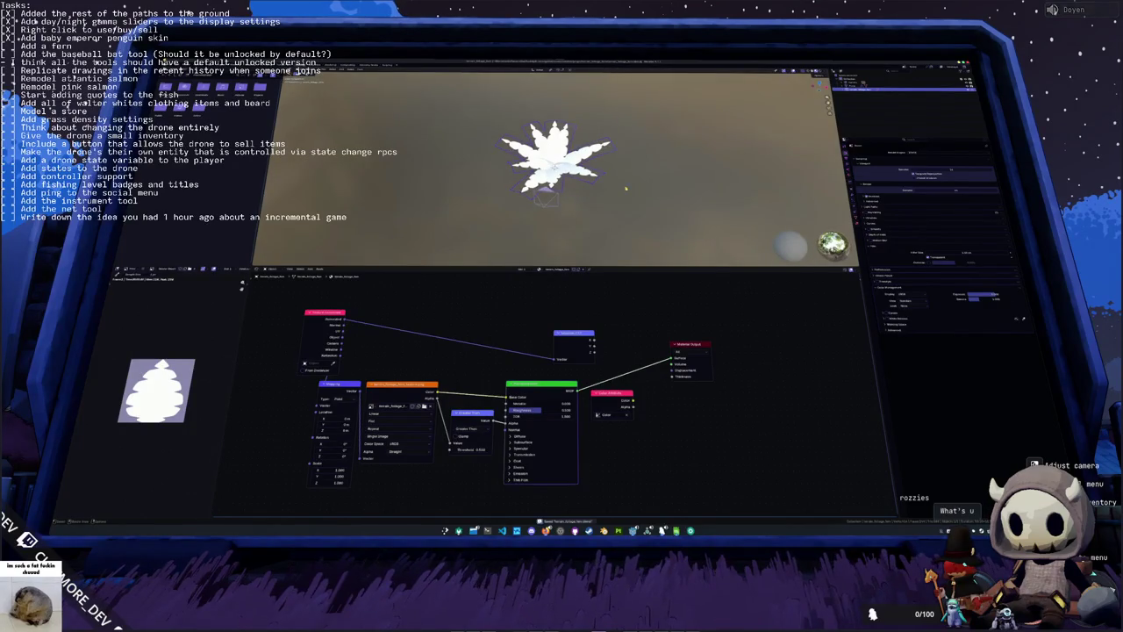
key("KP_1")
scroll(600, 174, "up", 2)
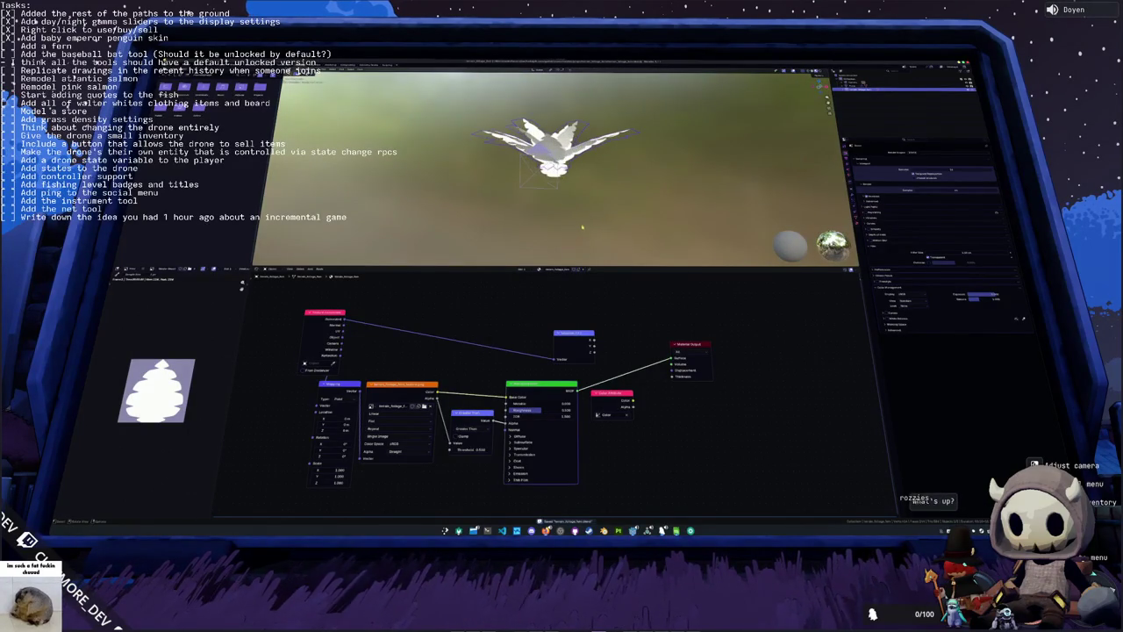
key("alt+Tab")
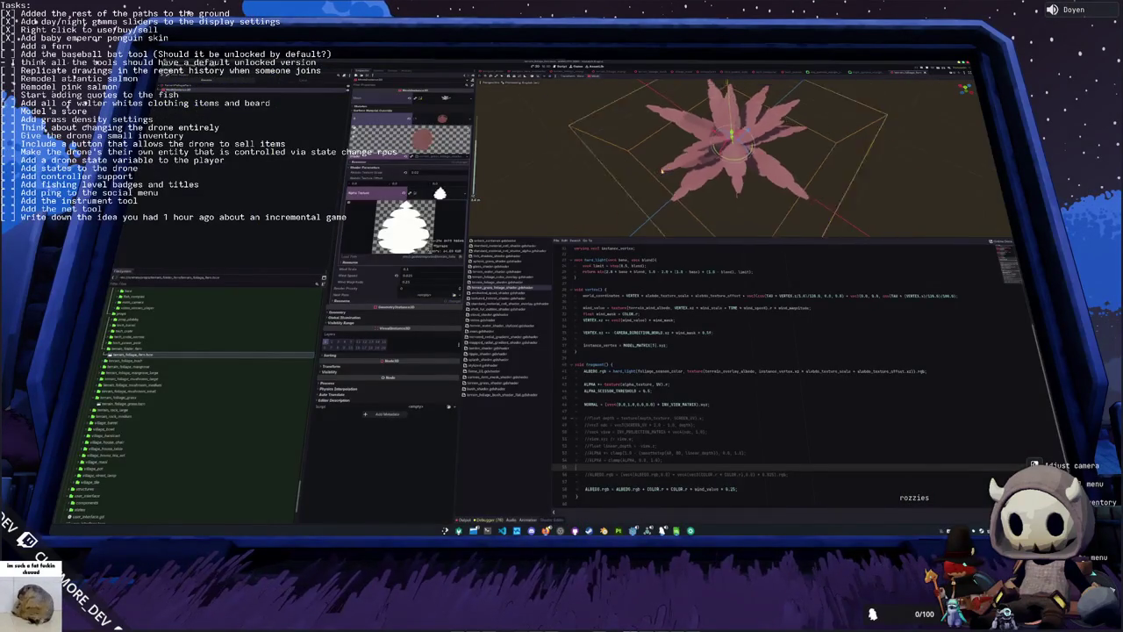
Step: Collapse the Alpha Texture preview in the Inspector and place the cursor under ALBEDO.rgb
left_click_drag(651, 178, 650, 192)
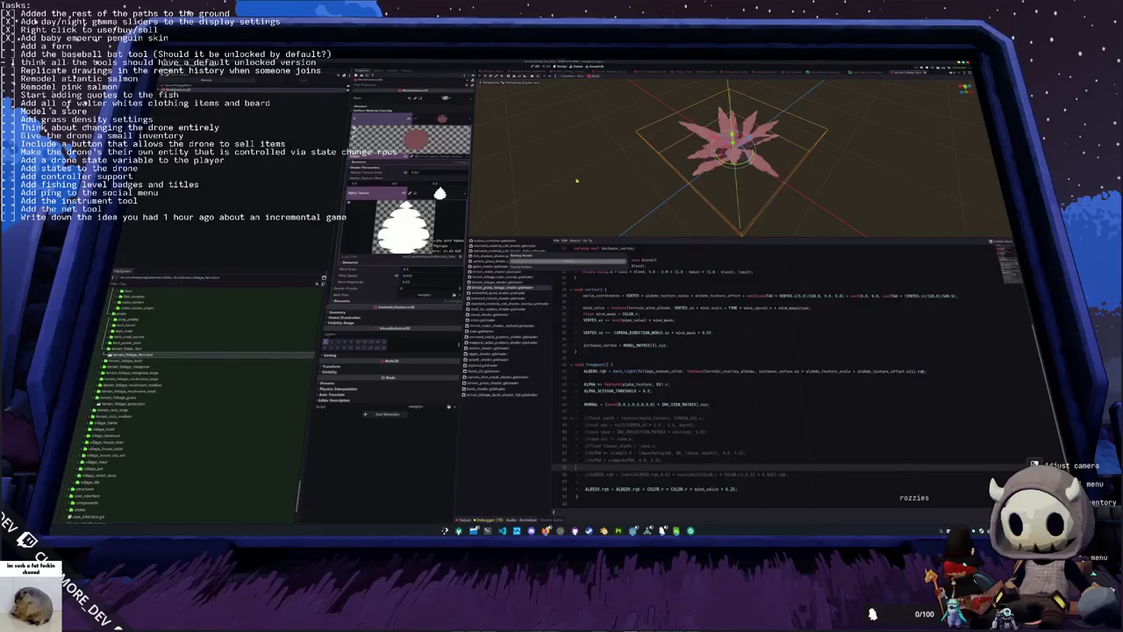
left_click(440, 193)
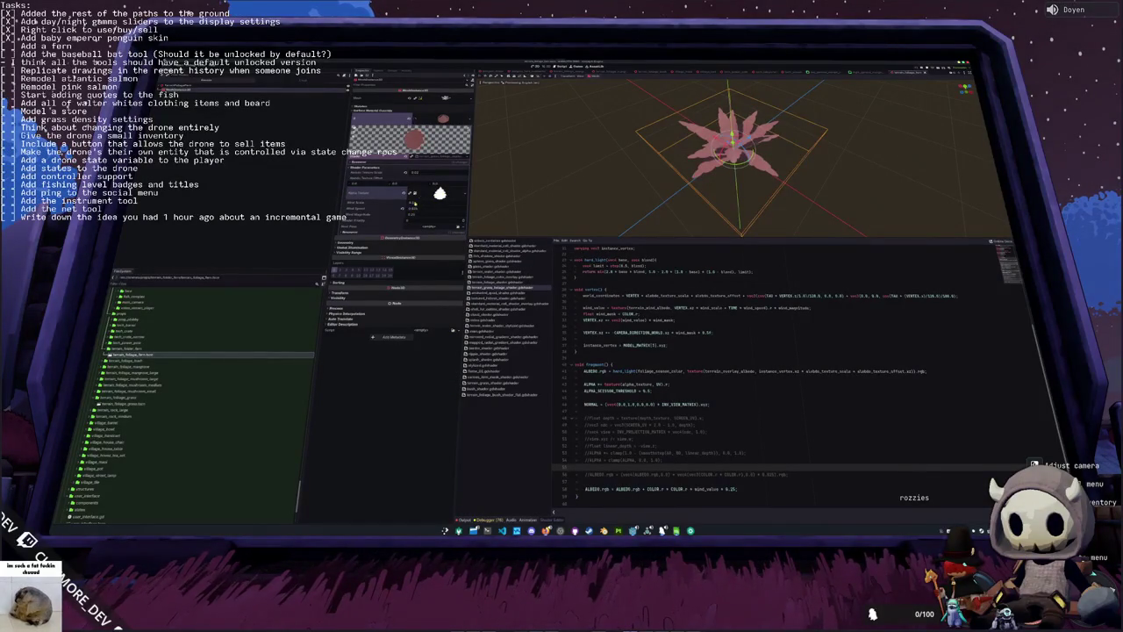
left_click(440, 193)
left_click(439, 193)
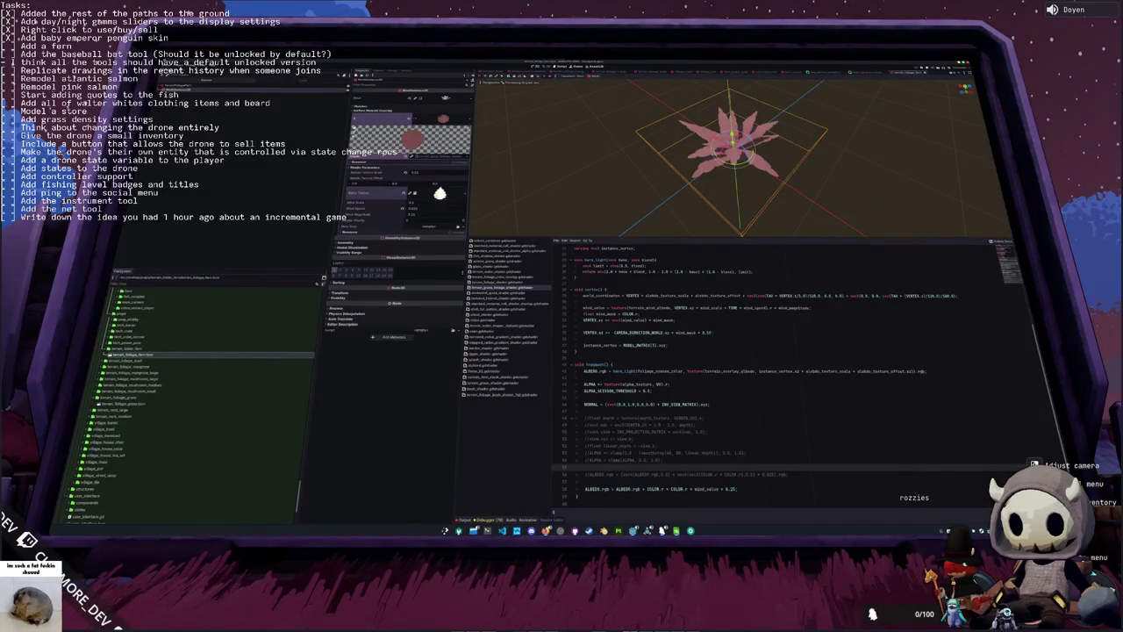
left_click(586, 358)
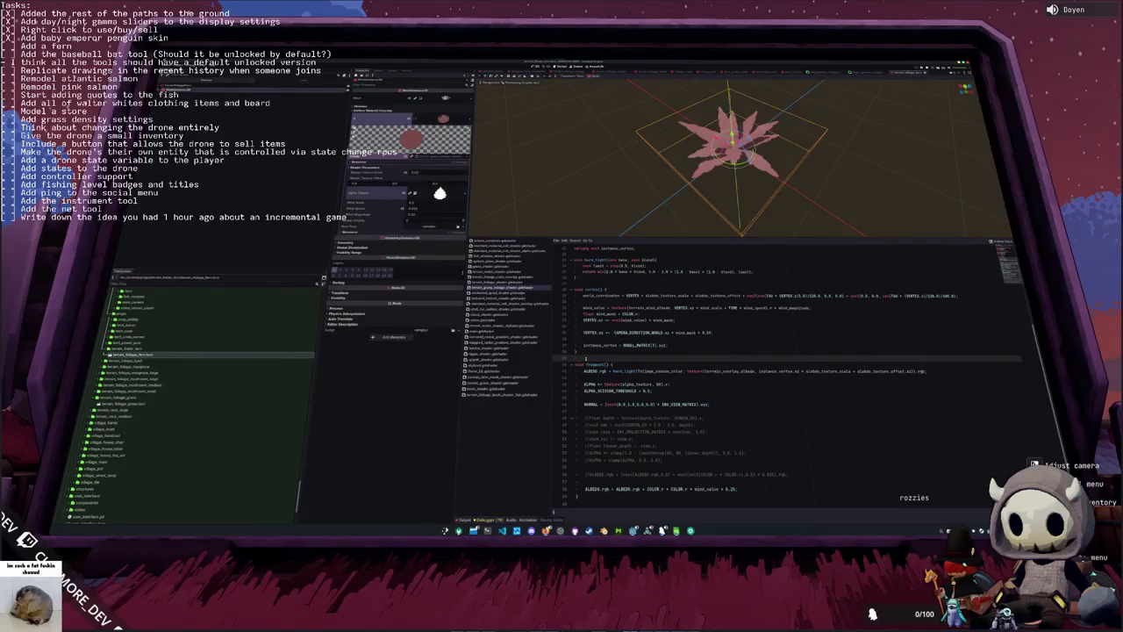
key("Down")
key("Down")
key("Down")
key("Down")
key("Up")
key("Up")
key("Up")
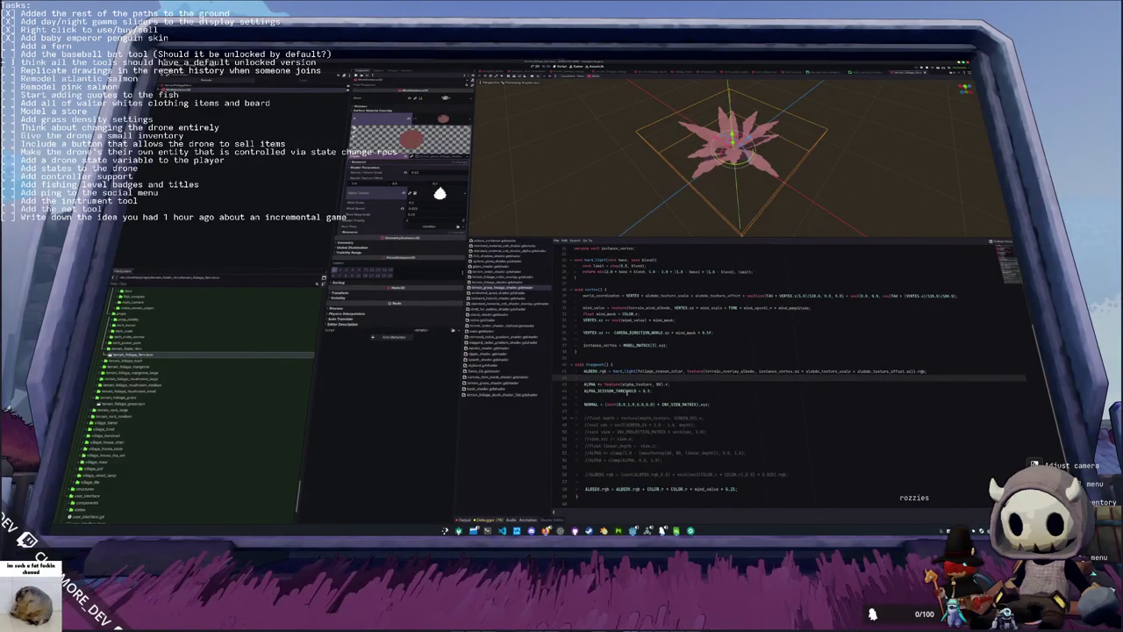
Step: Select the ALPHA_SCISSOR_THRESHOLD value 0.5 and zoom in and out on the fern's leaves
double_click(645, 391)
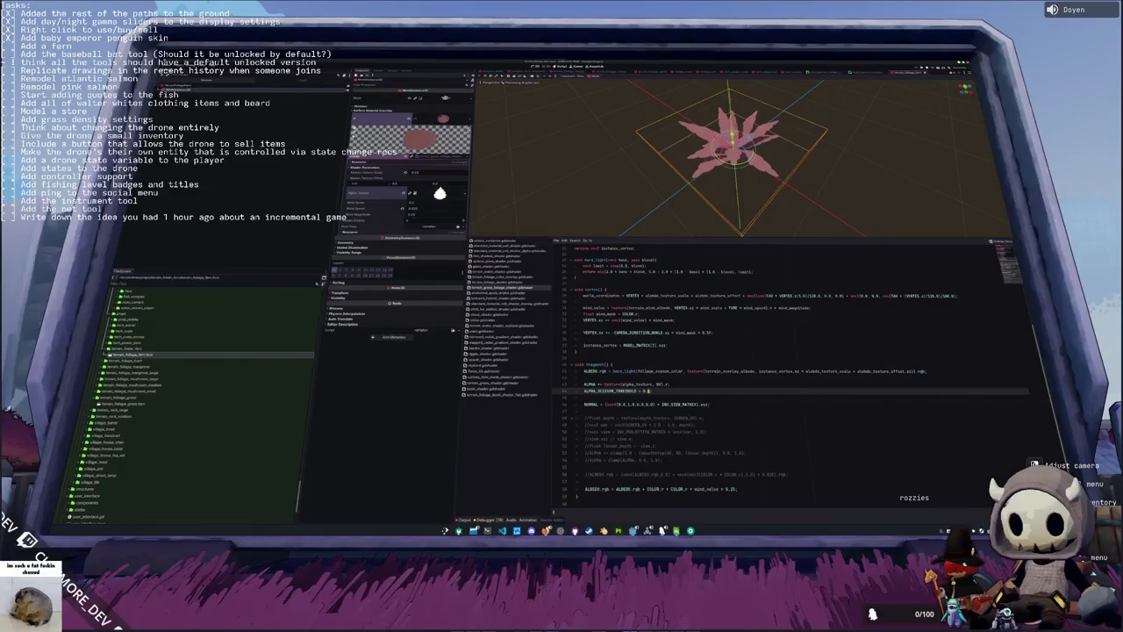
scroll(703, 179, "up", 1)
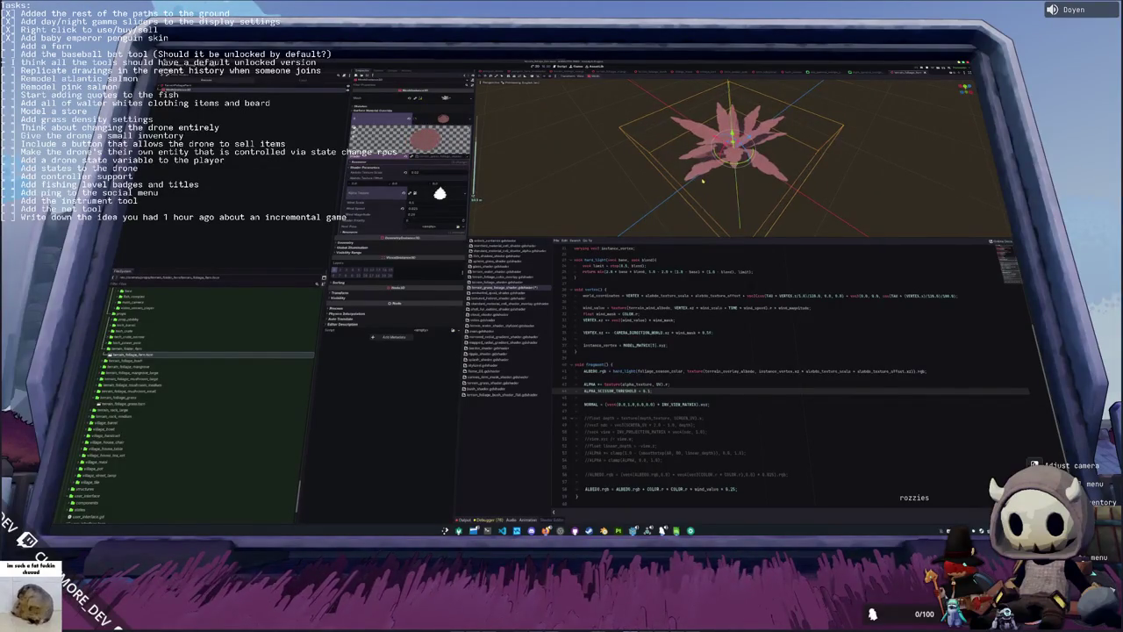
scroll(702, 180, "up", 3)
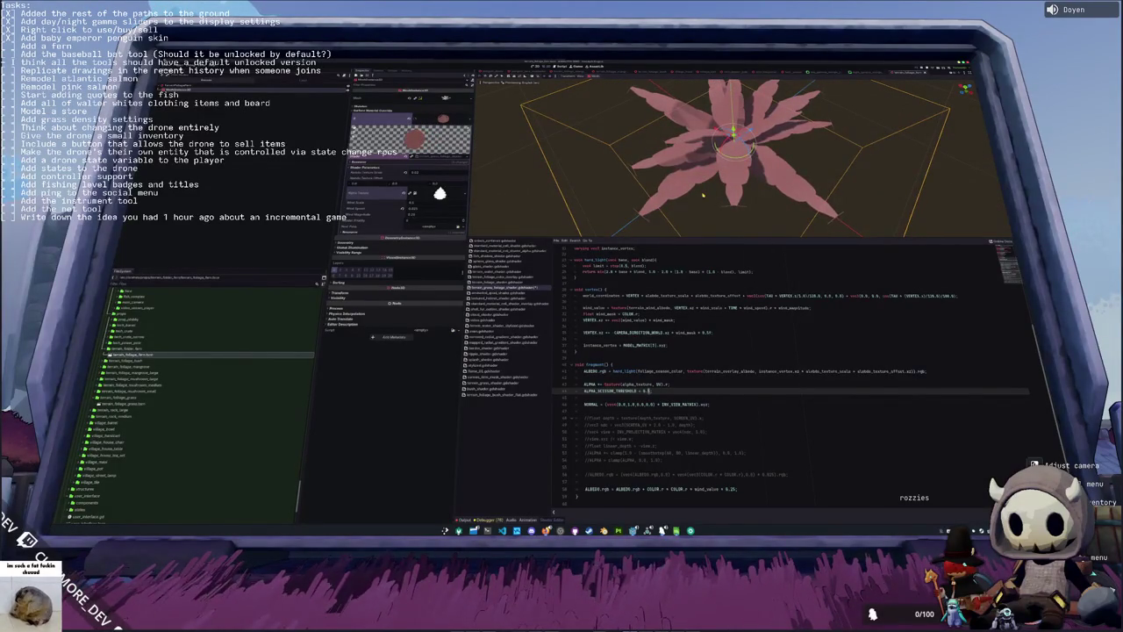
scroll(703, 196, "down", 1)
scroll(704, 195, "down", 3)
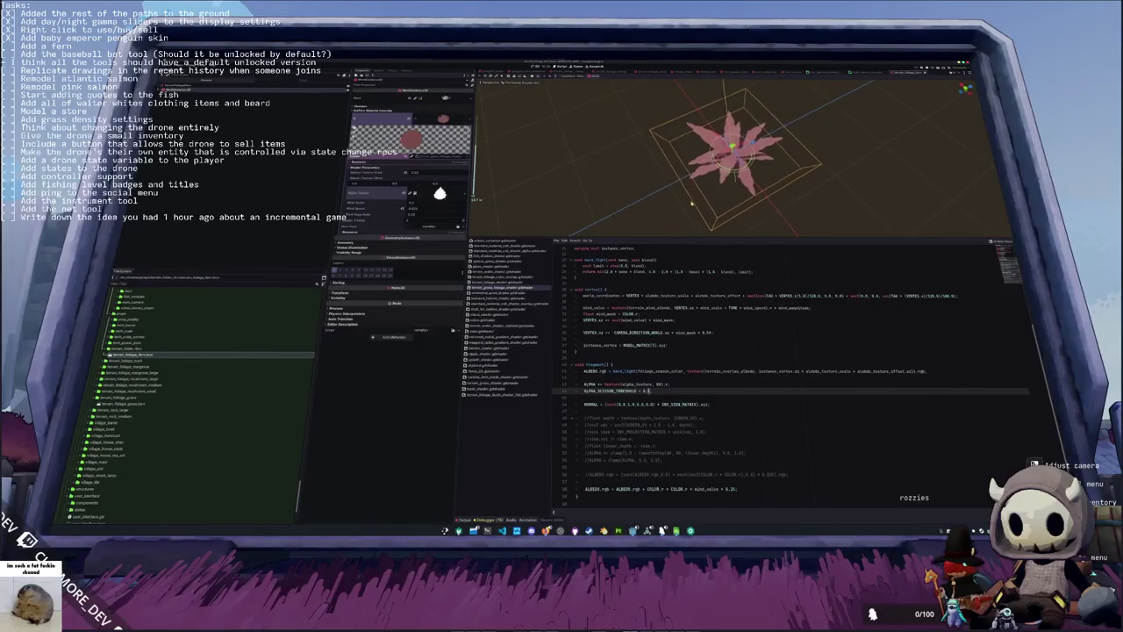
scroll(690, 204, "up", 5)
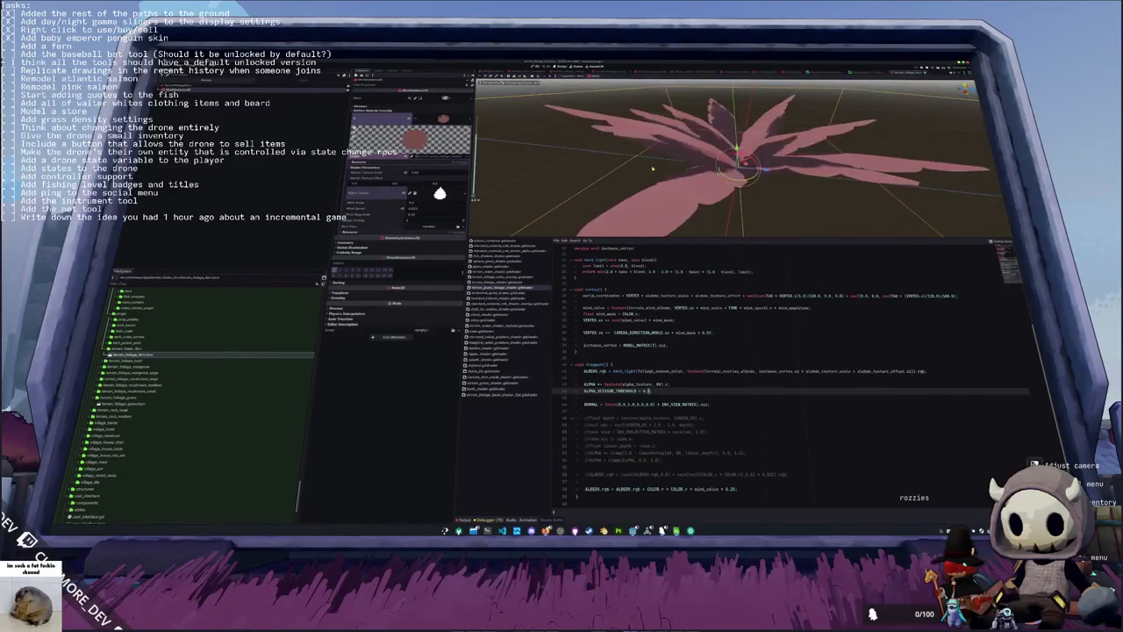
scroll(653, 167, "down", 4)
scroll(650, 191, "down", 2)
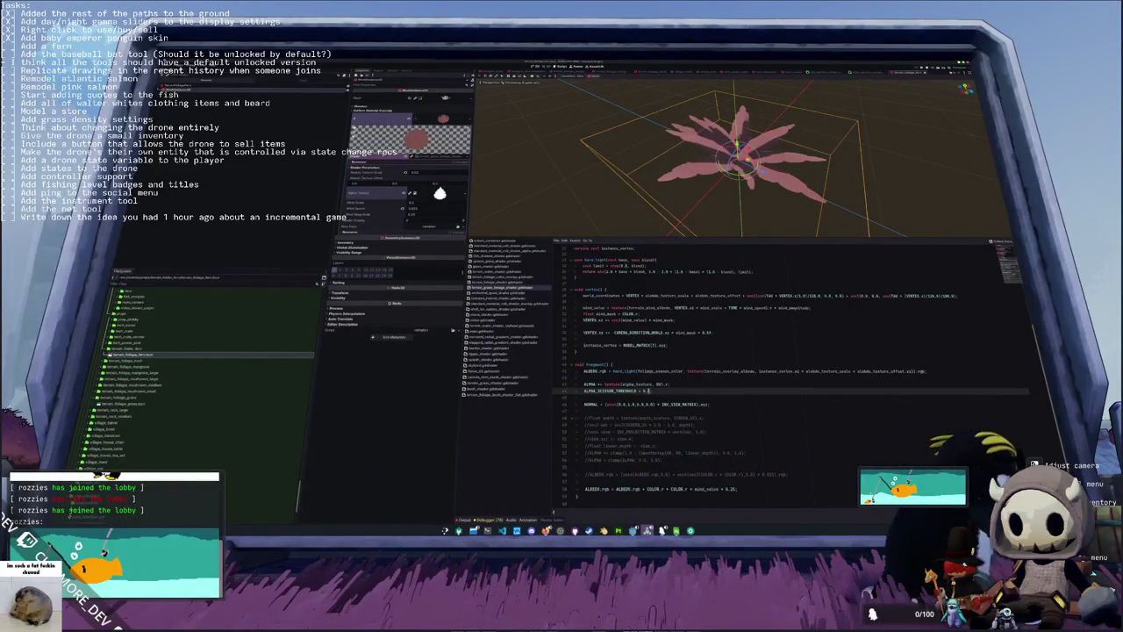
Step: Back in the fishing game, walk the penguin to the monitor by the gumball machine and open chat
mouse_move(647, 531)
left_click(646, 494)
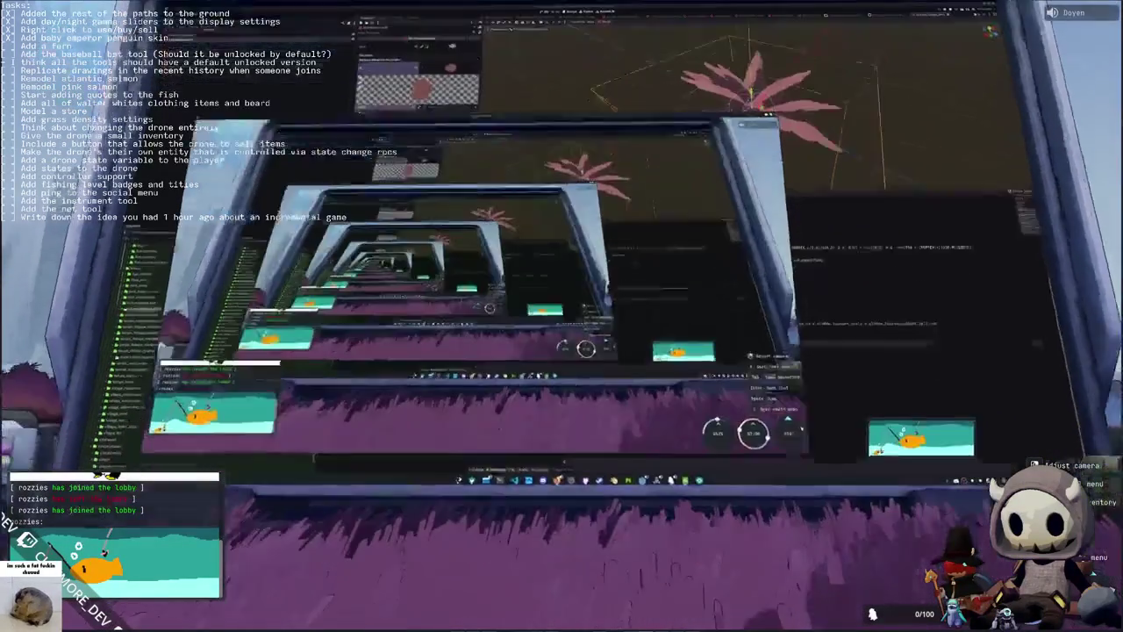
key("s")
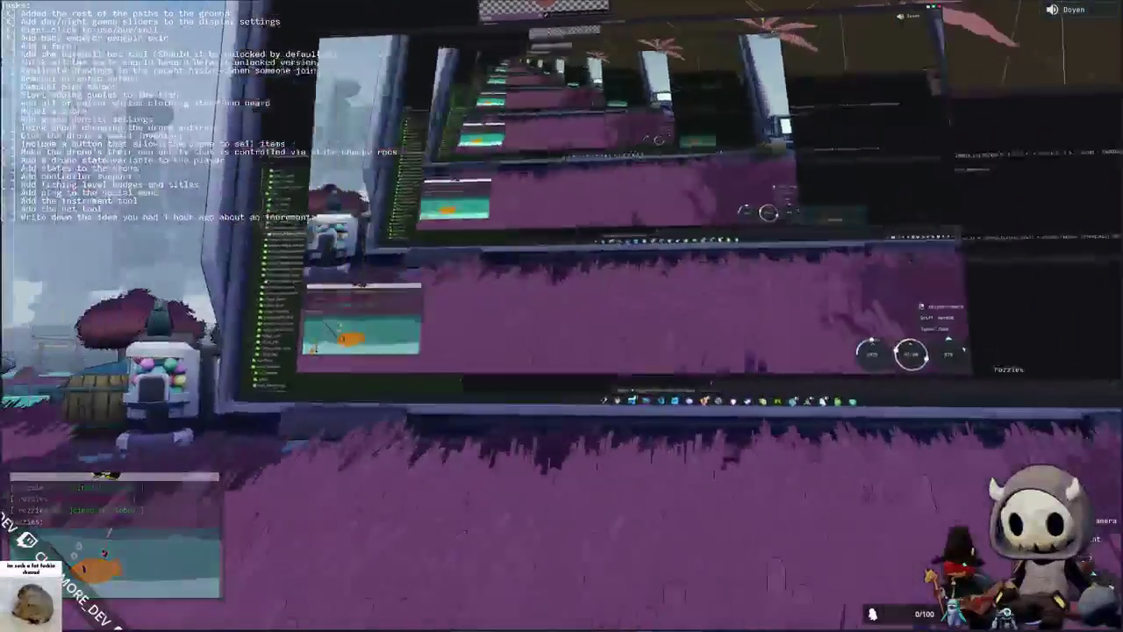
key("w")
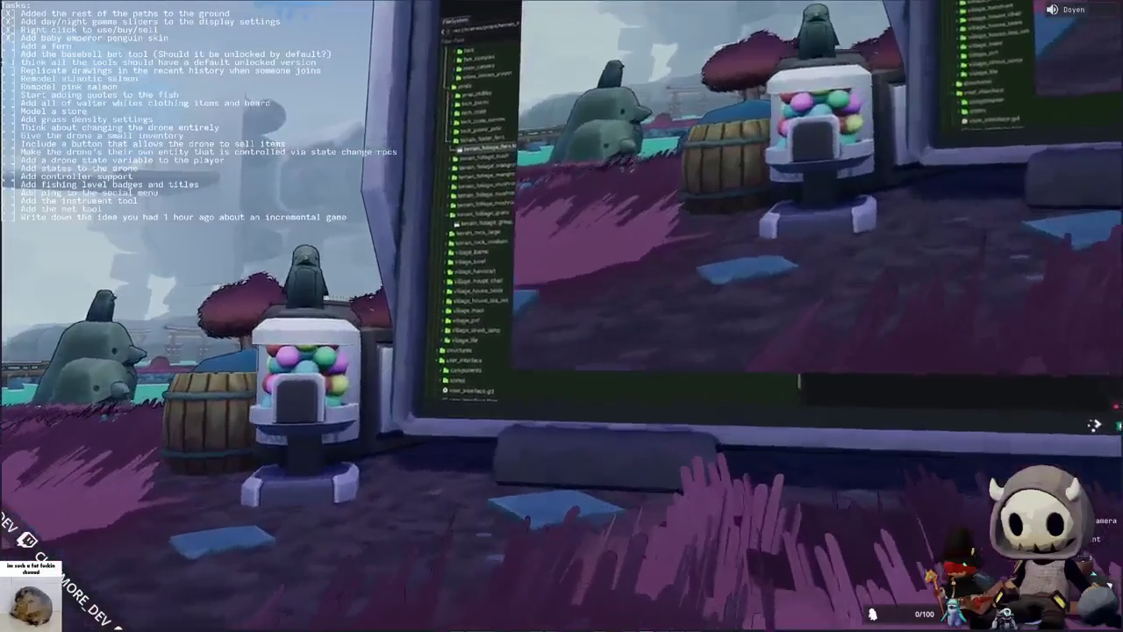
key("Return")
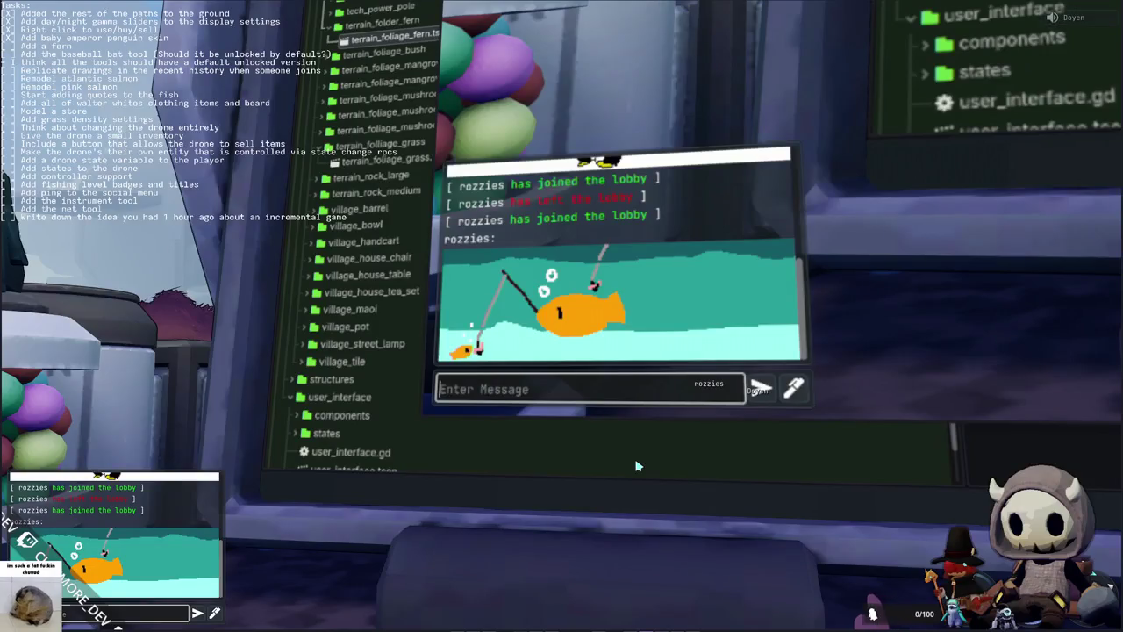
Step: Close the chat and step back to see the giant in-game monitor
key("Escape")
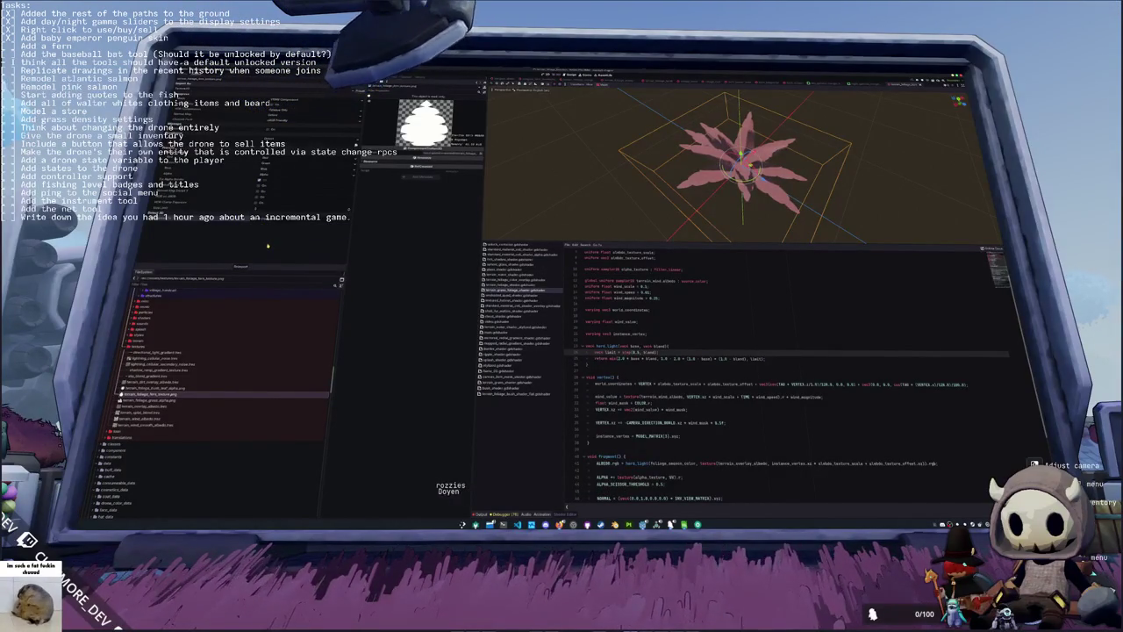
Step: Zoom and orbit the Godot viewport close to the terrain near the paths, then switch to Blender
scroll(691, 222, "up", 3)
mouse_move(690, 222)
left_mouse_down()
mouse_move(670, 191)
mouse_move(671, 211)
left_mouse_up()
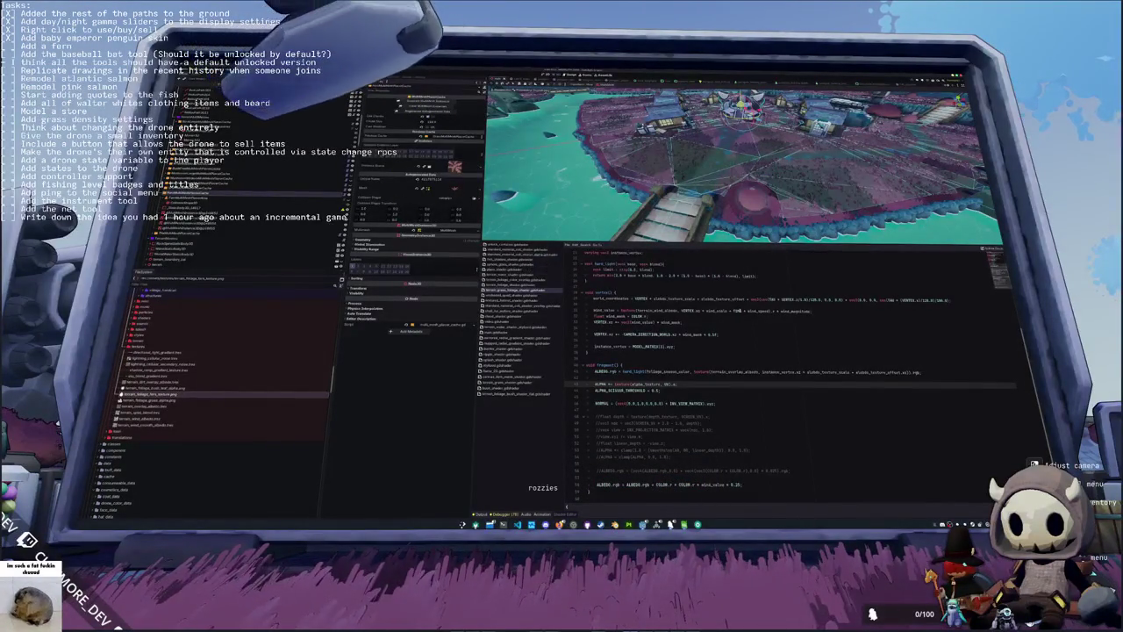
scroll(711, 202, "up", 5)
scroll(715, 198, "up", 5)
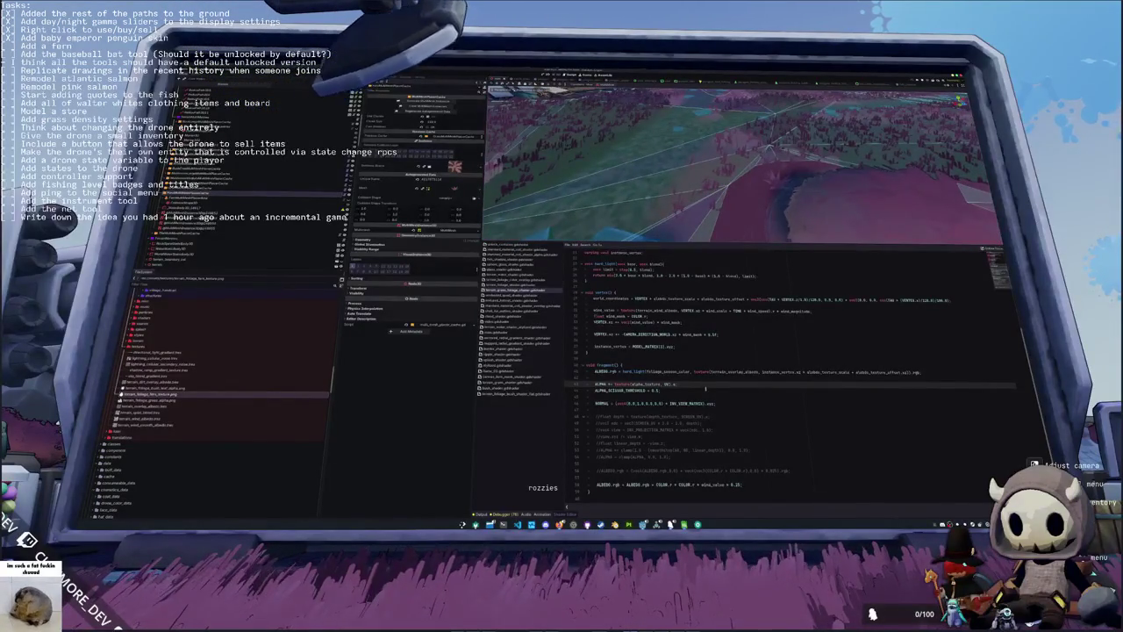
mouse_move(643, 524)
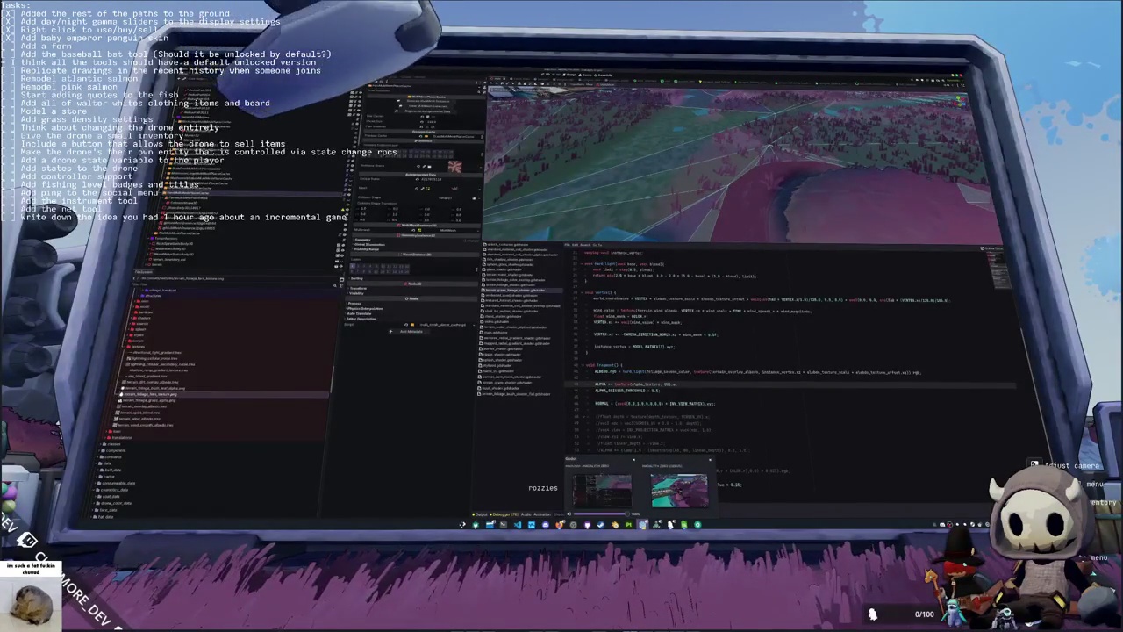
left_click(601, 489)
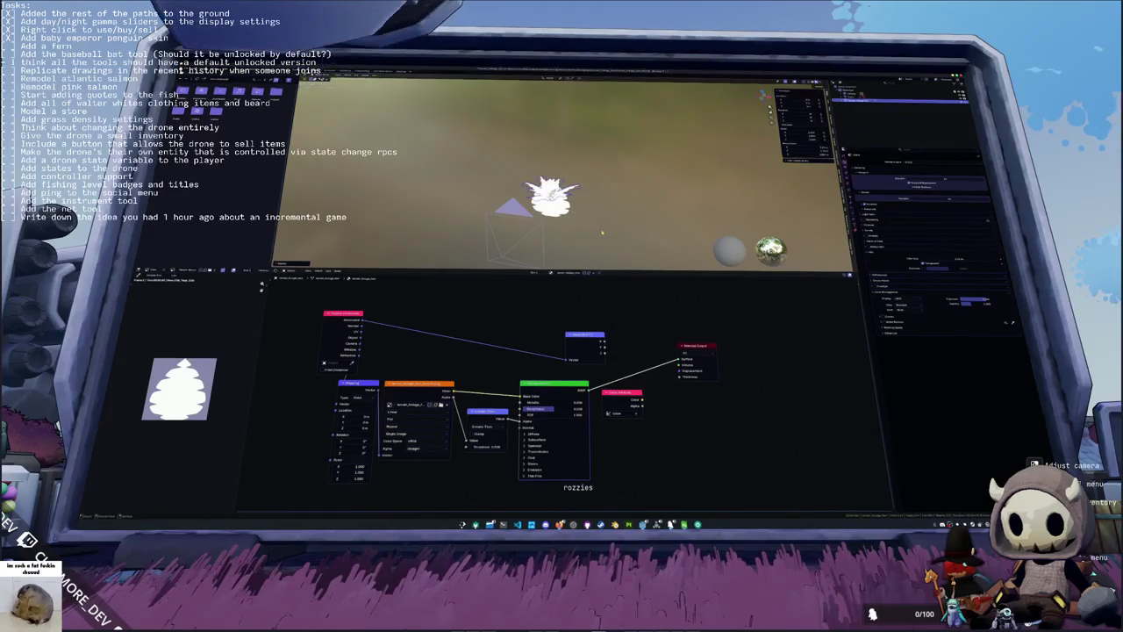
Step: Apply an operation to the fern model, write out the fern file, and return to Godot
right_click(602, 230)
left_click(586, 220)
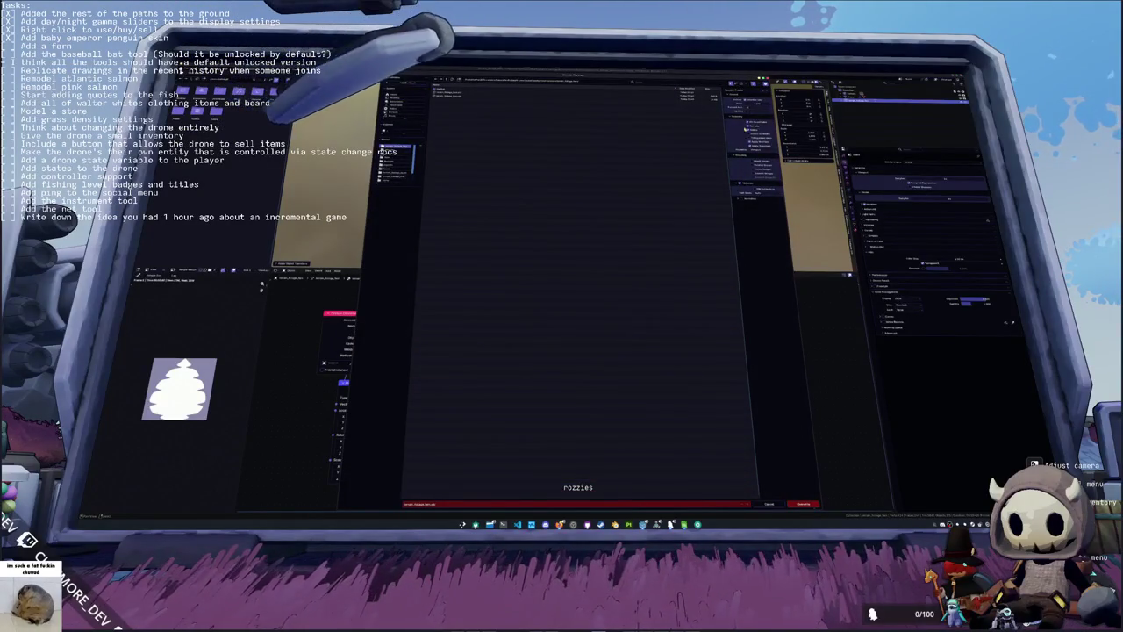
left_click(805, 498)
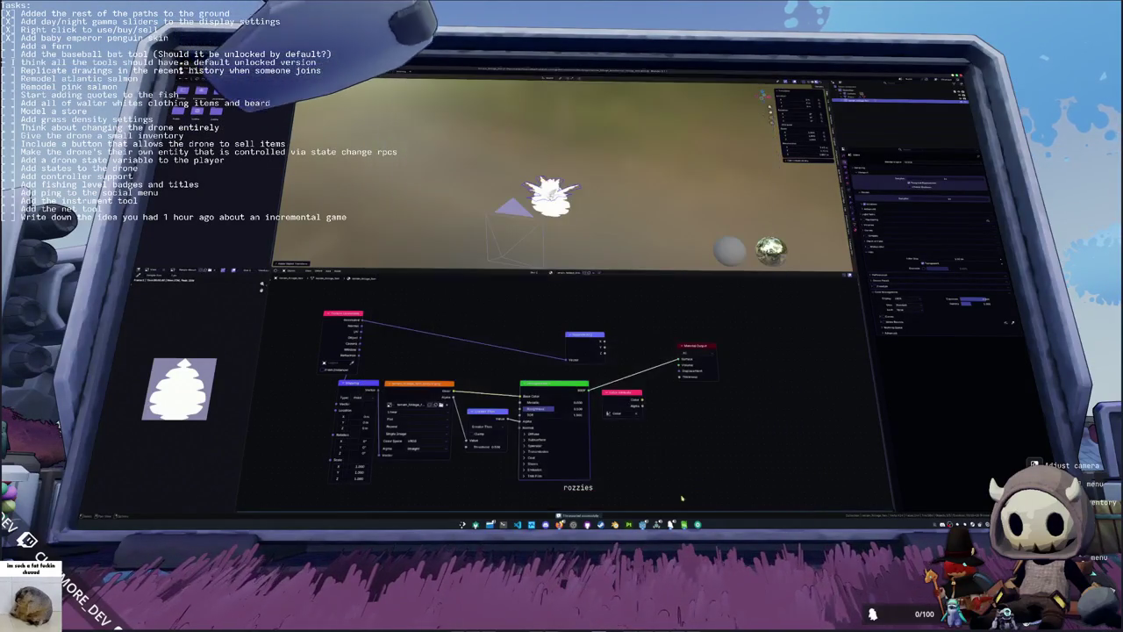
key("alt+Tab")
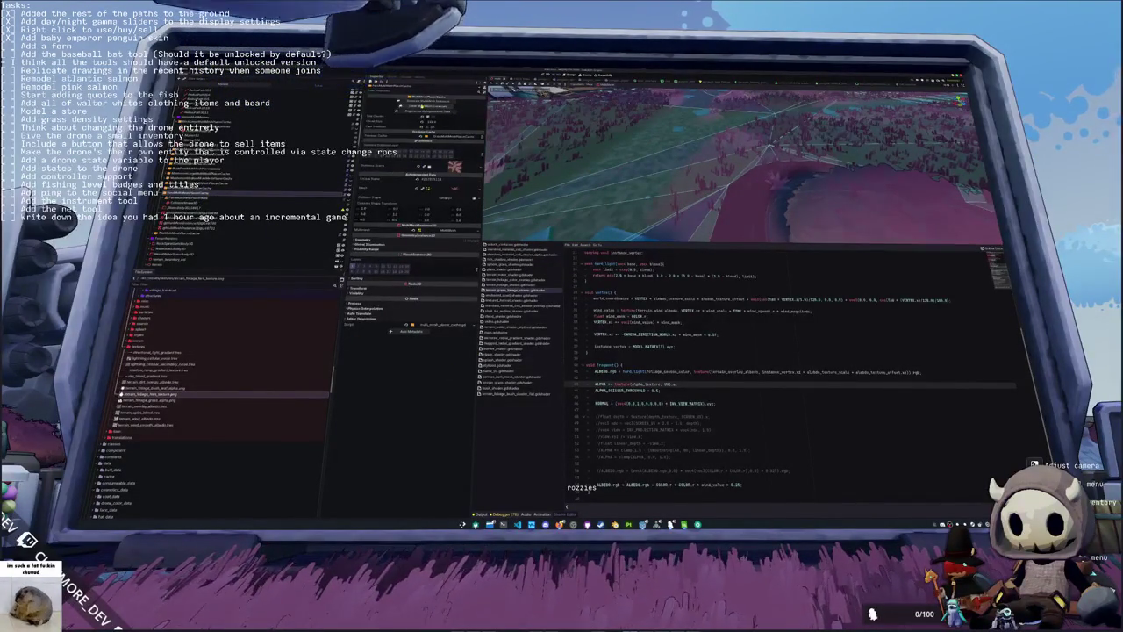
Step: Select the foliage node and inspect its Mesh resource details in the Inspector
left_click(255, 199)
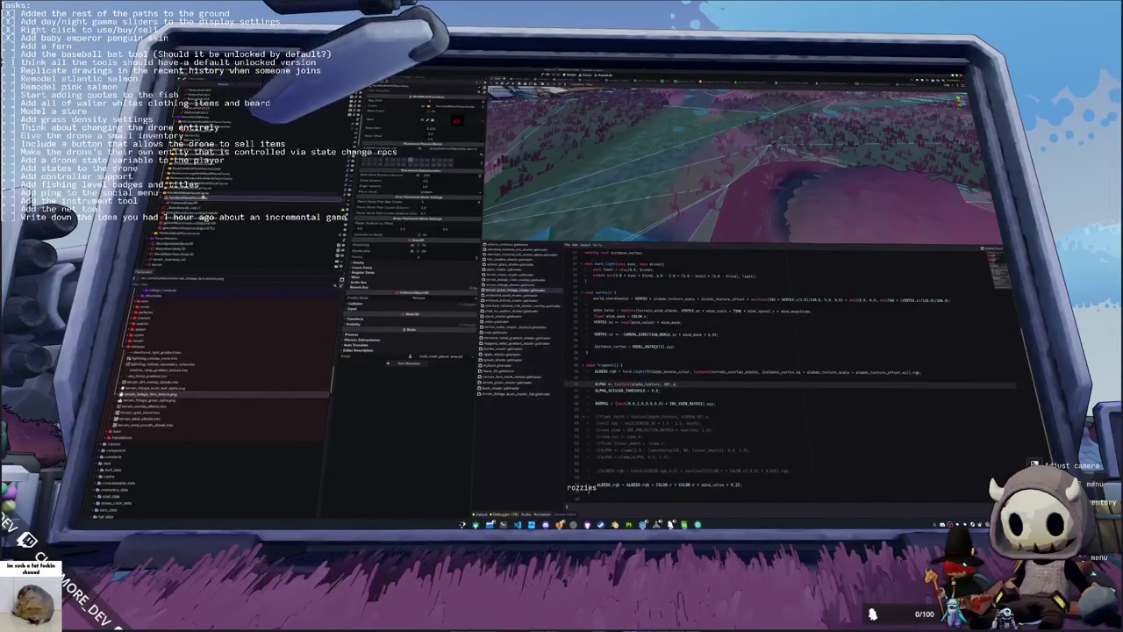
left_click(279, 187)
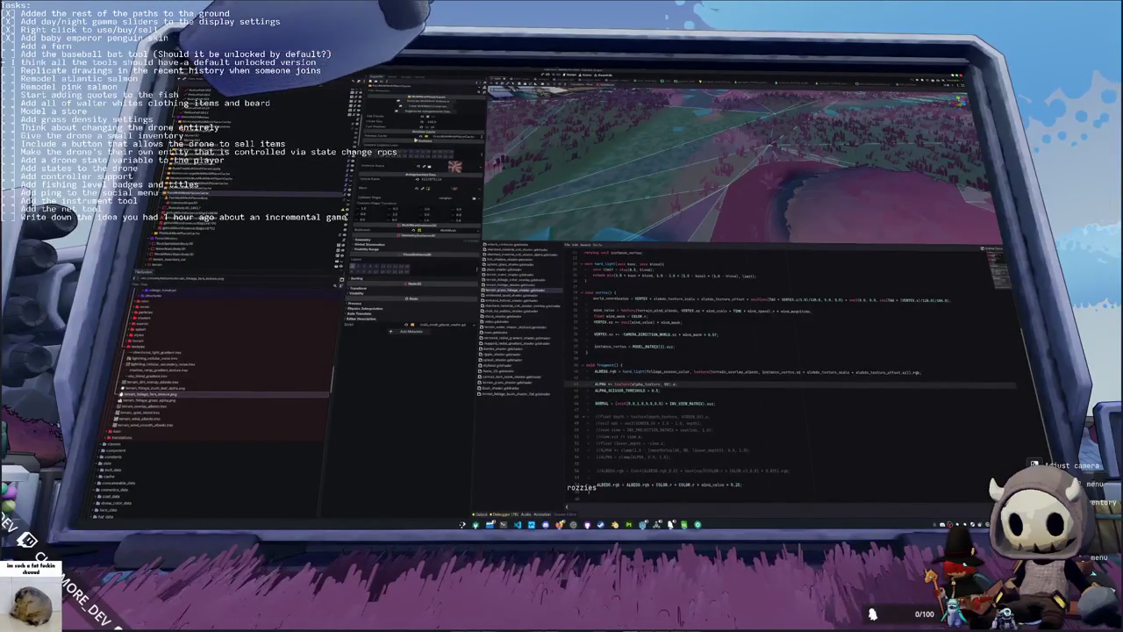
left_click(432, 190)
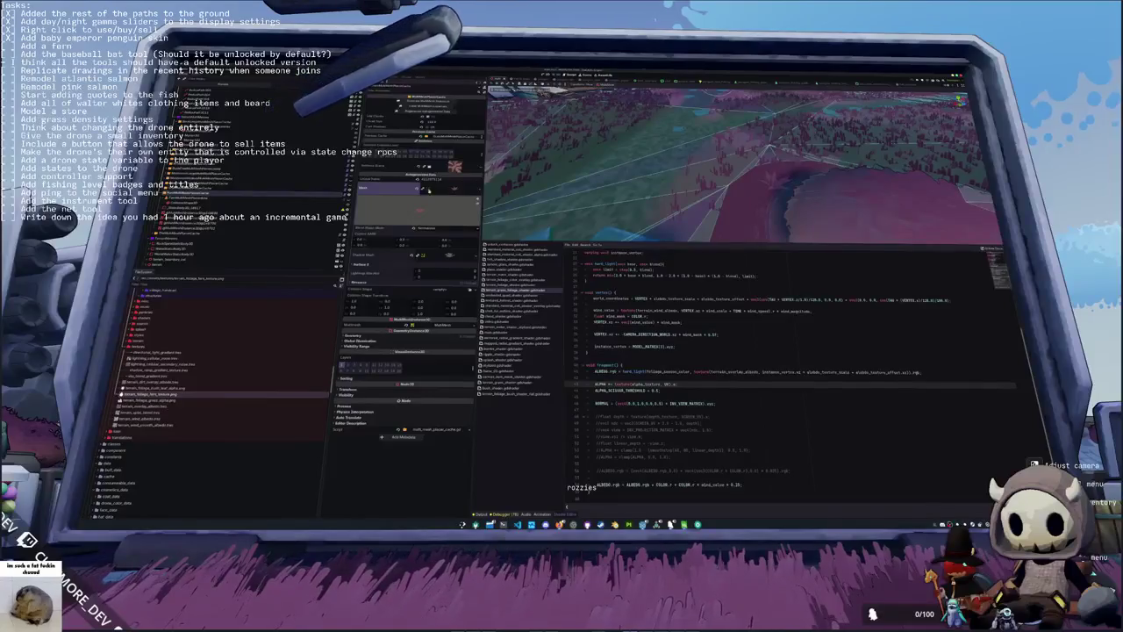
left_click(419, 190)
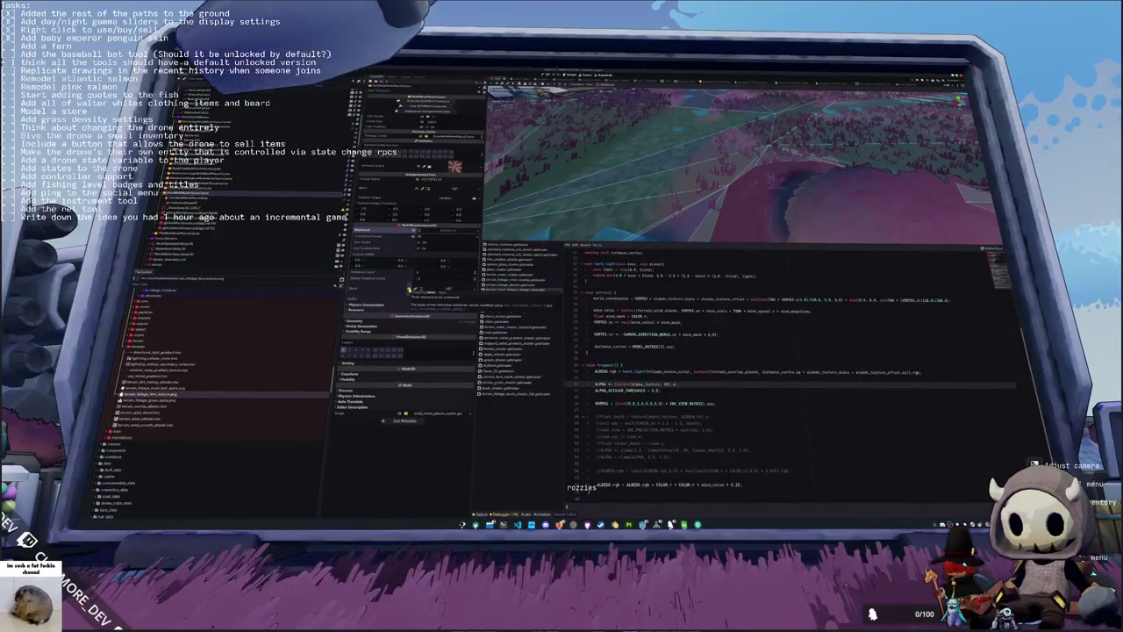
left_click(409, 288)
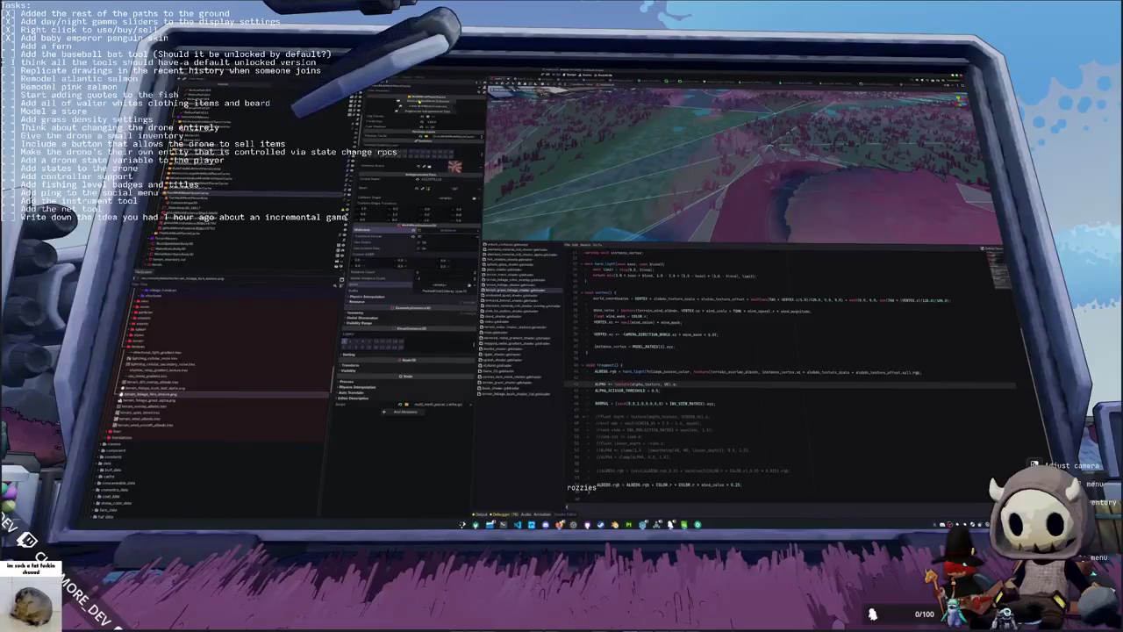
left_click(410, 288)
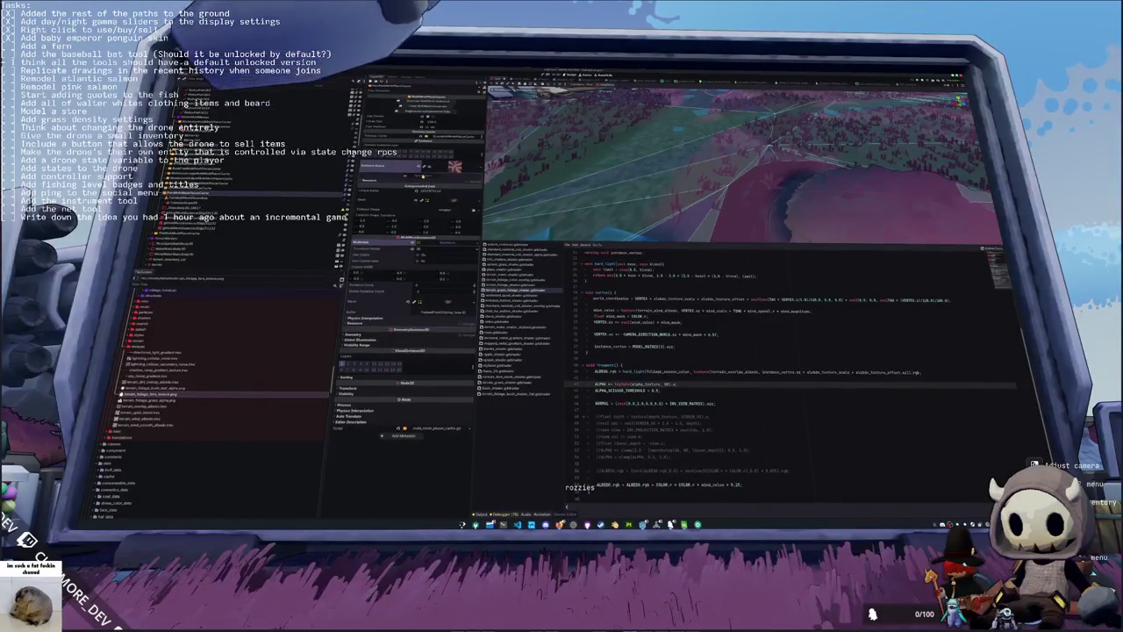
Step: Open the fern foliage mesh scene on its own, then switch to Blender
left_click(527, 85)
scroll(602, 186, "up", 3)
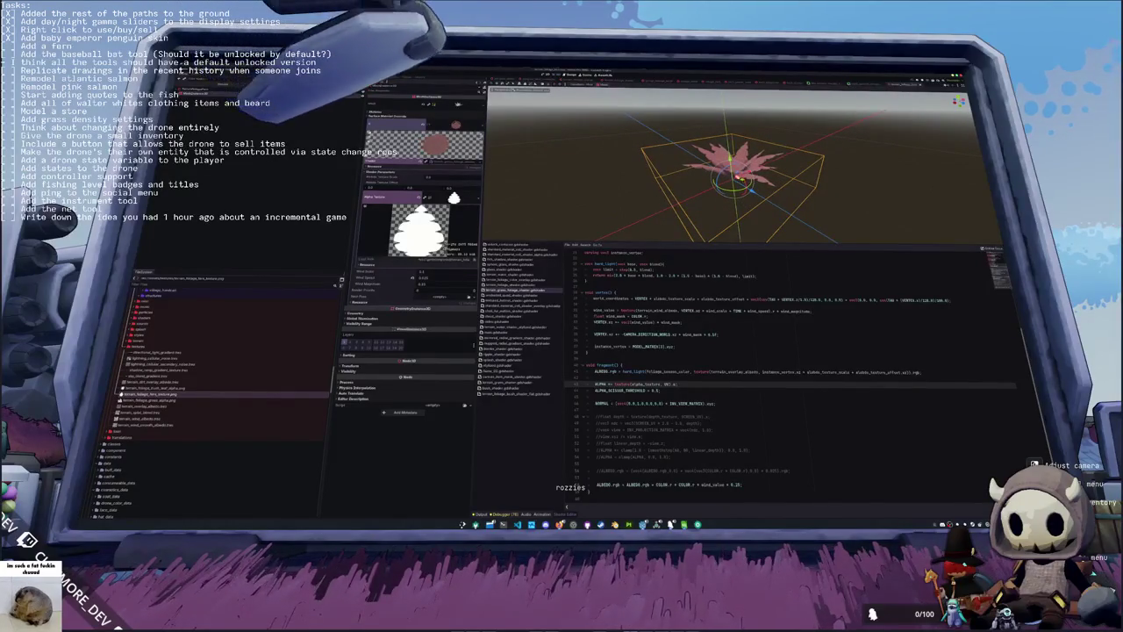
key("alt+Tab")
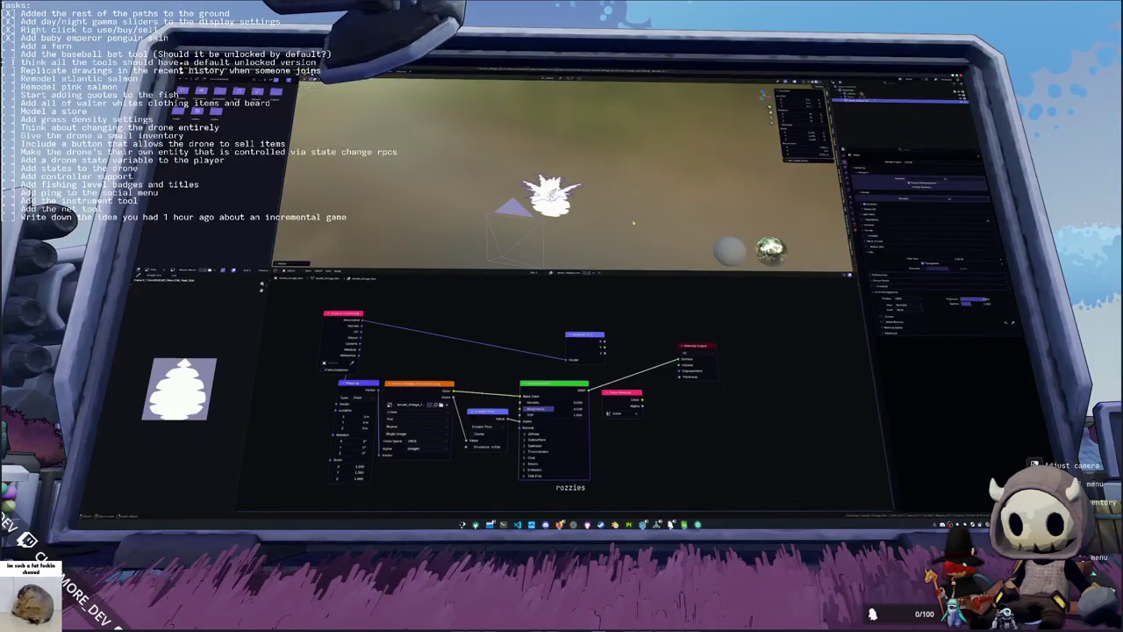
Step: Save the fern file again with Ctrl+Shift+S, overwriting the existing file
right_click(632, 221)
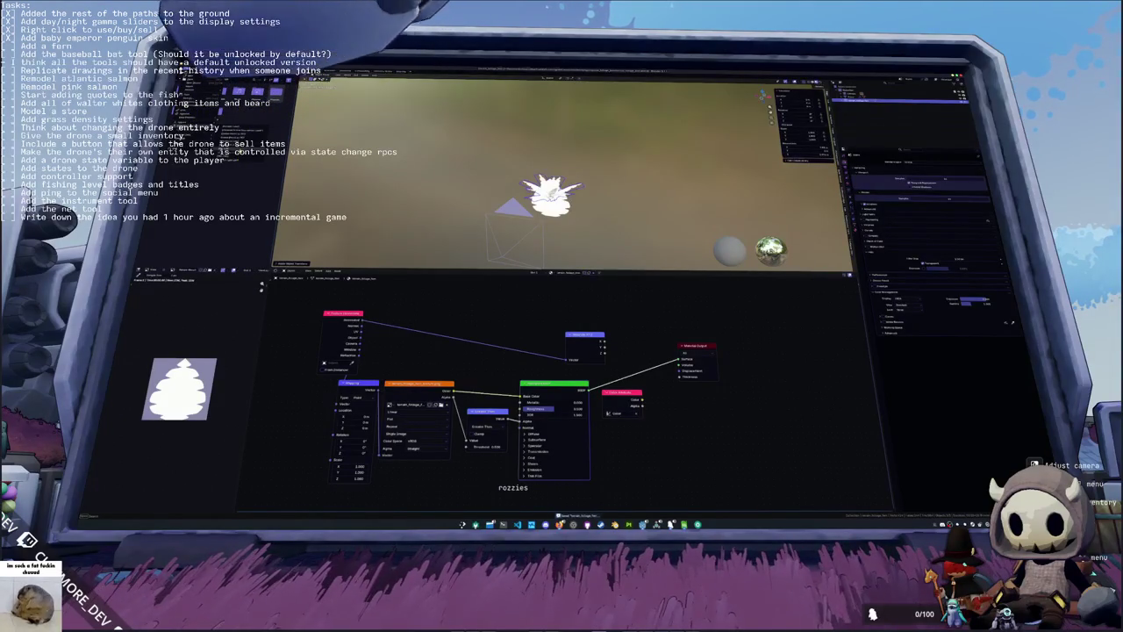
key("ctrl+shift+s")
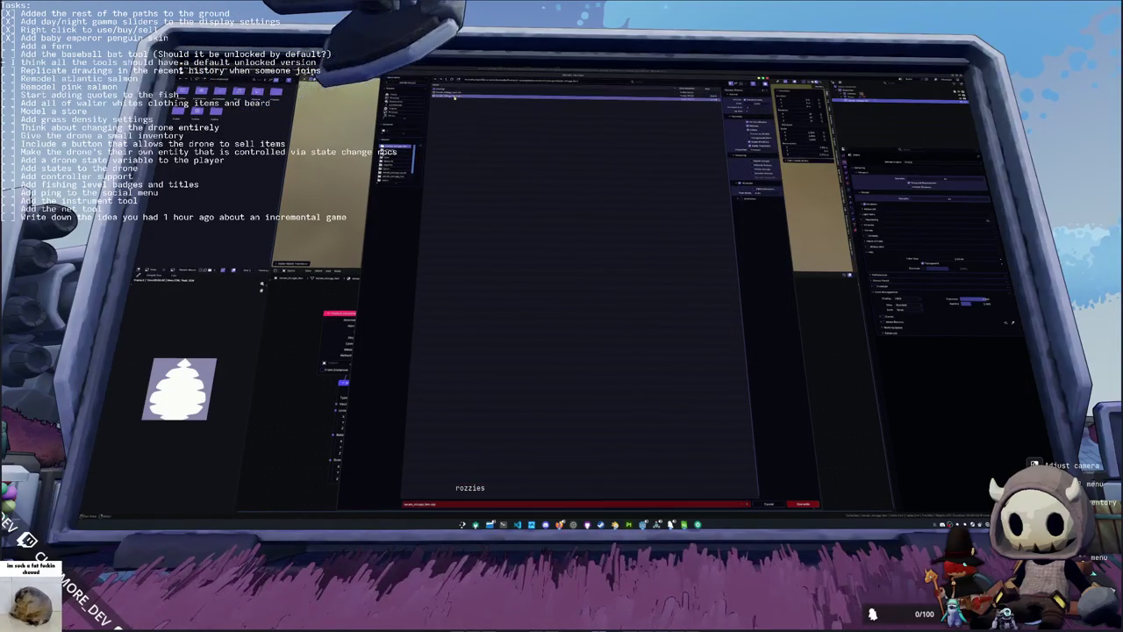
left_click(800, 503)
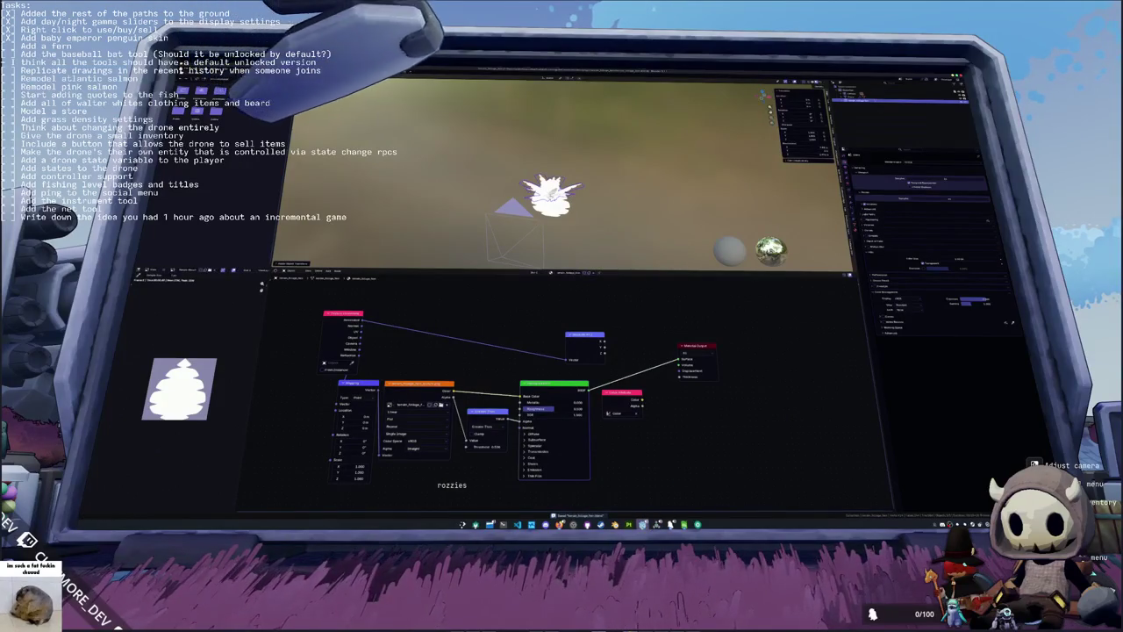
Step: Return to the Godot editor and orbit around the pink fern
mouse_move(642, 524)
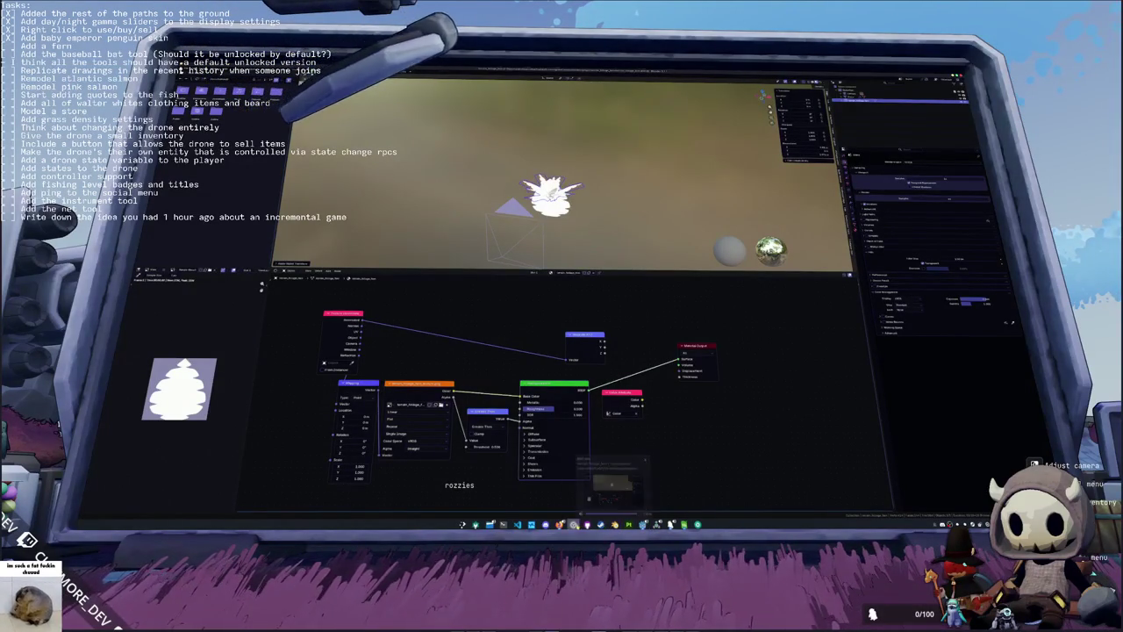
left_click(642, 524)
mouse_move(641, 232)
left_mouse_down()
mouse_move(642, 184)
mouse_move(615, 146)
left_mouse_up()
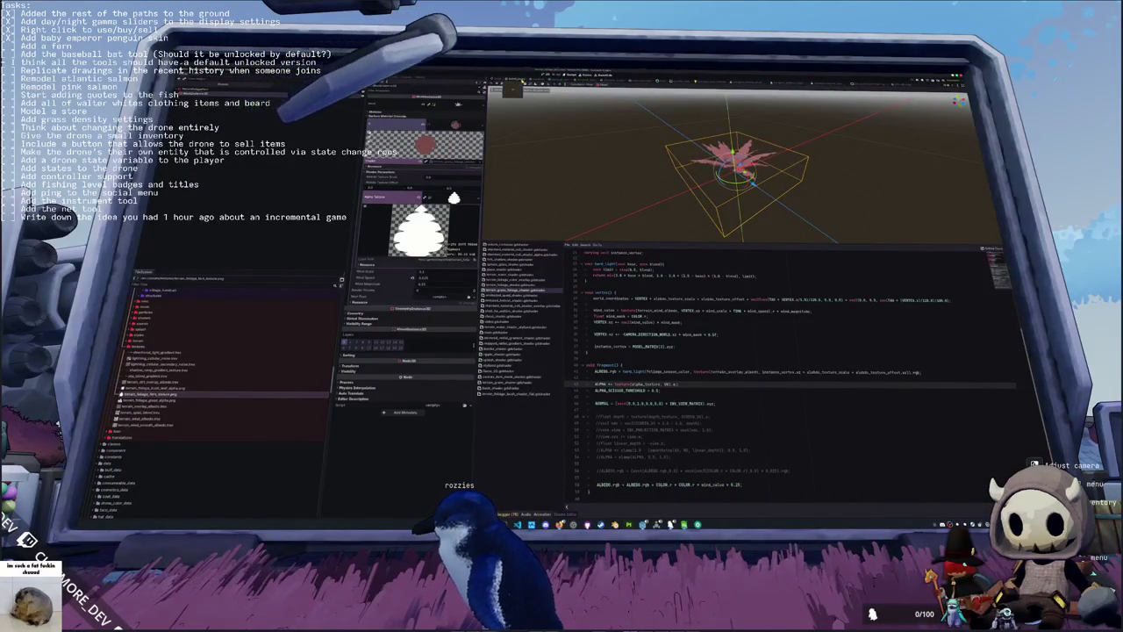
Step: Switch to the terrain scene, frame the terrain, and select nodes in the Scene tree
key("ctrl+Tab")
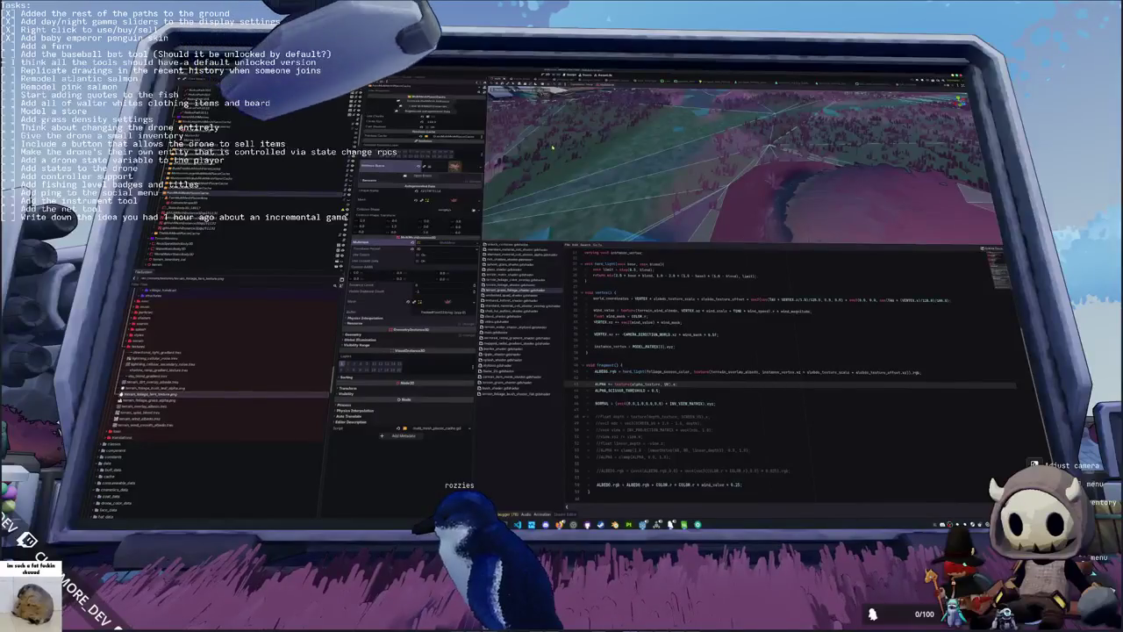
key("f")
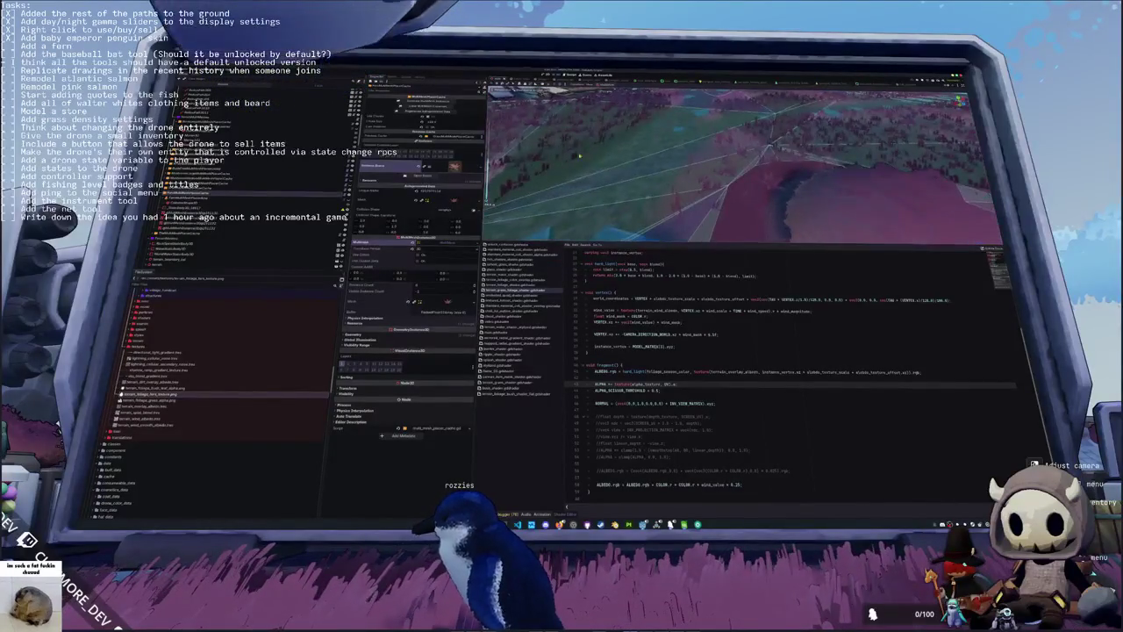
left_click(185, 197)
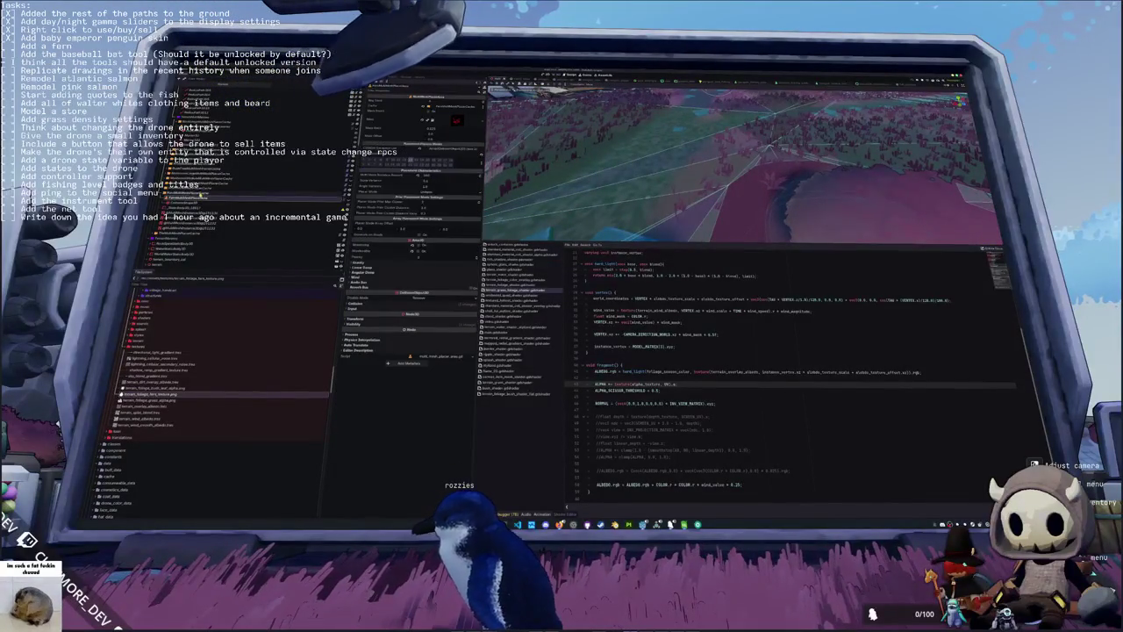
left_click(184, 206)
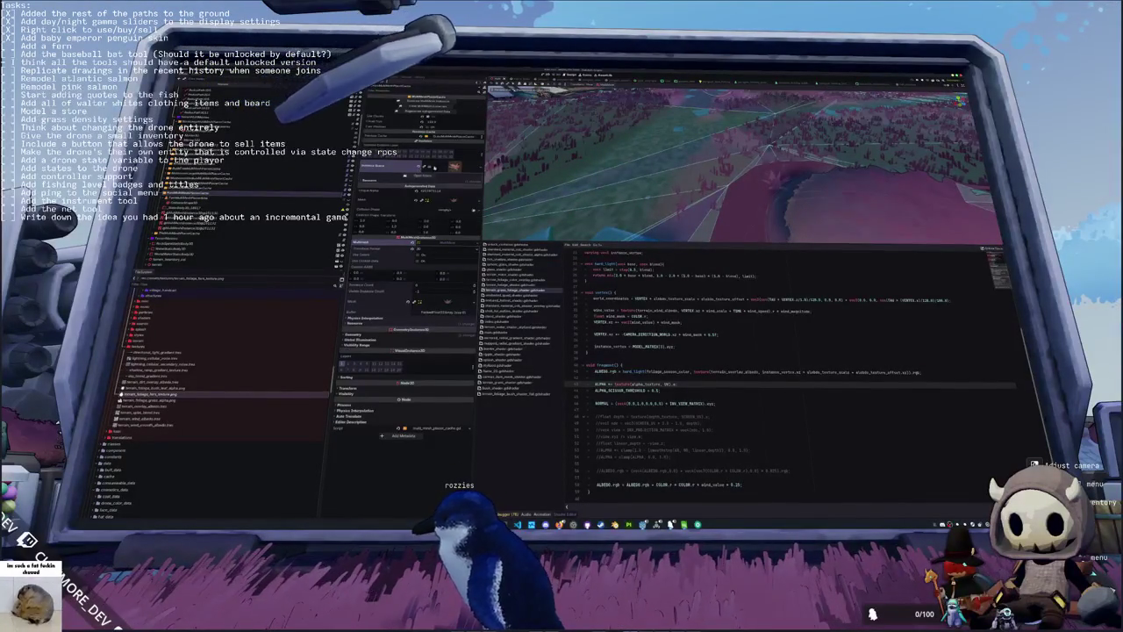
Step: Open a different shader file through the Ctrl+Shift+O quick-open search
key("ctrl+shift+o")
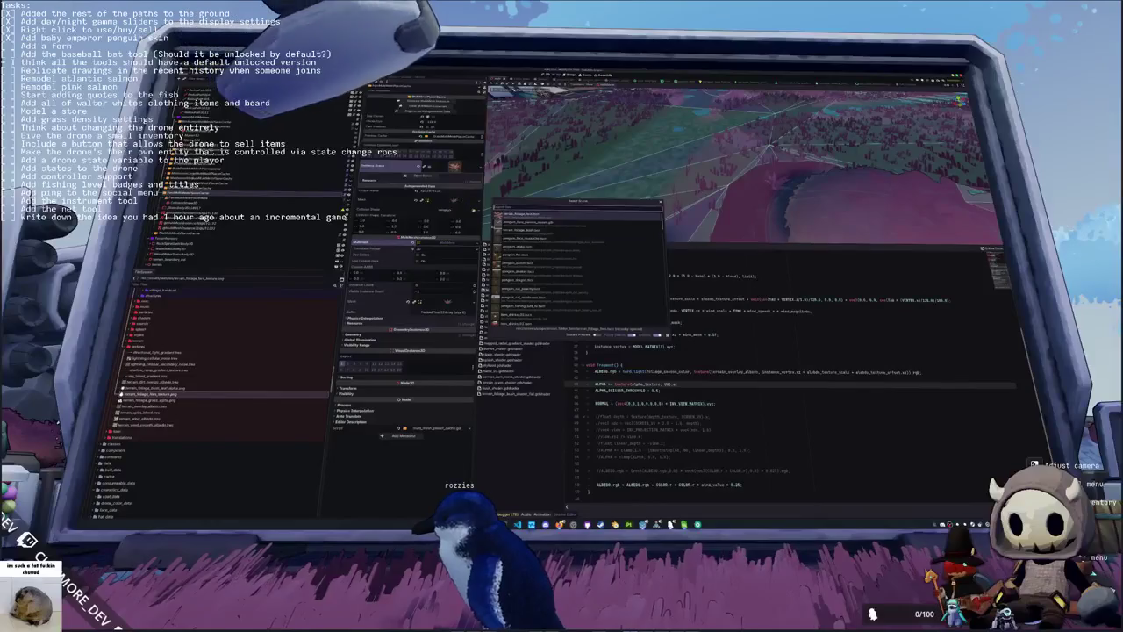
double_click(529, 216)
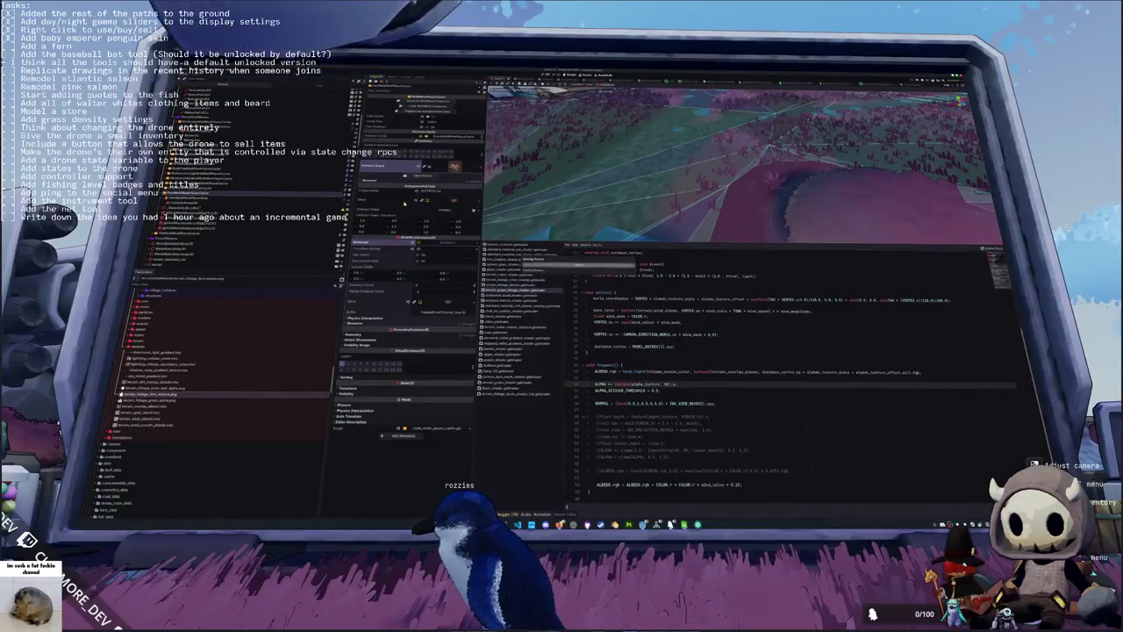
left_click(412, 245)
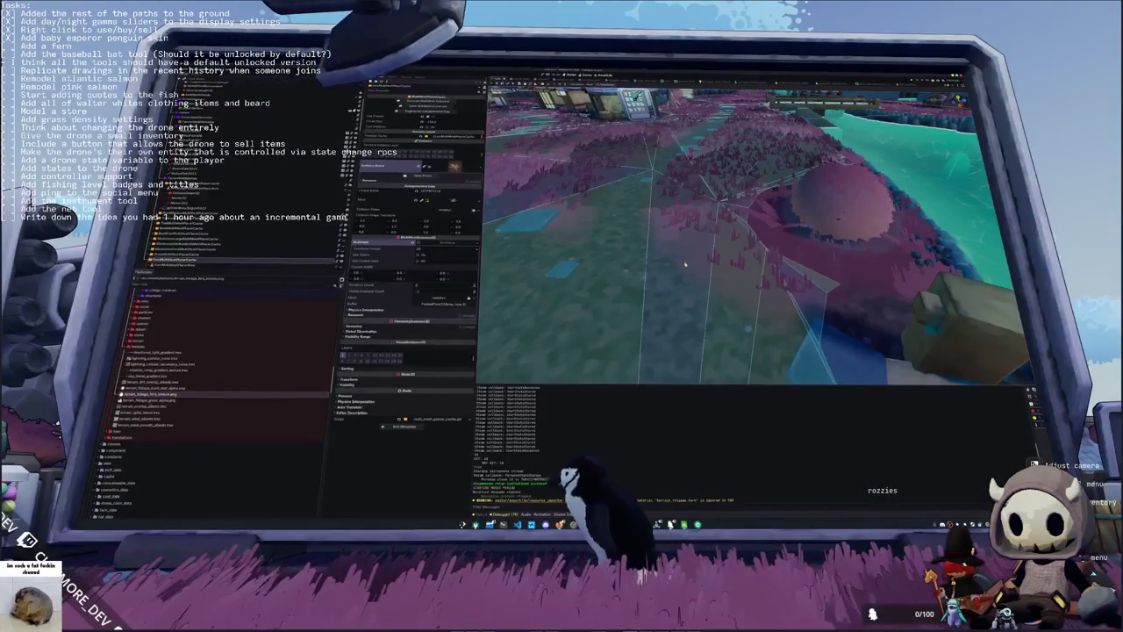
Step: Orbit over the foliage-covered terrain, then run the project with F5
left_click_drag(700, 277, 537, 176)
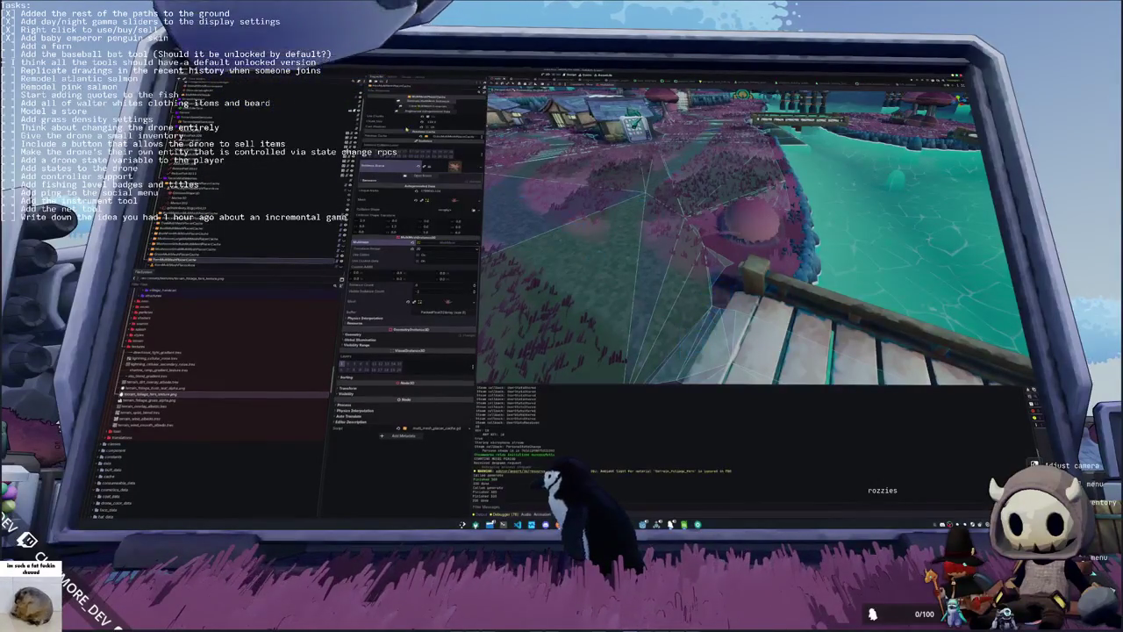
mouse_move(555, 189)
left_mouse_down()
mouse_move(688, 213)
mouse_move(665, 222)
left_mouse_up()
key("F5")
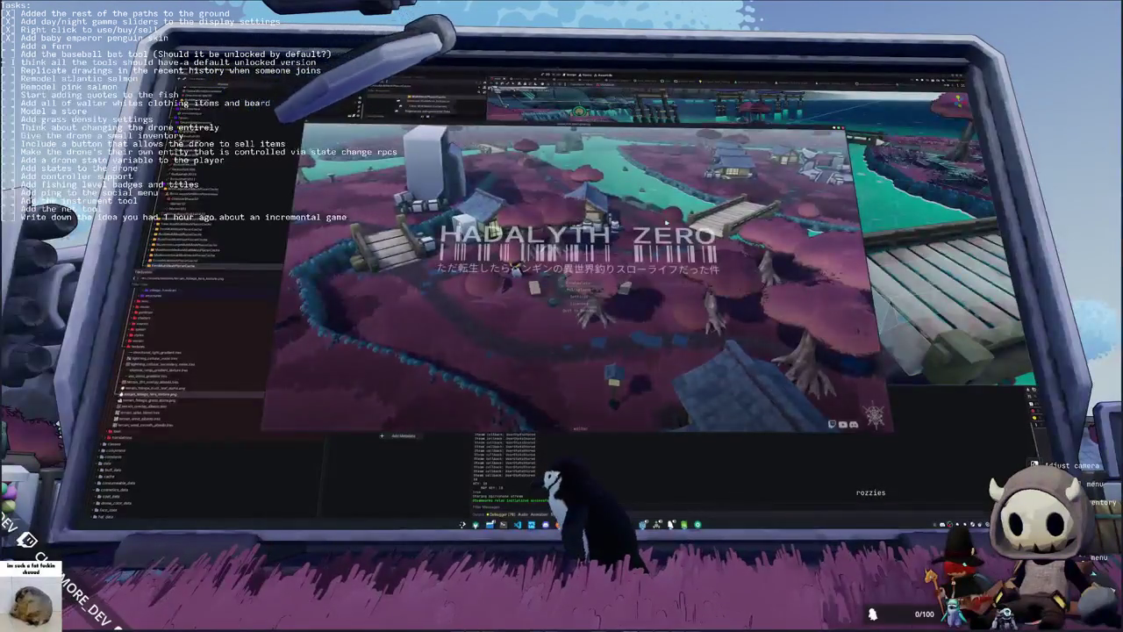
Step: Start playing from the title menu to see the pink foliage, then stop the run with F8
left_click(578, 283)
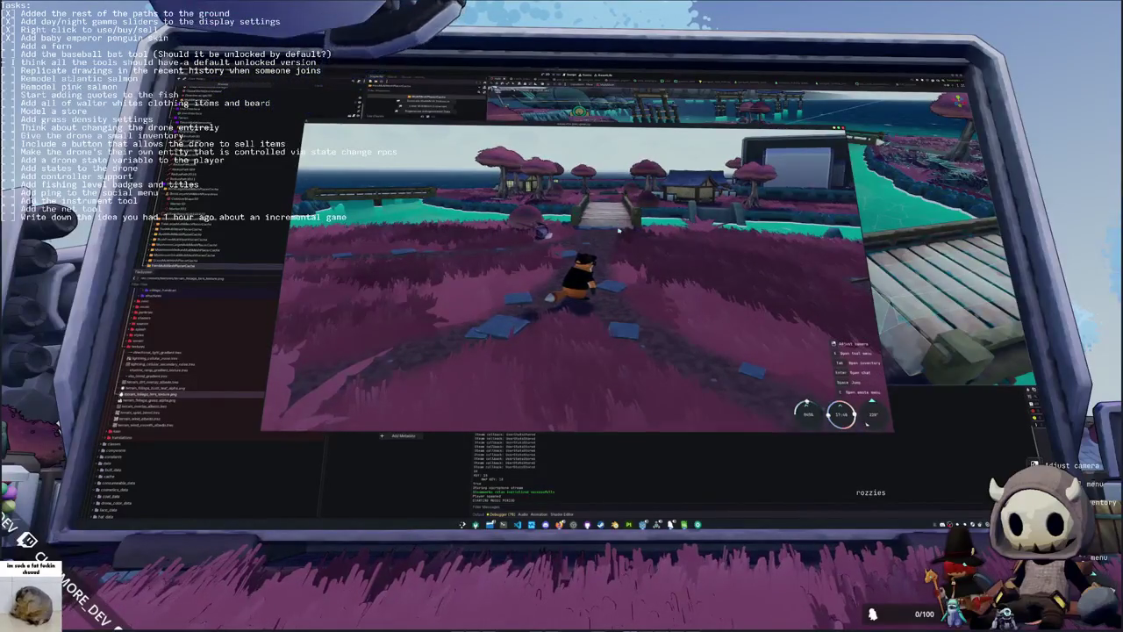
key("F8")
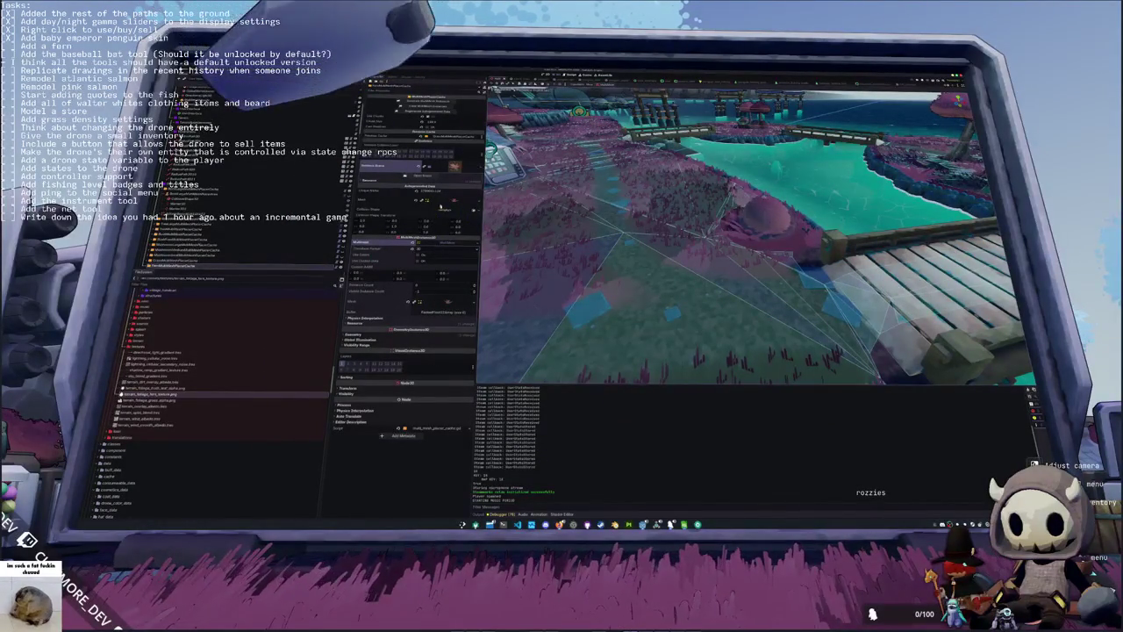
Step: Orbit around the fern in its own scene, then return to the terrain scene
key("ctrl+Tab")
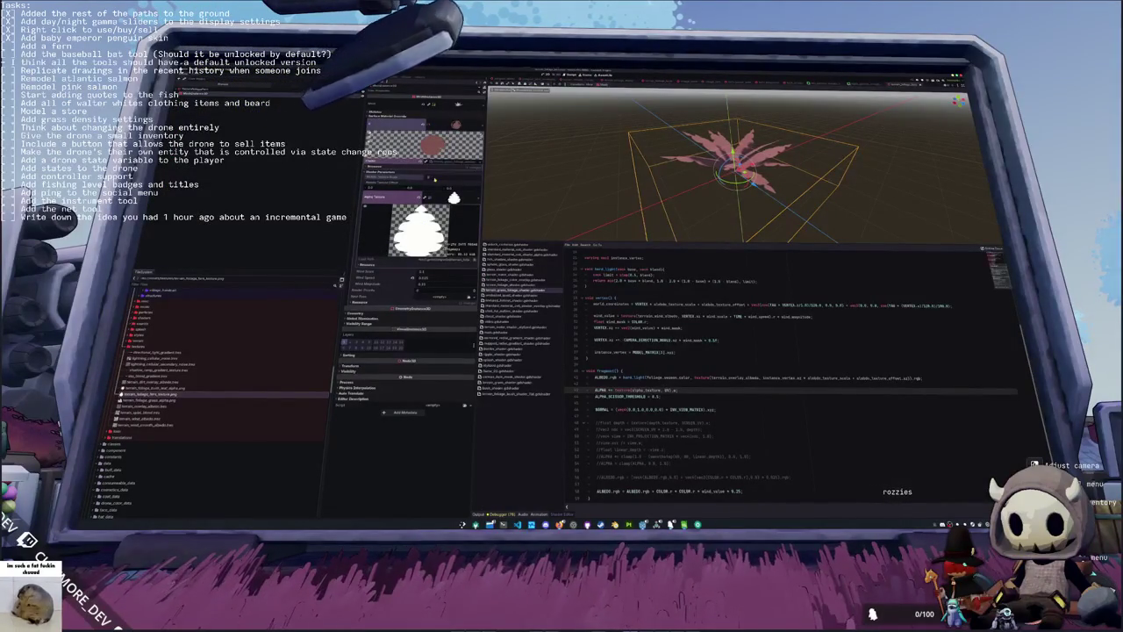
left_click_drag(615, 193, 567, 198)
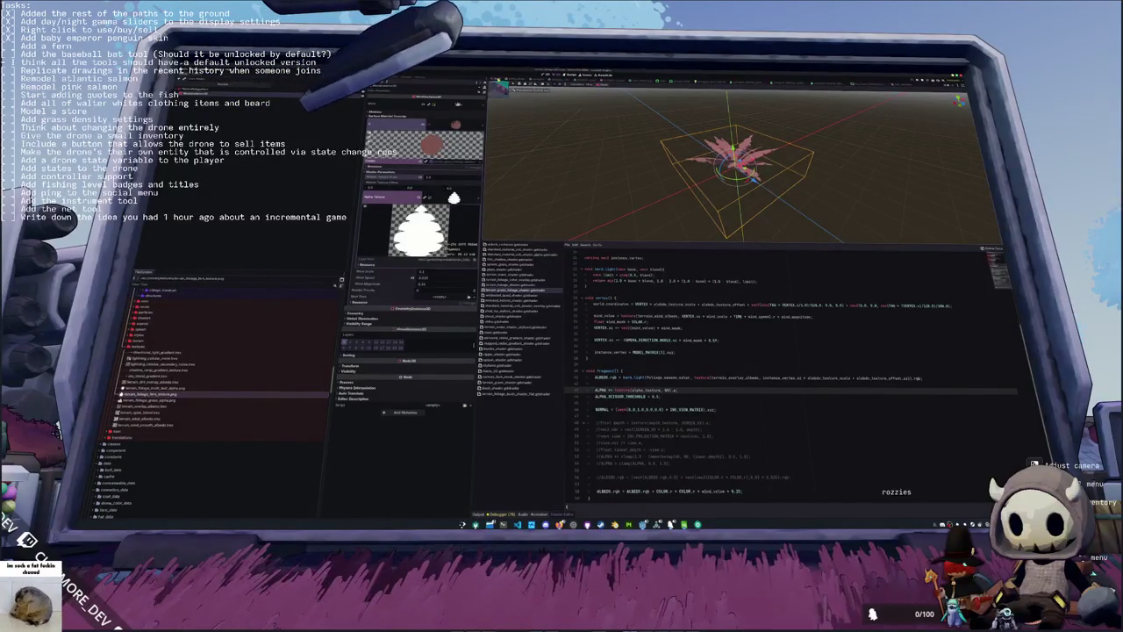
key("ctrl+Tab")
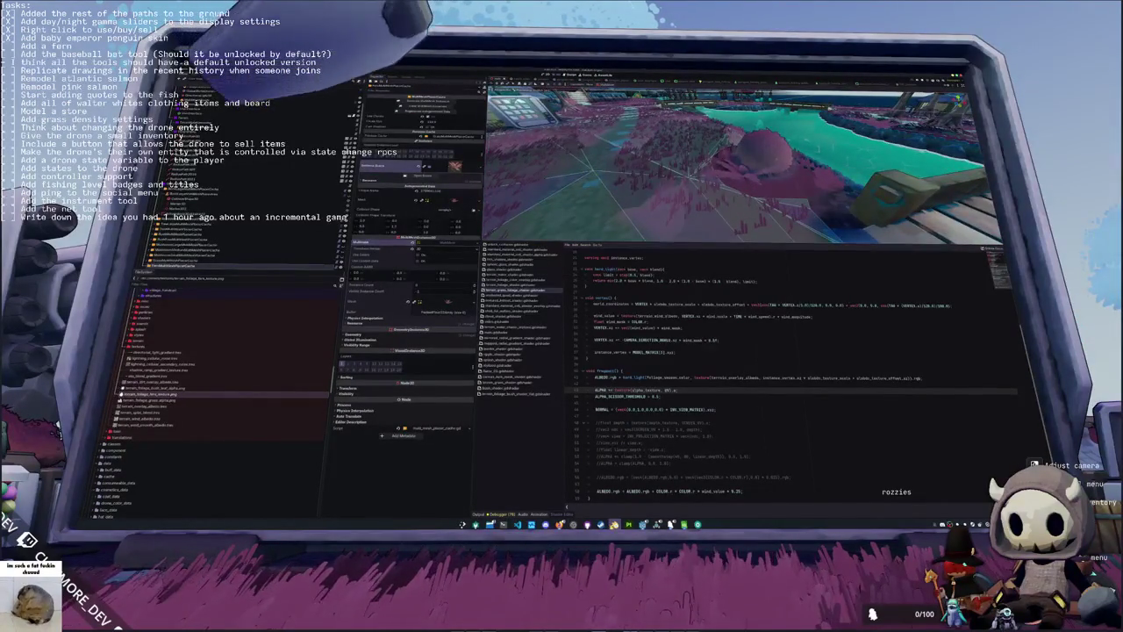
Step: In Blender, select the fern plant and frame the view on it
key("alt+Tab")
left_click(901, 101)
key("KP_Decimal")
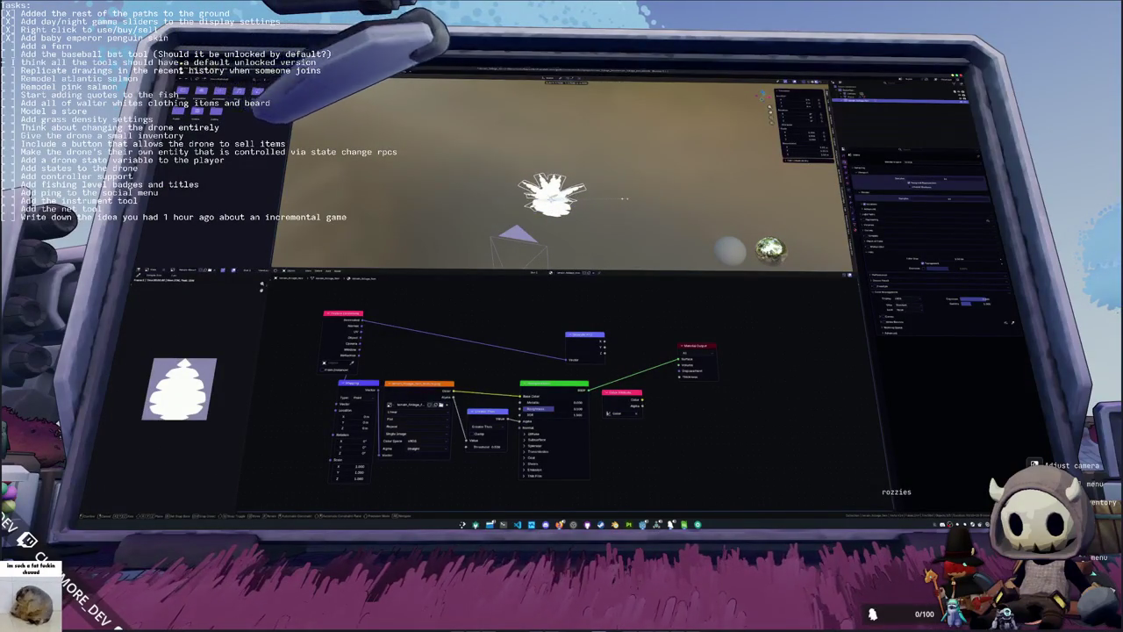
Step: Reselect the fern and trial a scale of 2, then cancel to keep its original size
left_click(664, 196)
key("ctrl+z")
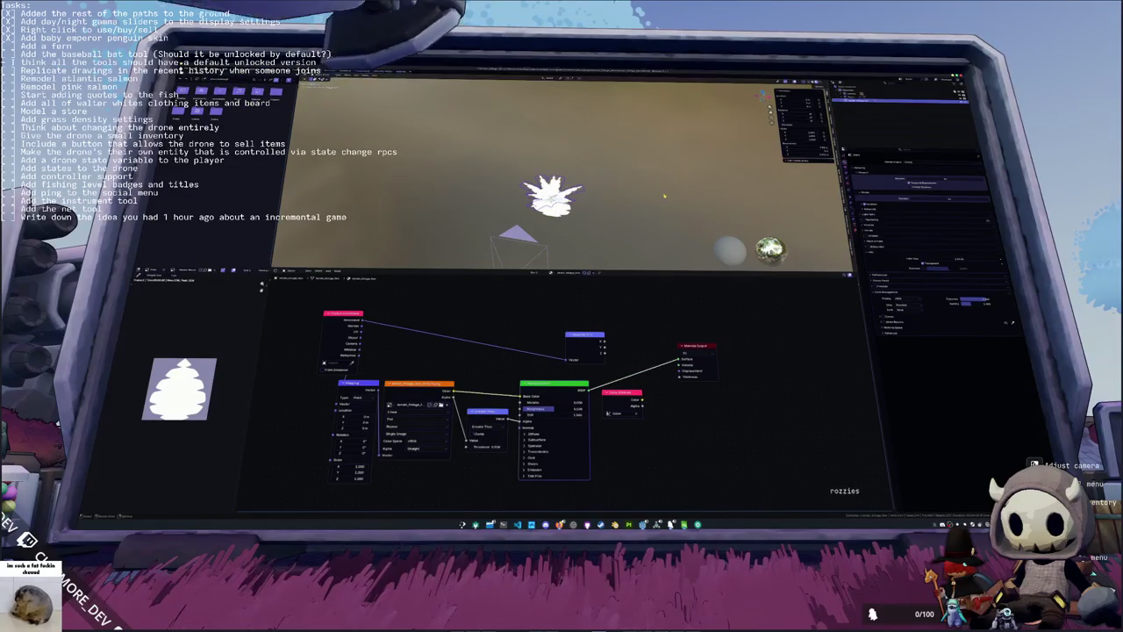
key("s")
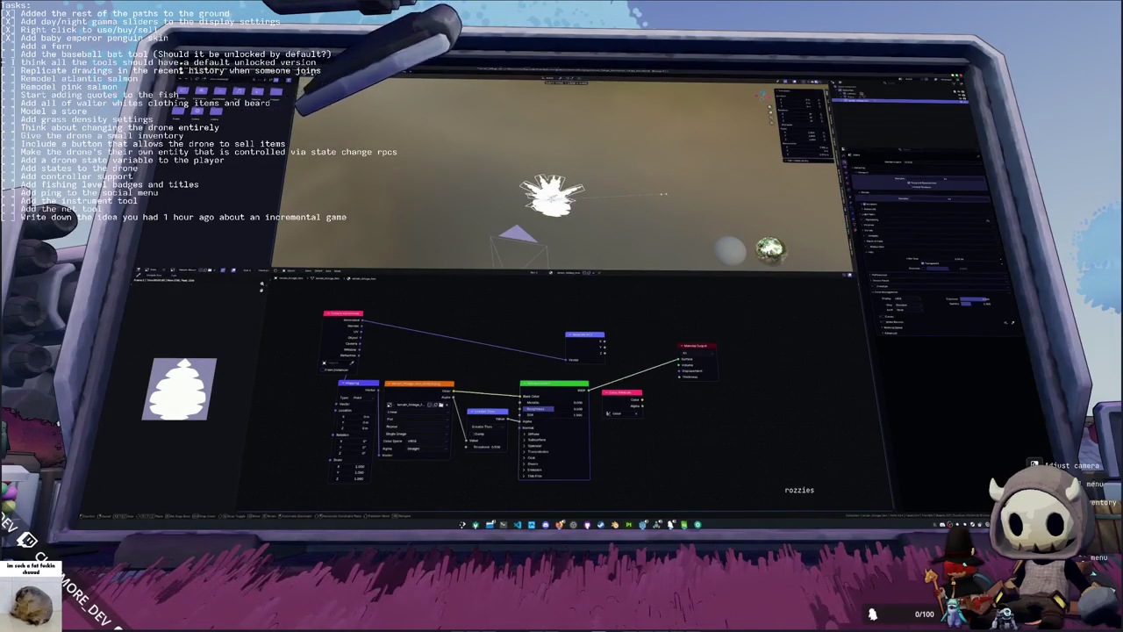
key("2")
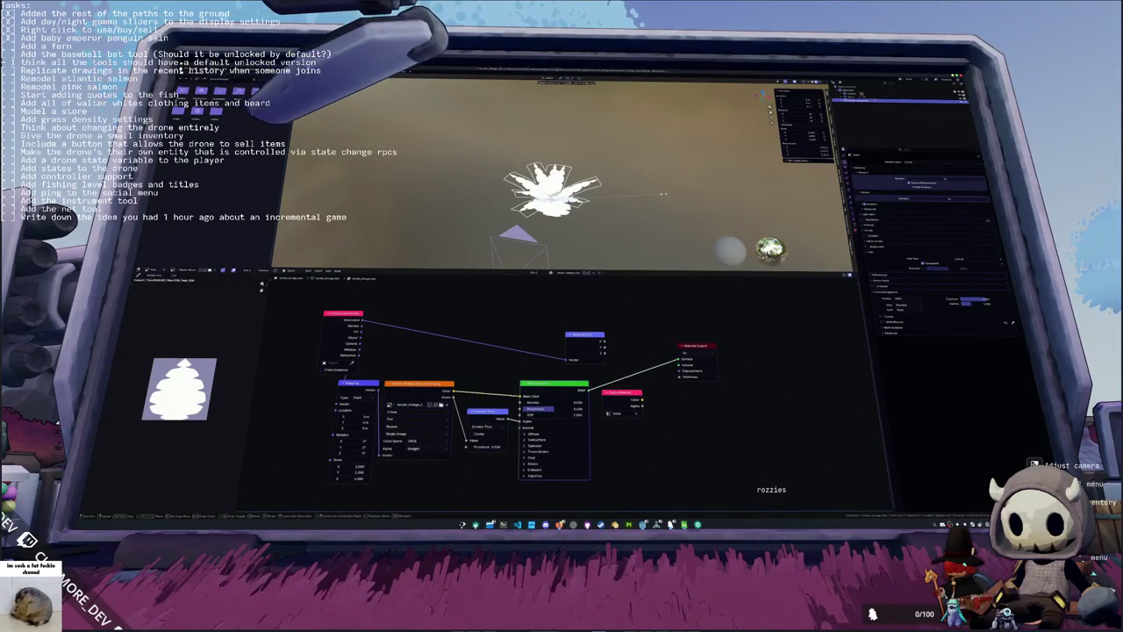
key("Escape")
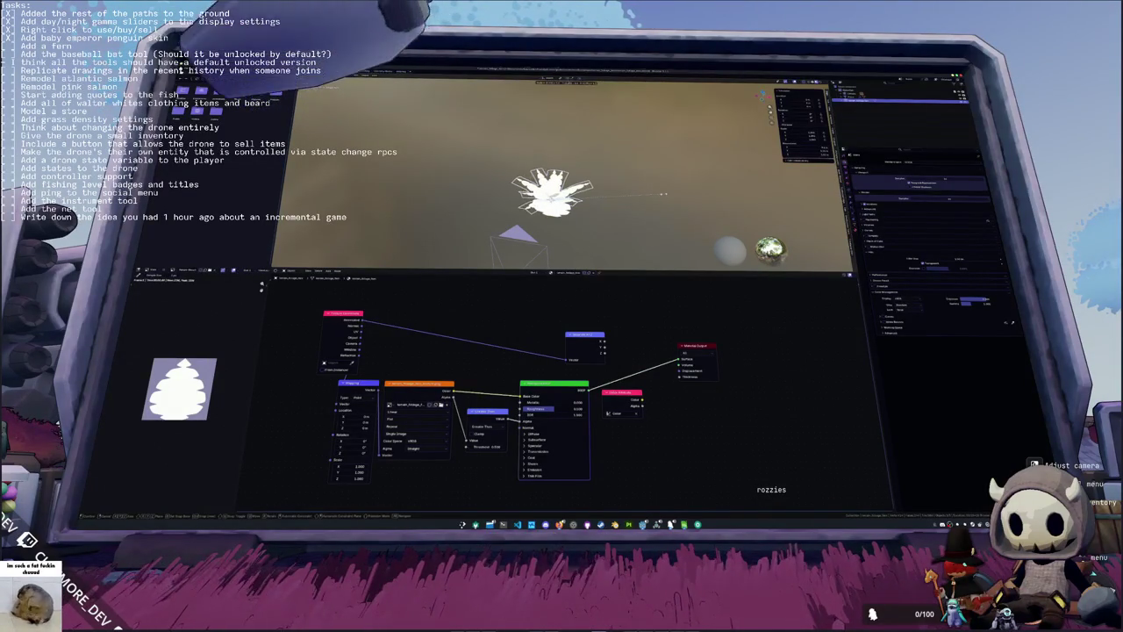
Step: Apply the fern's transform, export it again, and reposition a node in its material graph
key("ctrl+a")
left_click(665, 200)
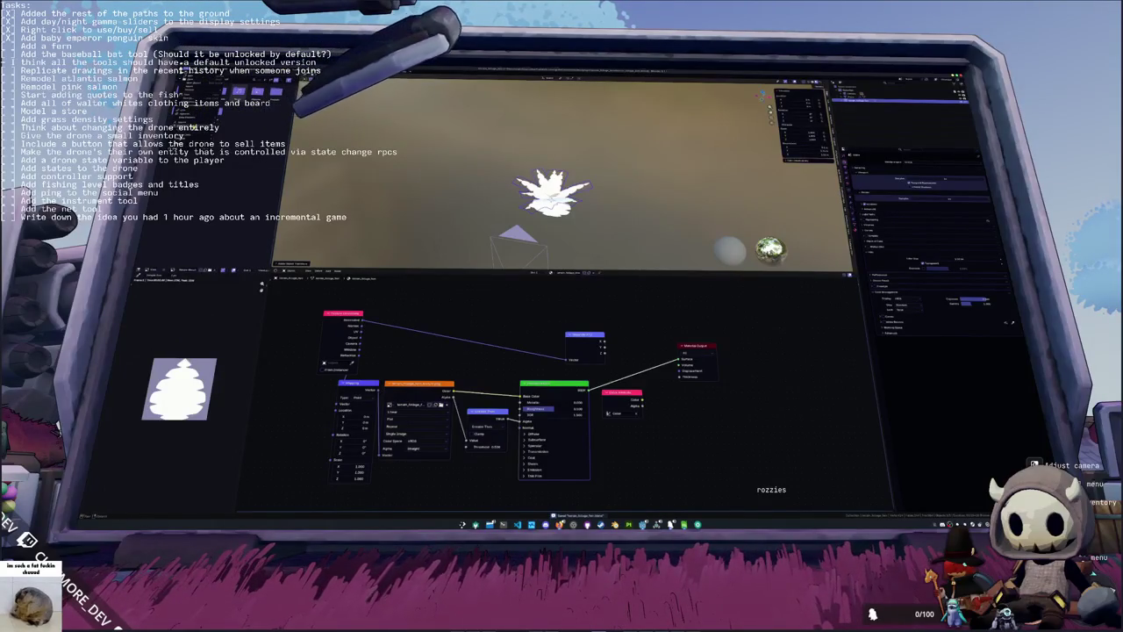
left_click(237, 151)
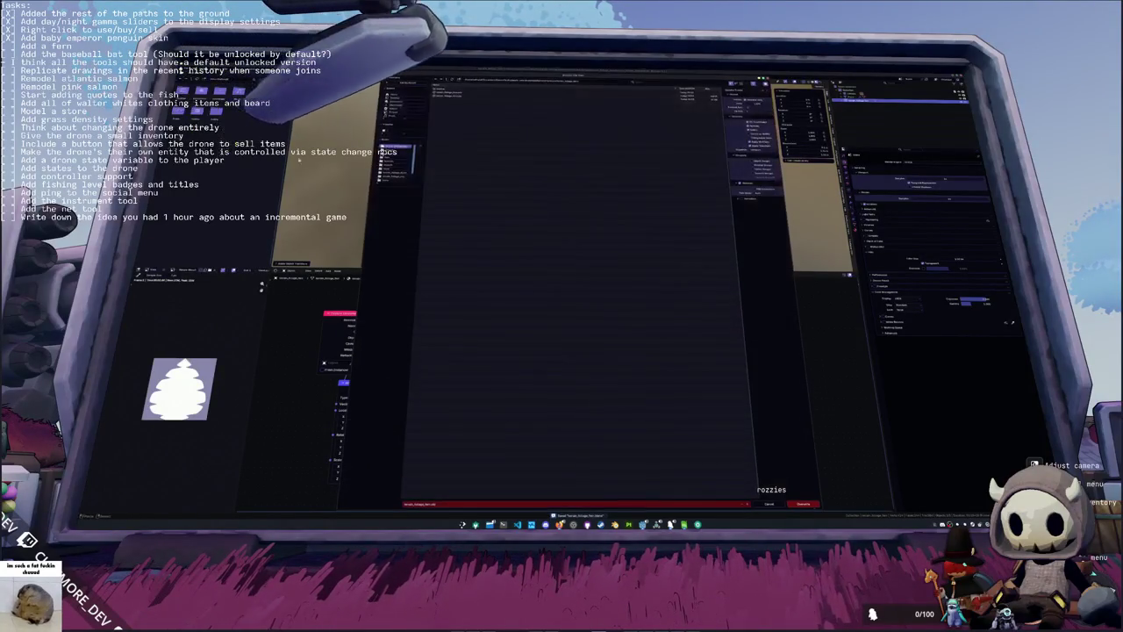
key("Return")
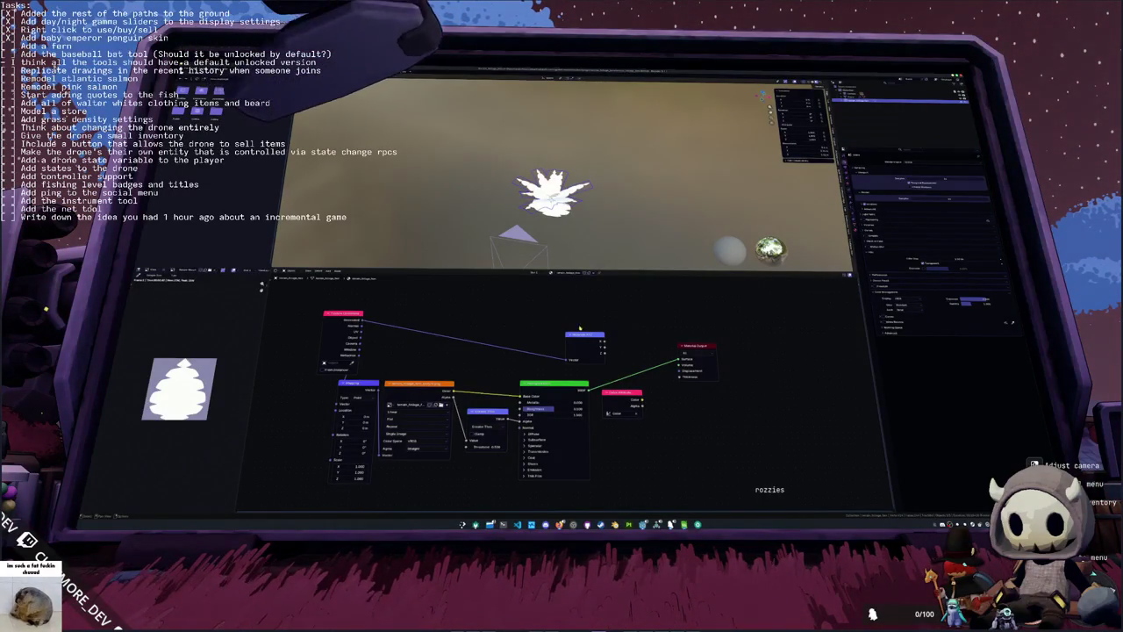
left_click_drag(581, 337, 592, 313)
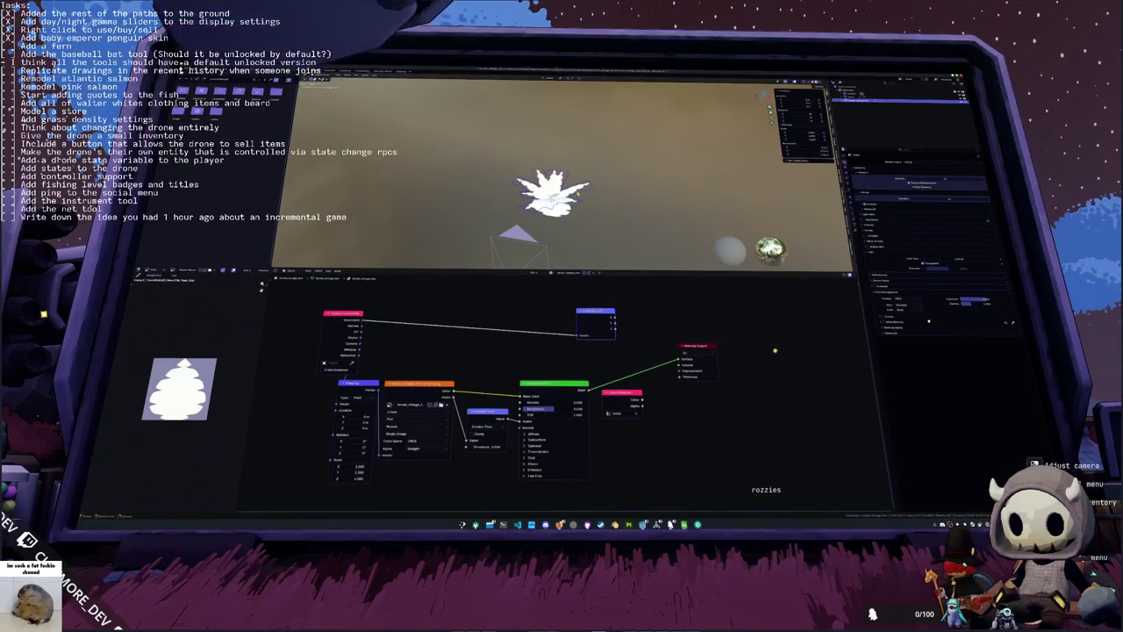
Step: Apply a shading change to the fern mesh and save the fern file
right_click(575, 188)
left_click(574, 189)
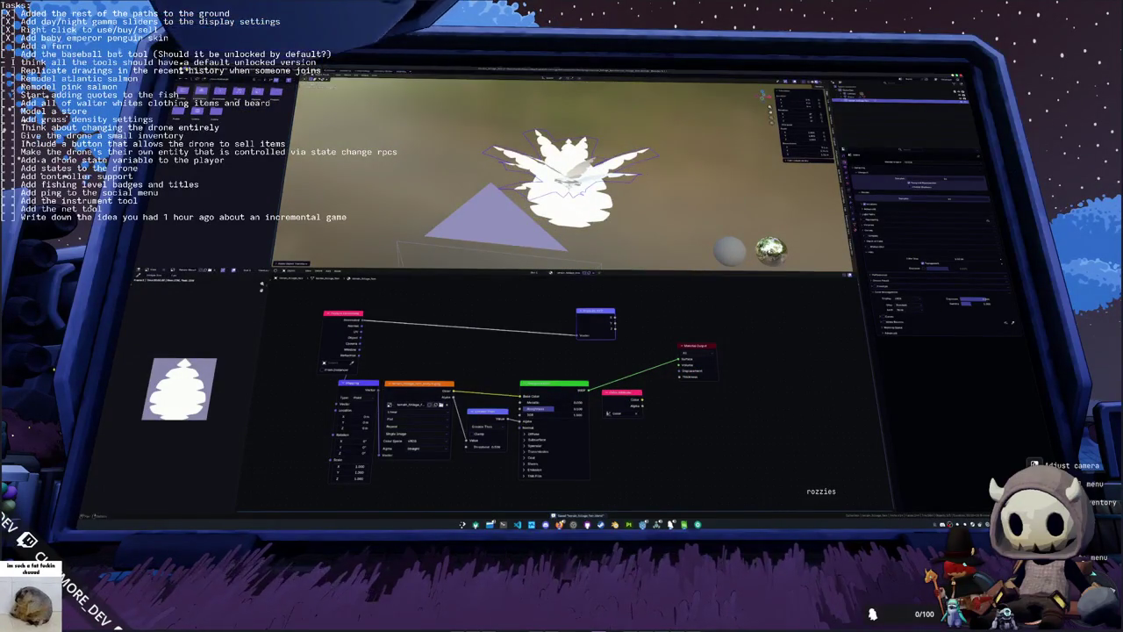
key("ctrl+shift+s")
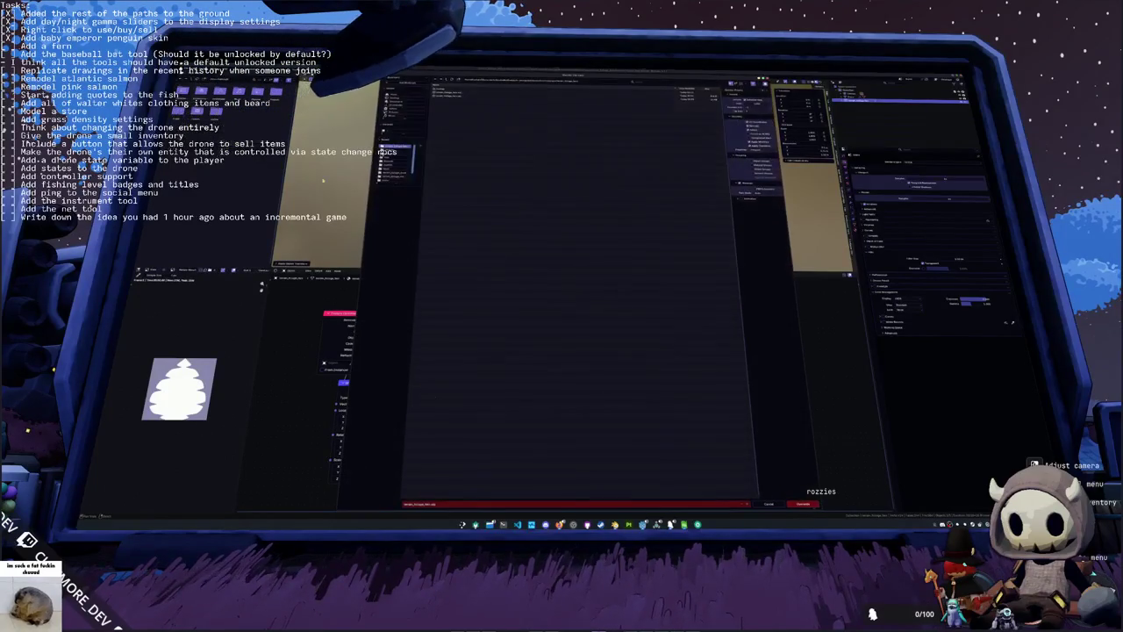
key("Return")
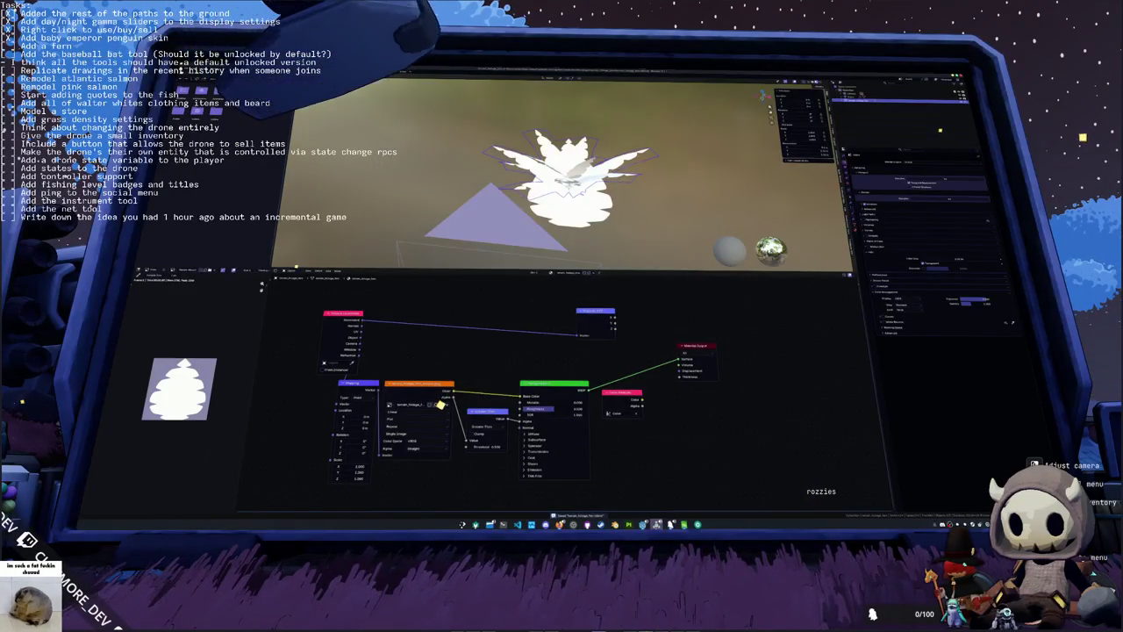
Step: Compare against the running game, then move the pink node further right before returning to Godot
key("alt+Tab")
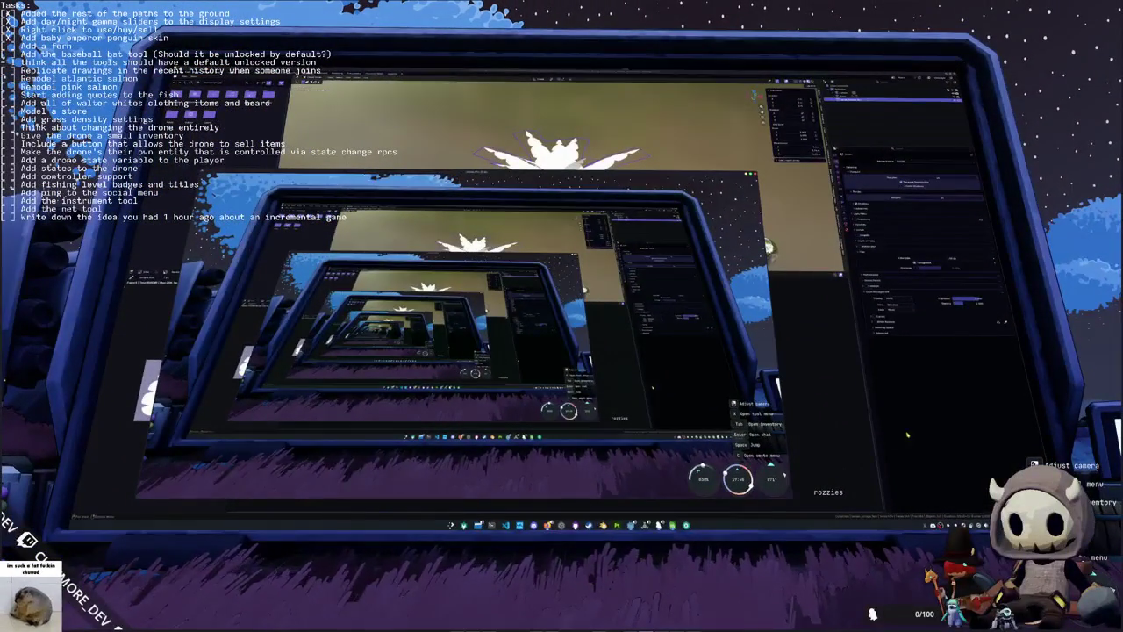
key("alt+Tab")
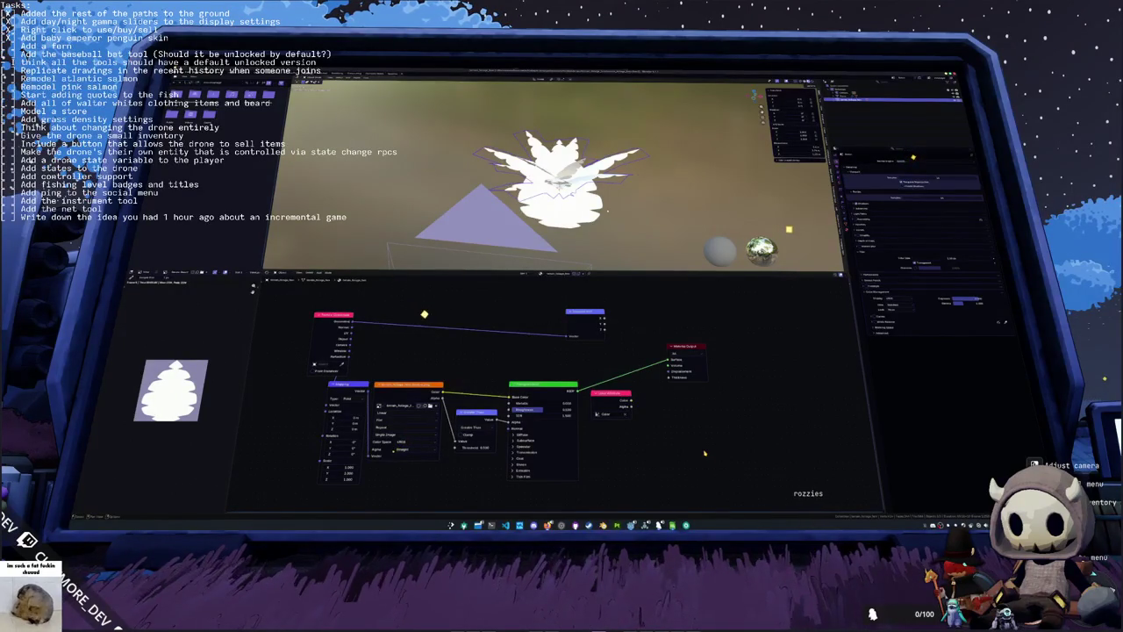
left_click_drag(622, 396, 701, 394)
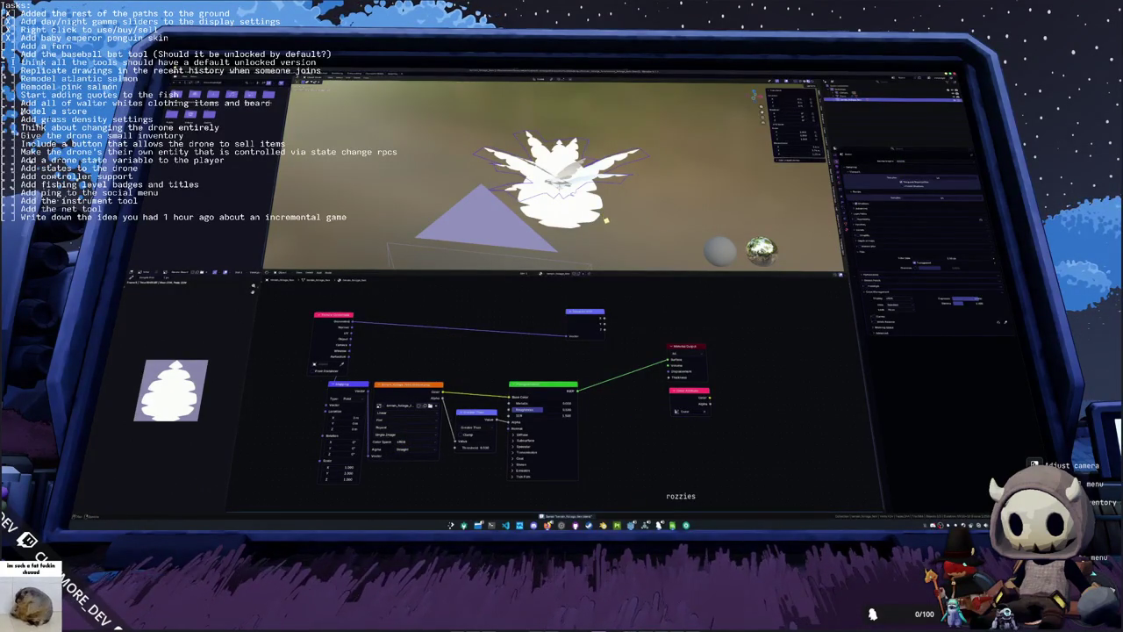
key("alt+Tab")
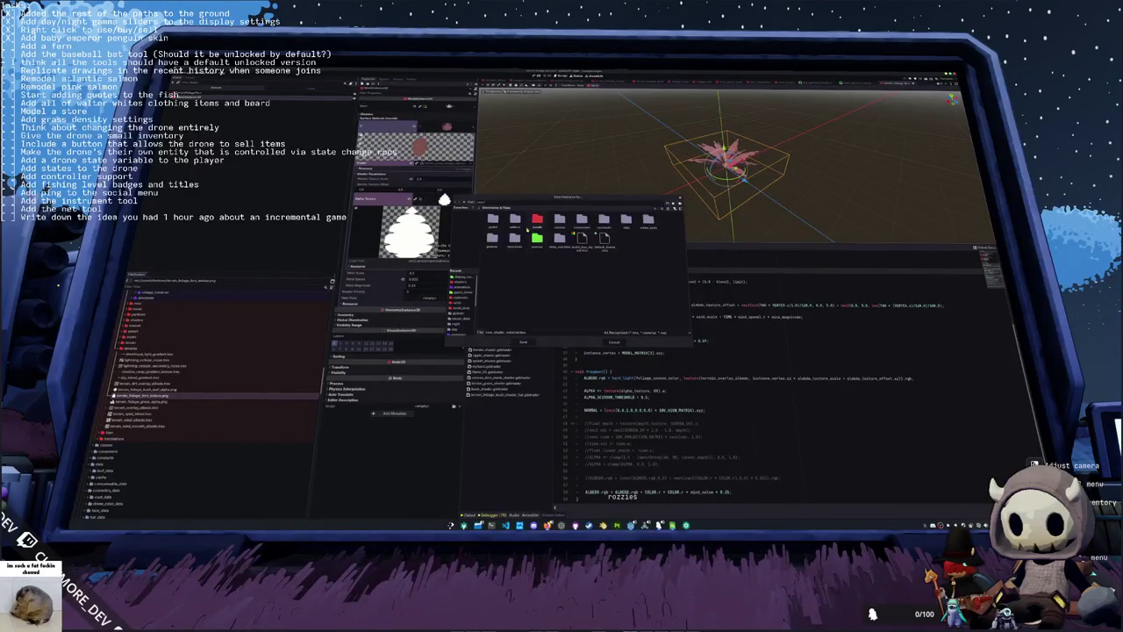
Step: Browse to the terrain foliage folder and create a new folder inside it
double_click(537, 221)
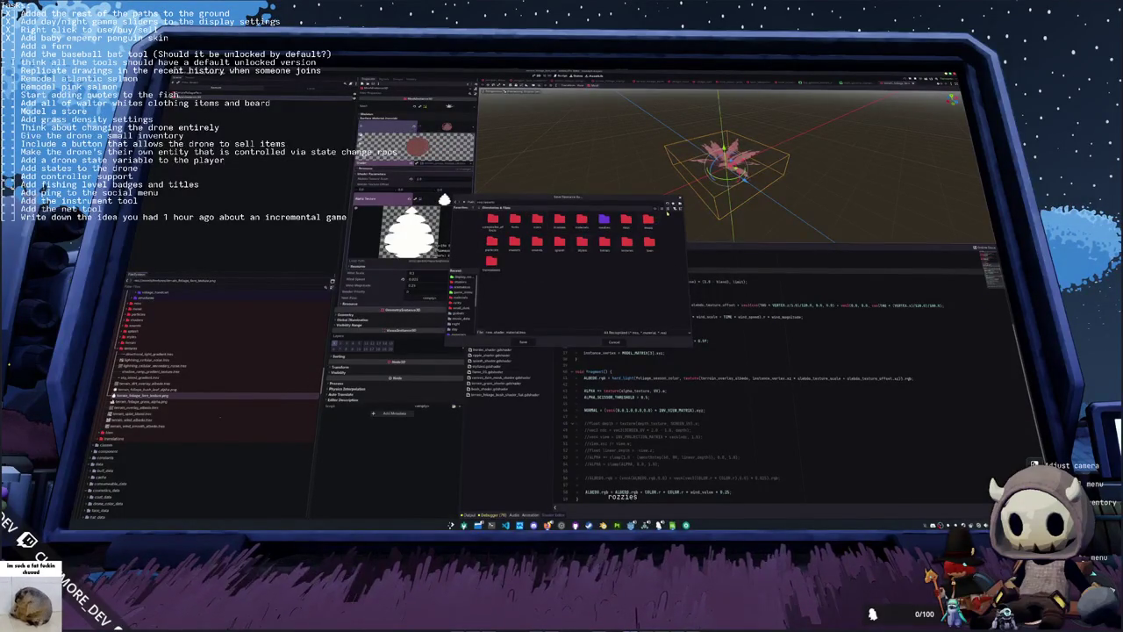
left_click(667, 210)
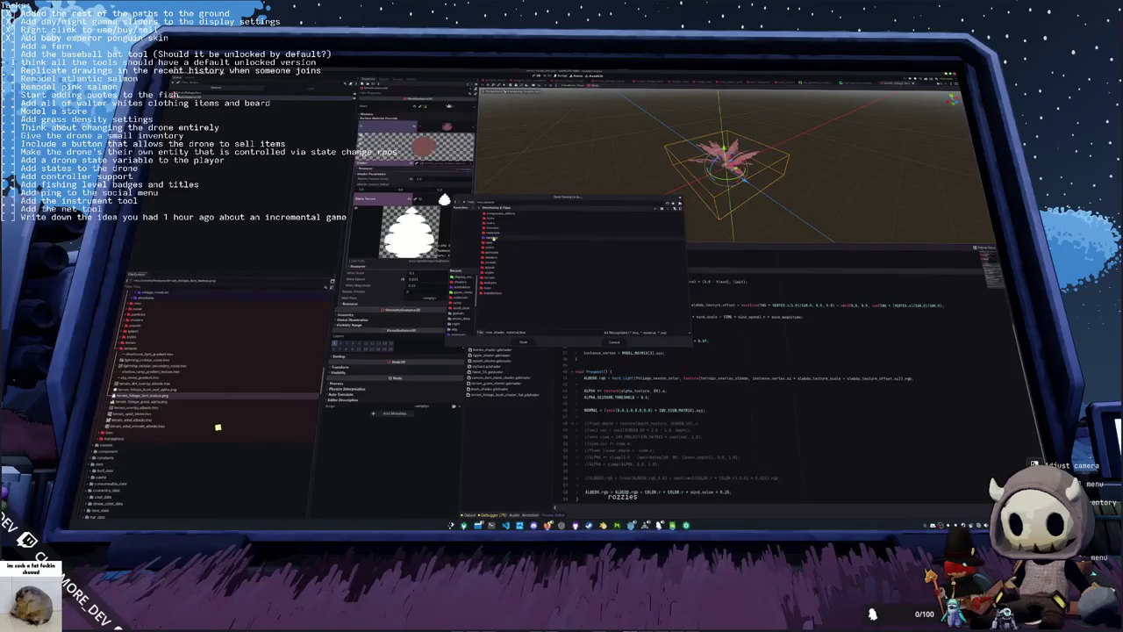
double_click(495, 234)
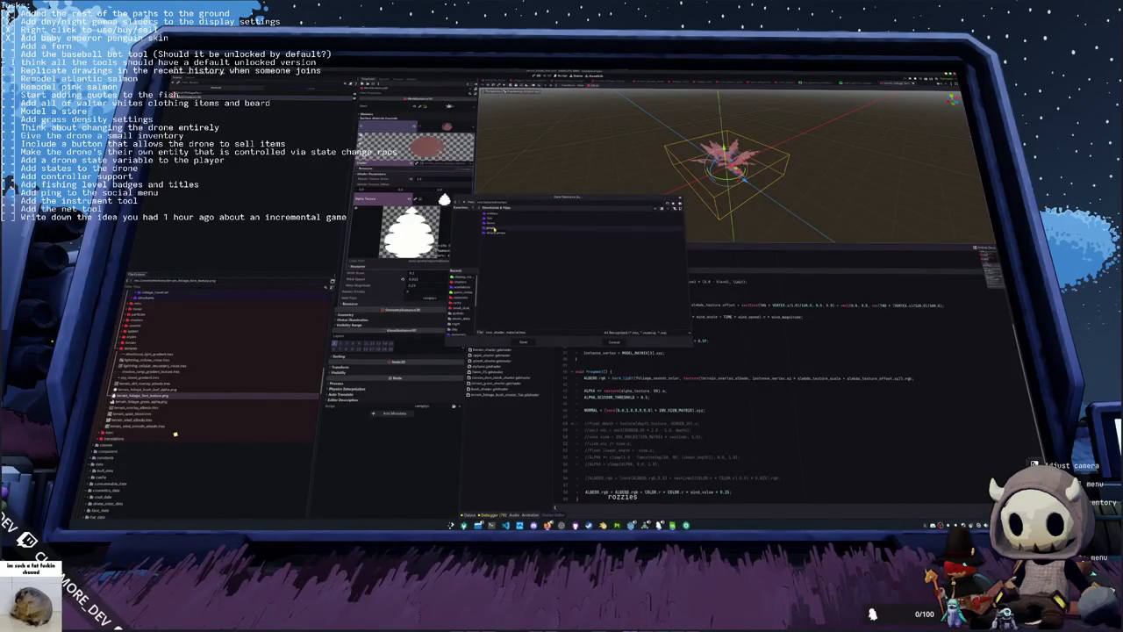
double_click(494, 227)
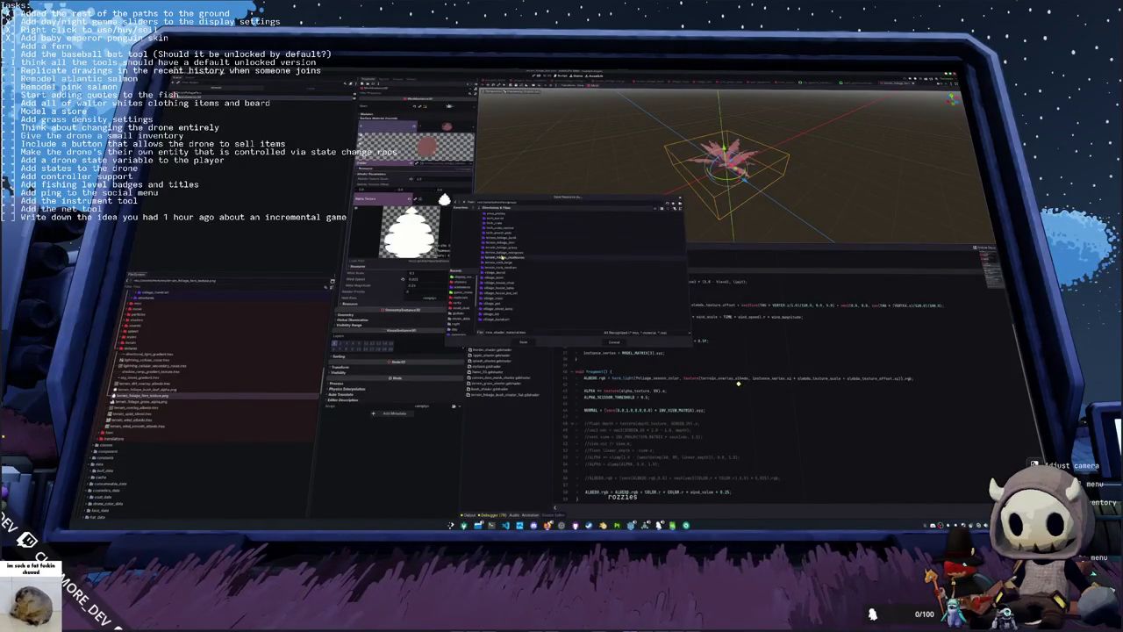
double_click(505, 247)
left_click(678, 204)
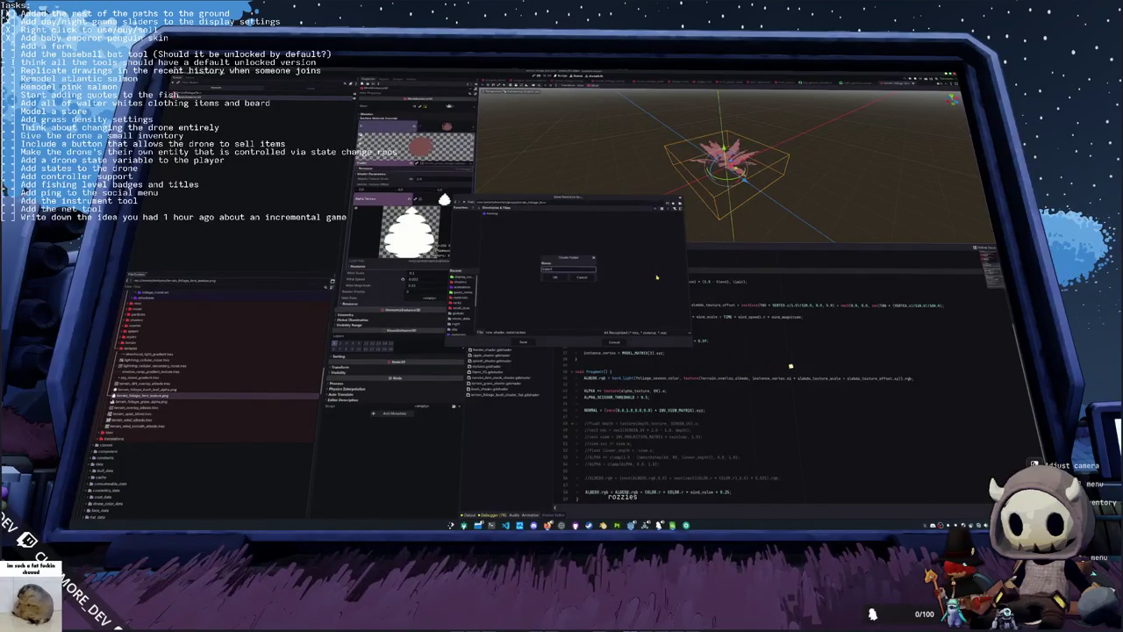
key("Return")
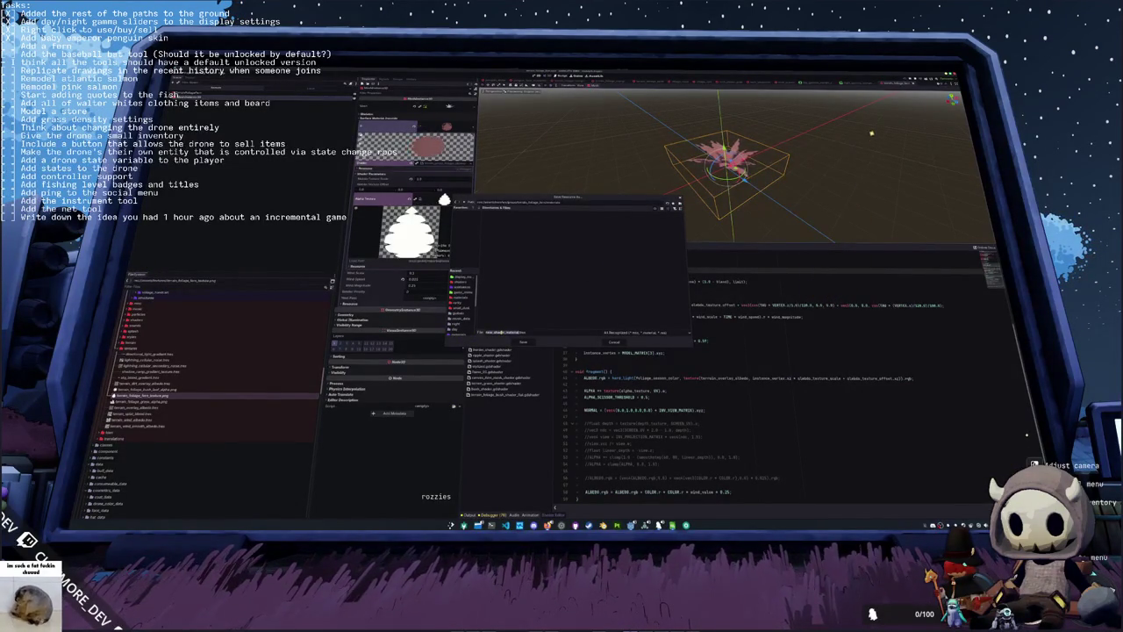
Step: Save the shader as 'leaves' in the new folder and hide the bottom panel
type("leaves")
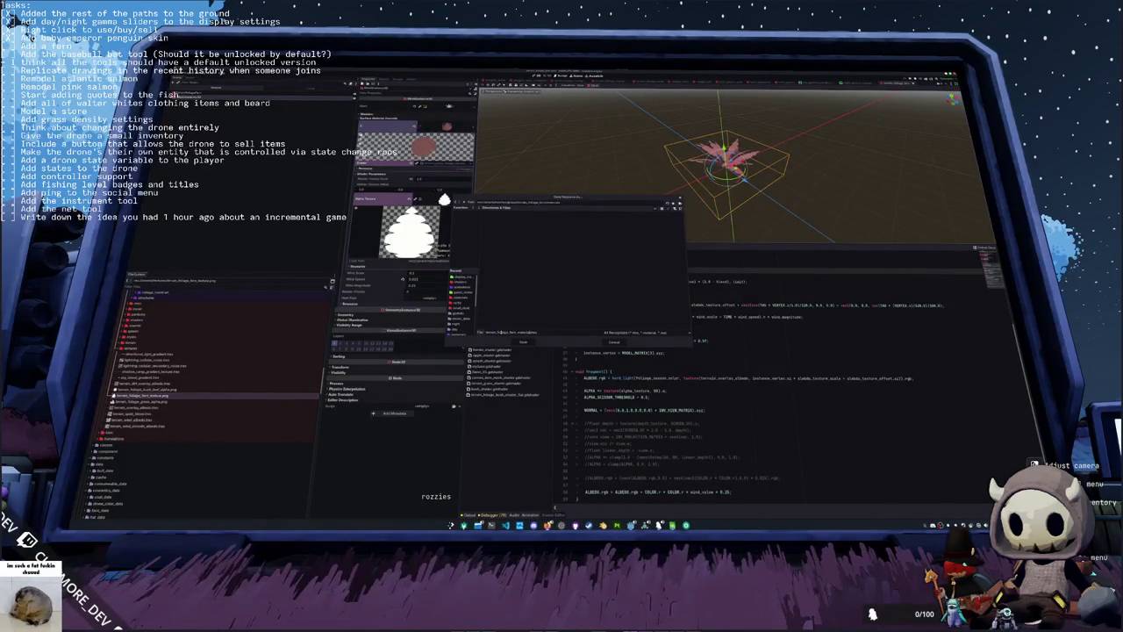
key("Return")
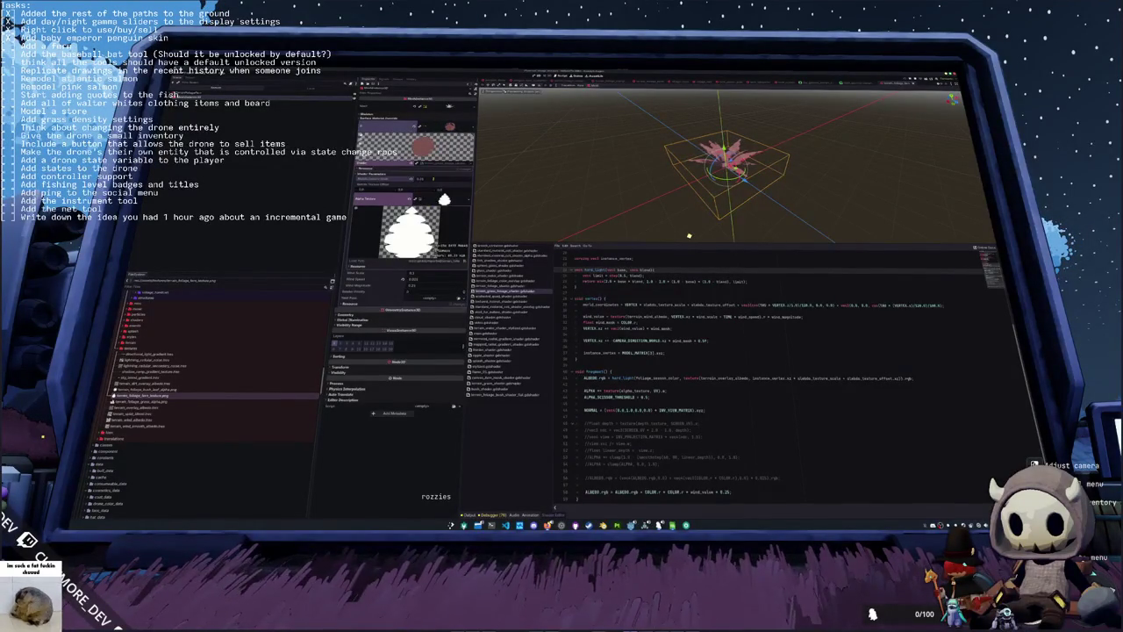
key("ctrl+j")
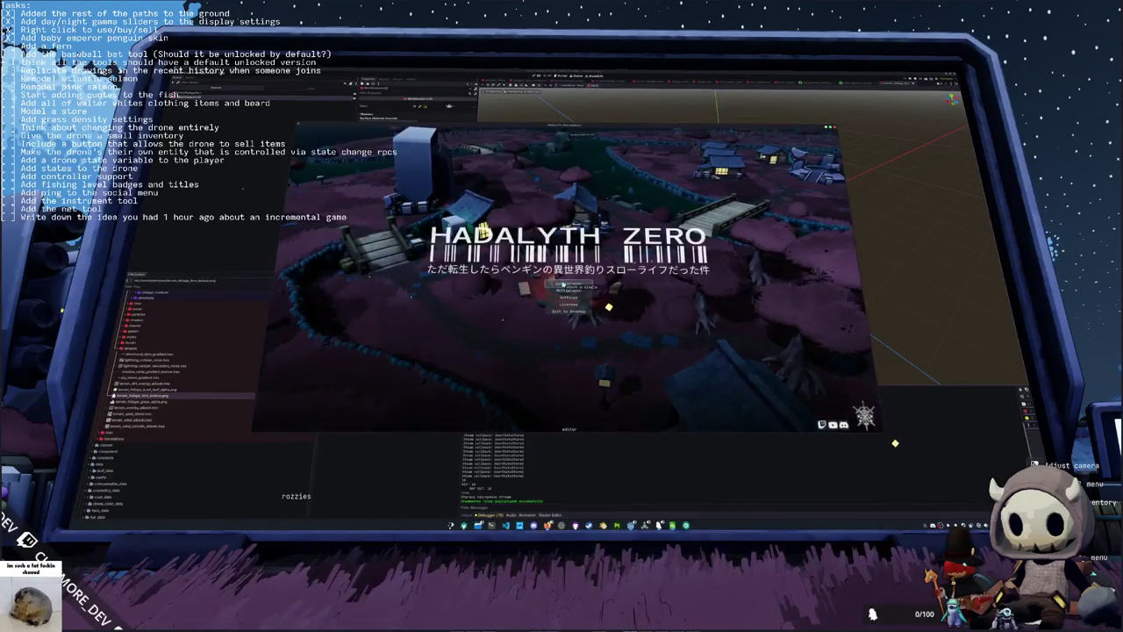
Step: Play from the title menu, walk through the grass looking at the ferns, then stop with F8 and save
left_click(562, 285)
left_click_drag(566, 279, 566, 377)
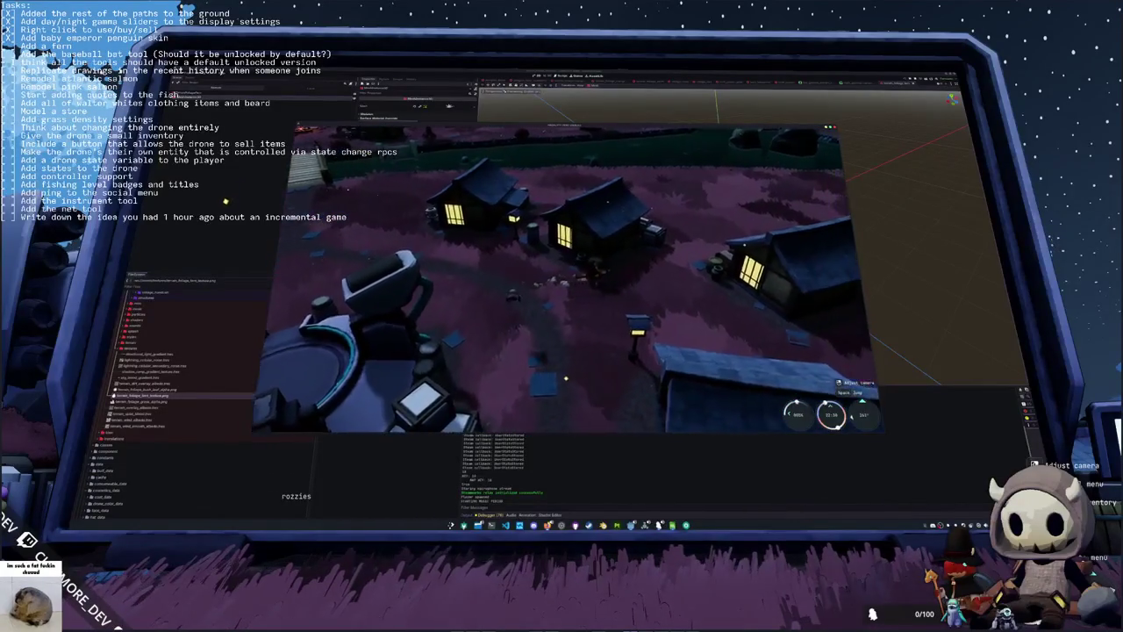
key("w")
left_click_drag(526, 226, 498, 218)
mouse_move(704, 427)
left_mouse_down()
mouse_move(257, 394)
mouse_move(518, 293)
mouse_move(502, 282)
left_mouse_up()
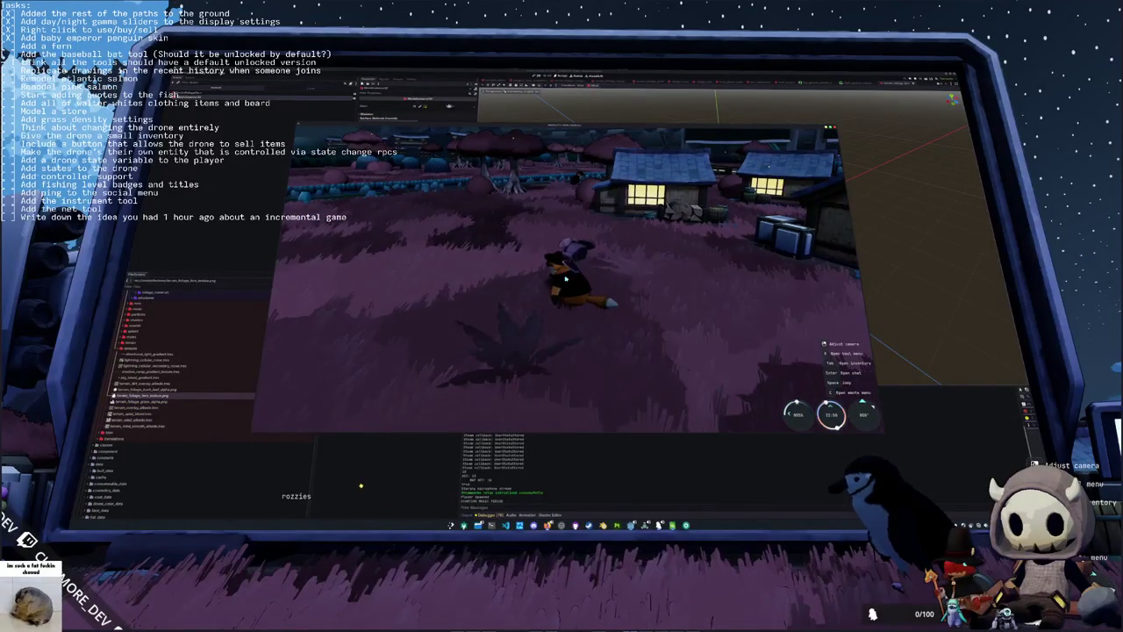
left_click_drag(536, 302, 500, 299)
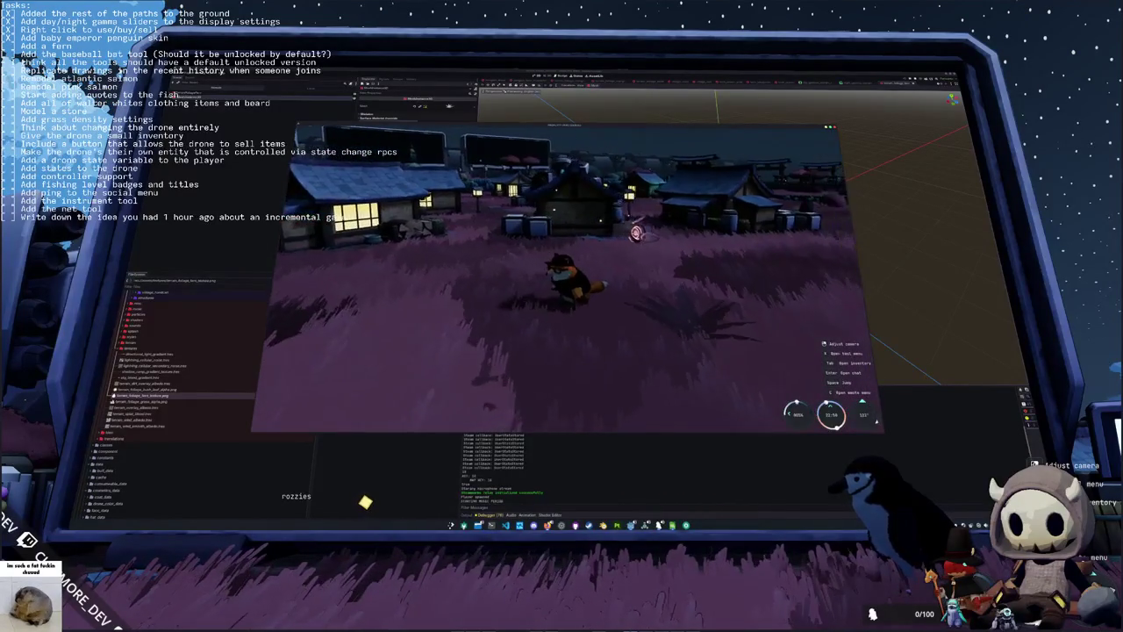
key("w")
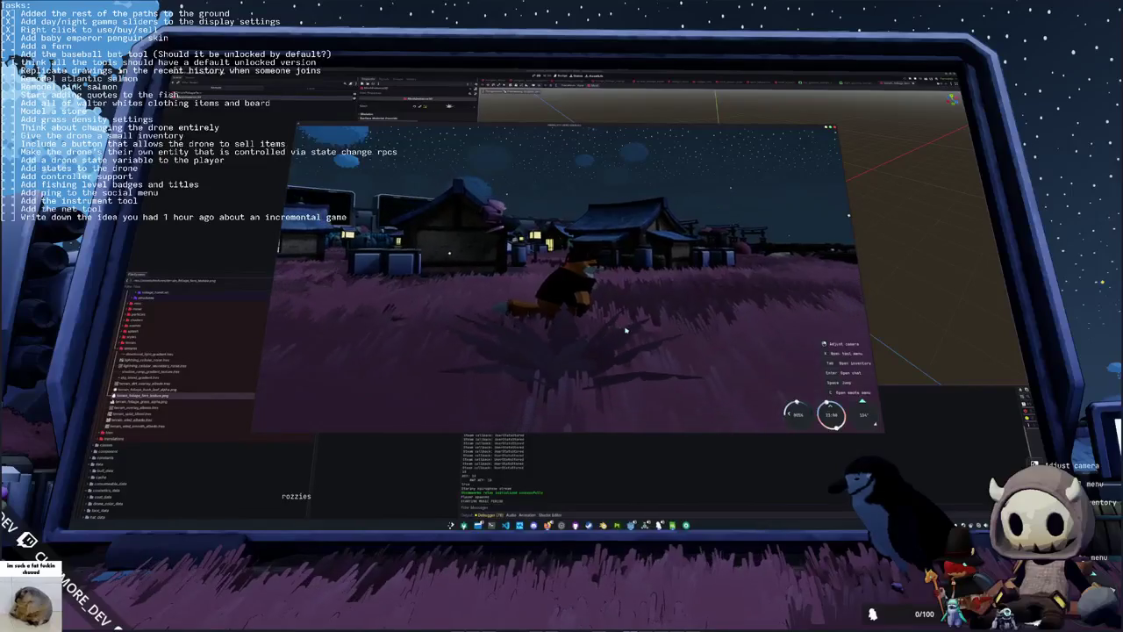
key("w")
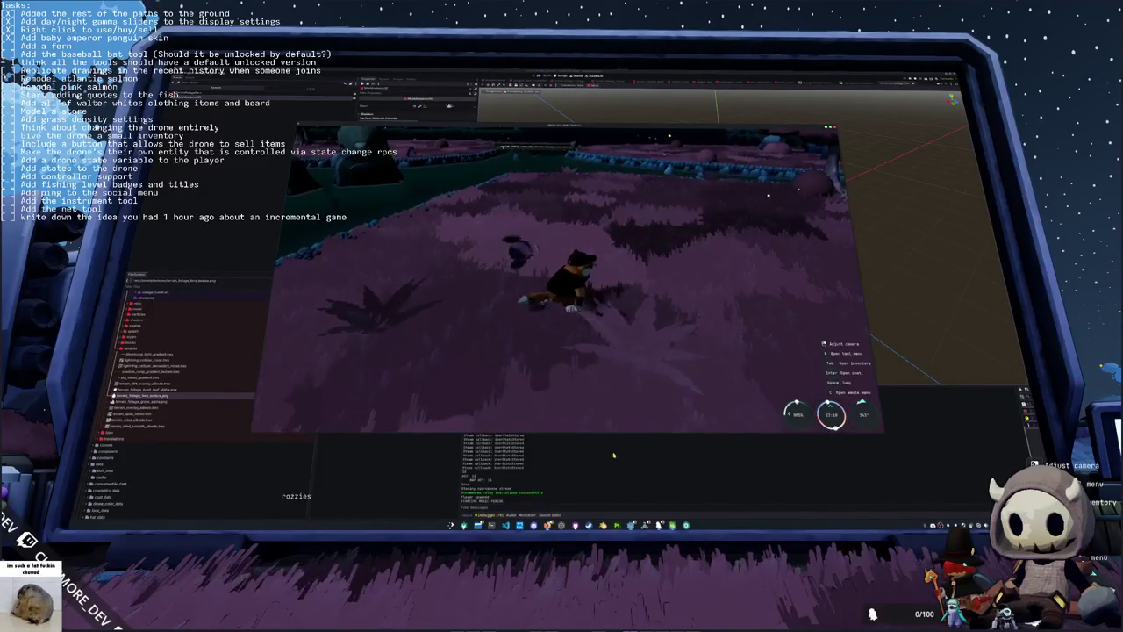
key("F8")
key("ctrl+s")
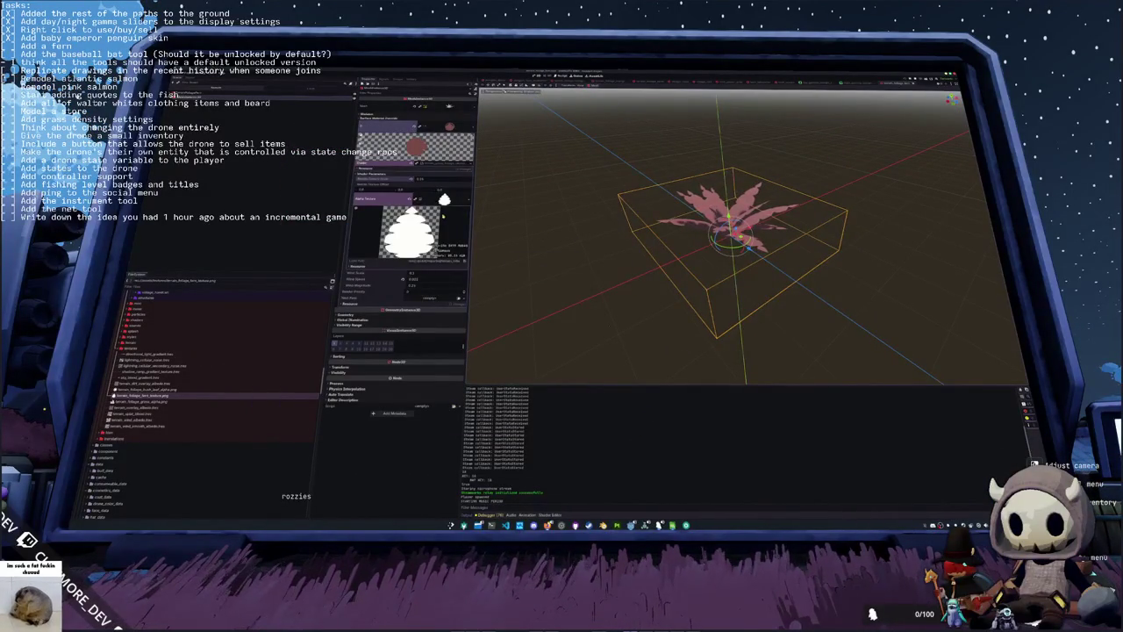
Step: Save the fern material's shader as its own file in the res://shaders folder
left_click(471, 164)
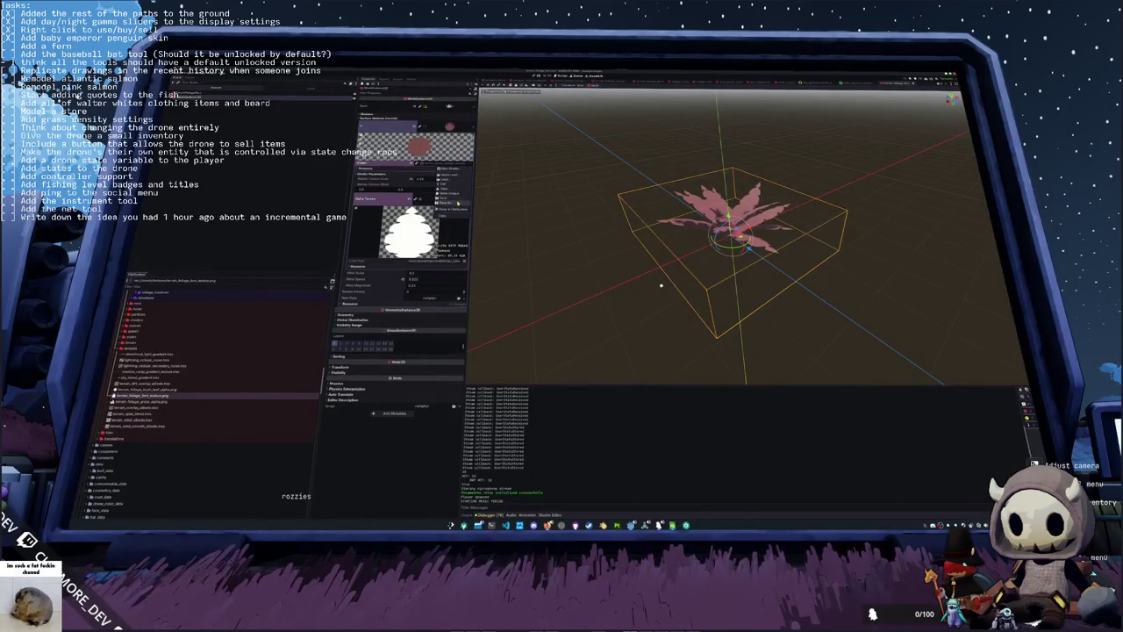
left_click(450, 193)
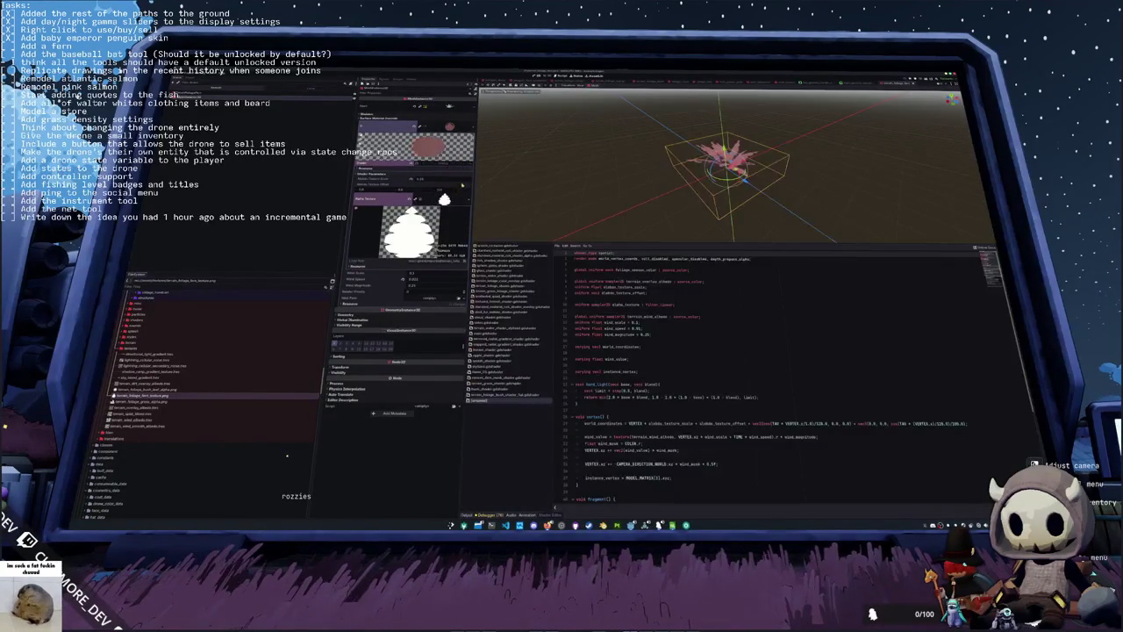
key("ctrl+s")
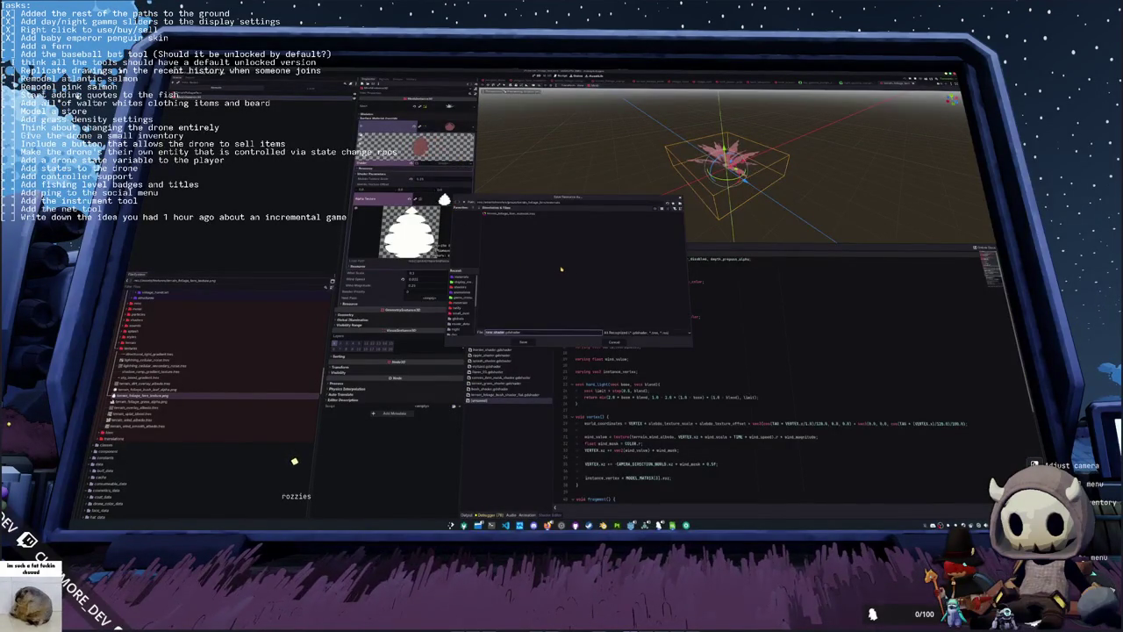
left_click(465, 204)
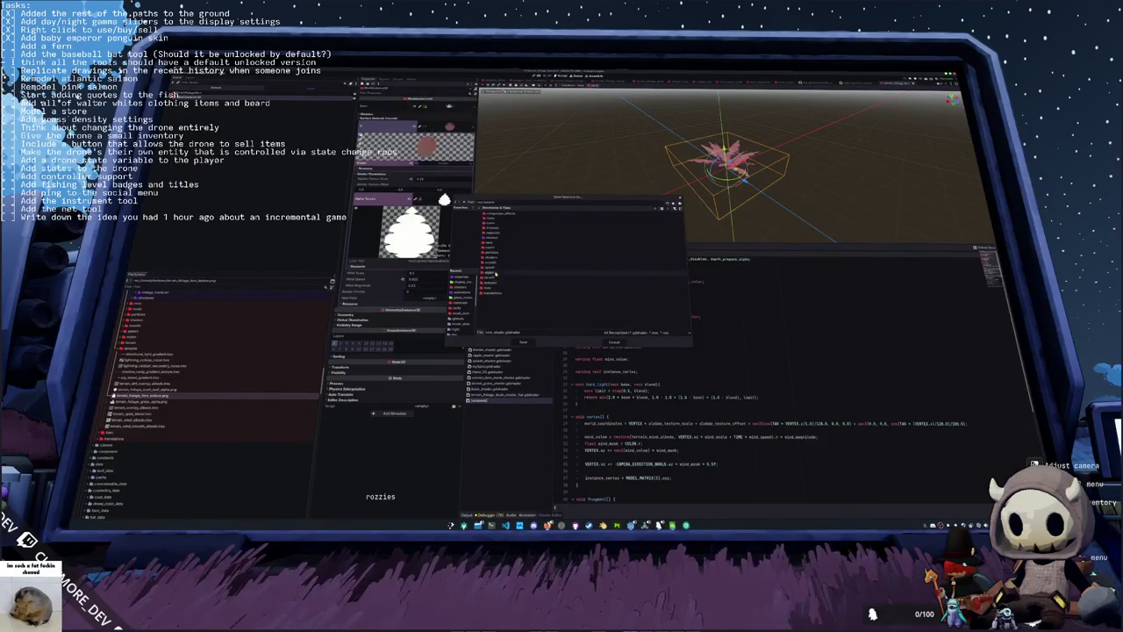
double_click(496, 261)
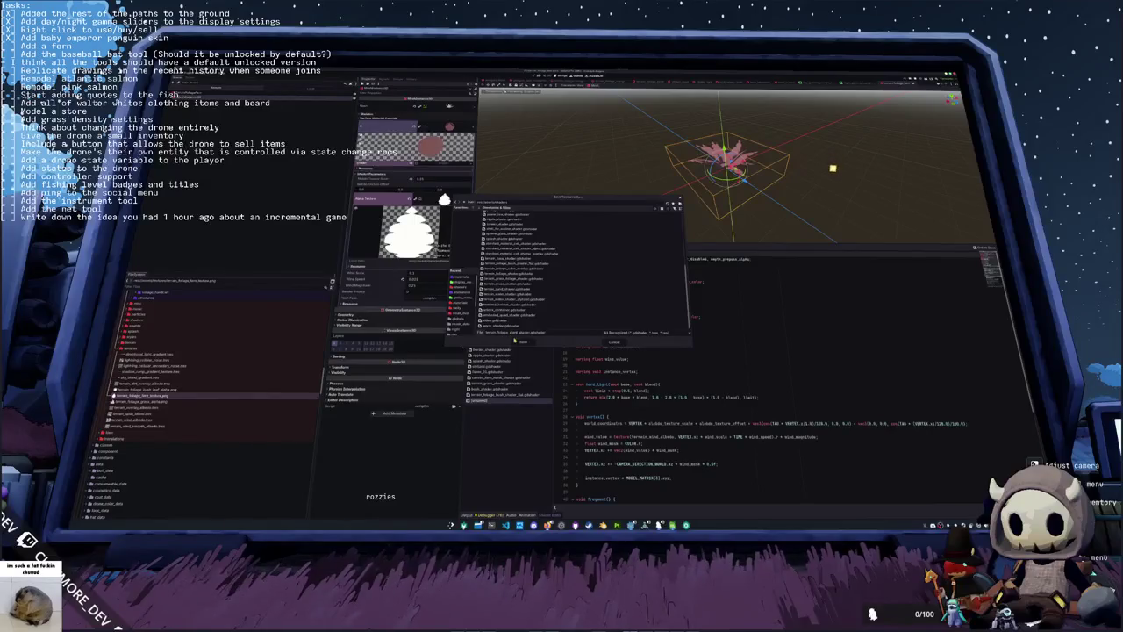
left_click(523, 342)
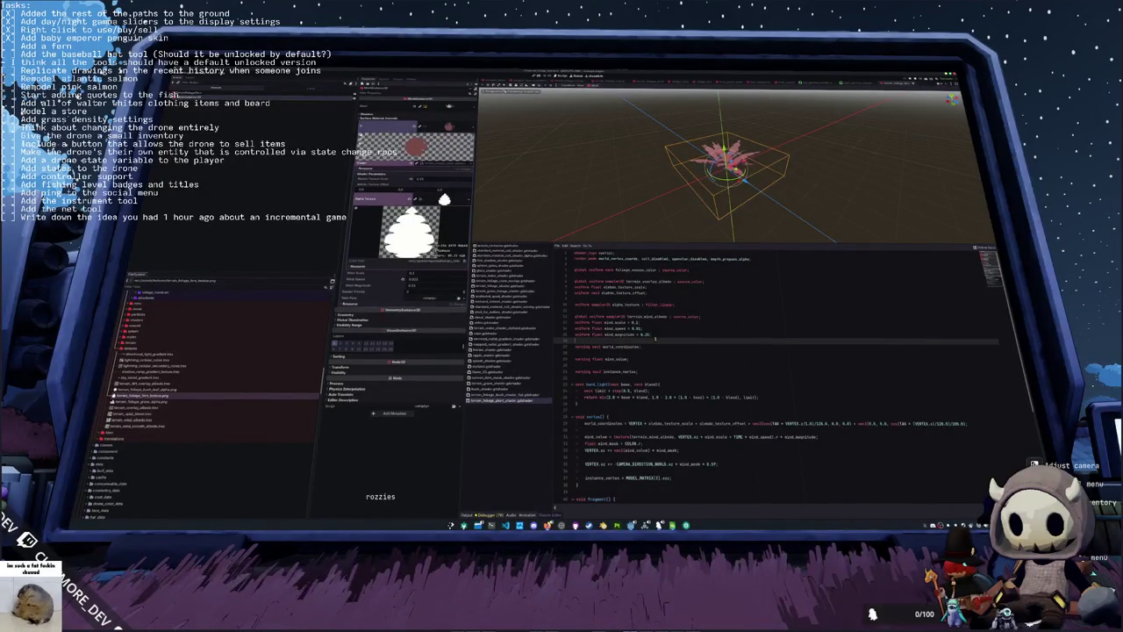
Step: Comment out the NORMAL line in the fern shader's fragment function
scroll(656, 345, "down", 3)
scroll(656, 344, "down", 3)
scroll(656, 344, "down", 2)
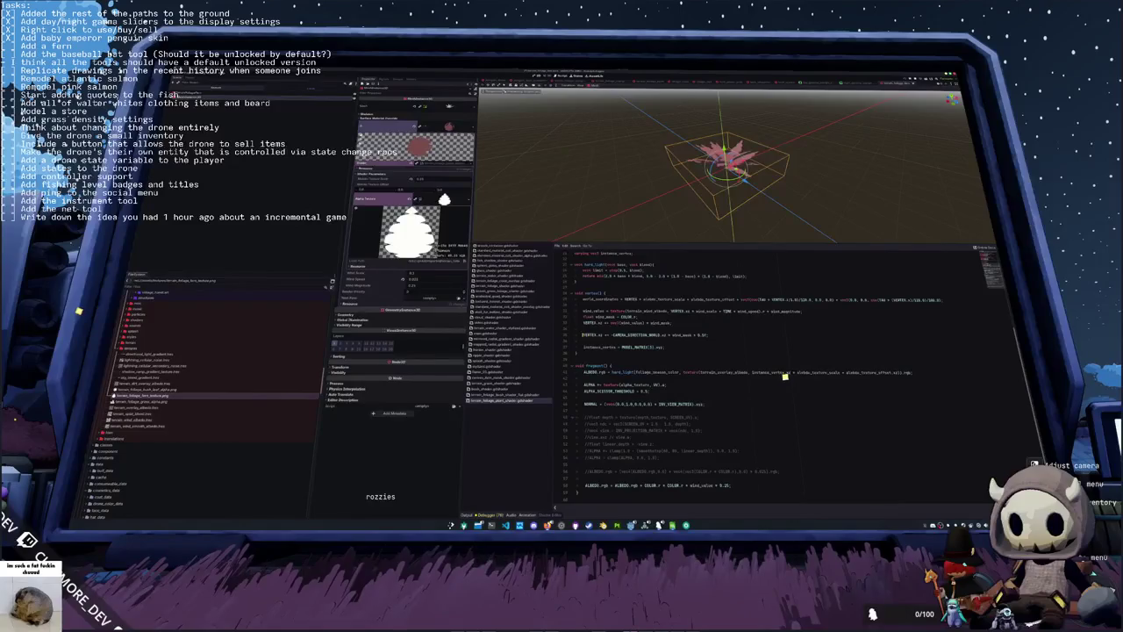
key("ctrl+k")
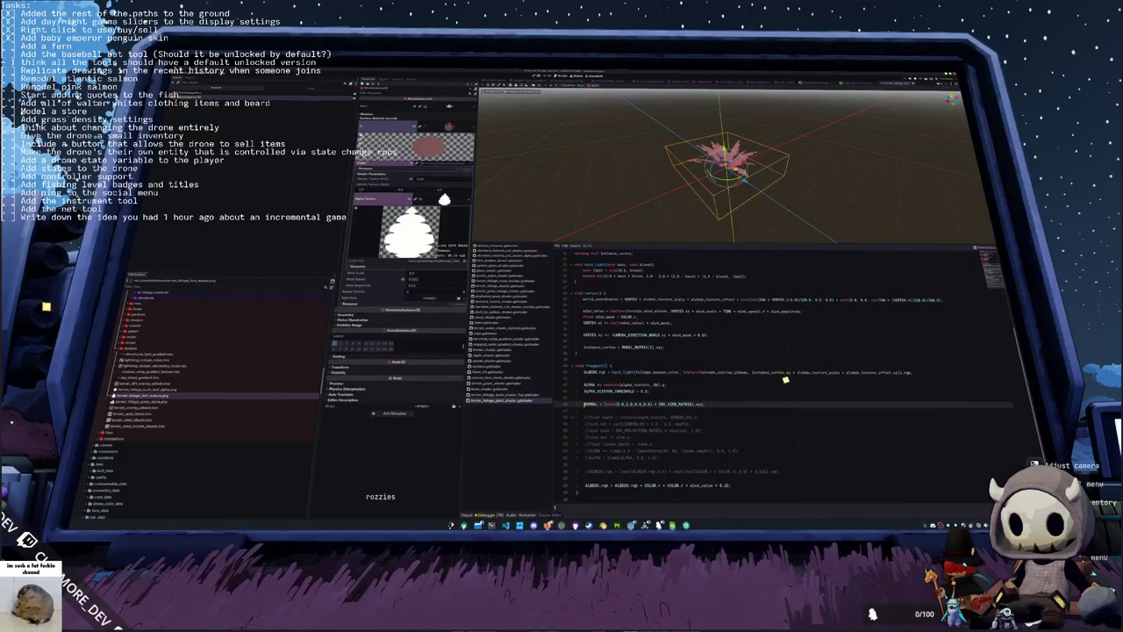
key("Down")
key("Down")
key("Down")
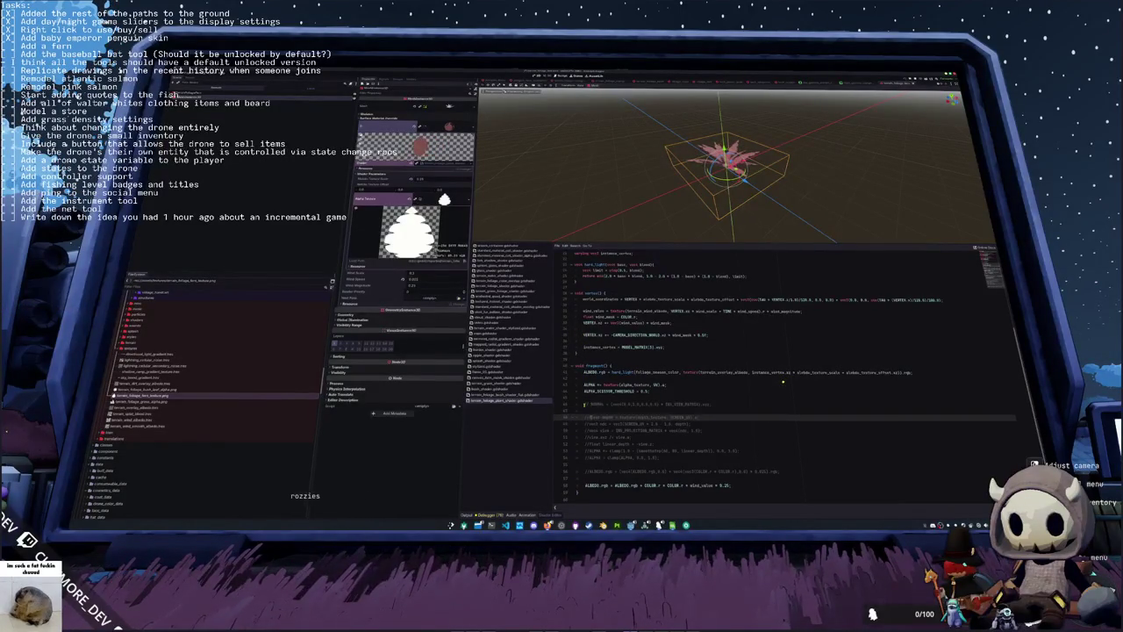
Step: Comment out the tail of the ALBEDO line and set its COLOR multiplier to 1
left_click(614, 485)
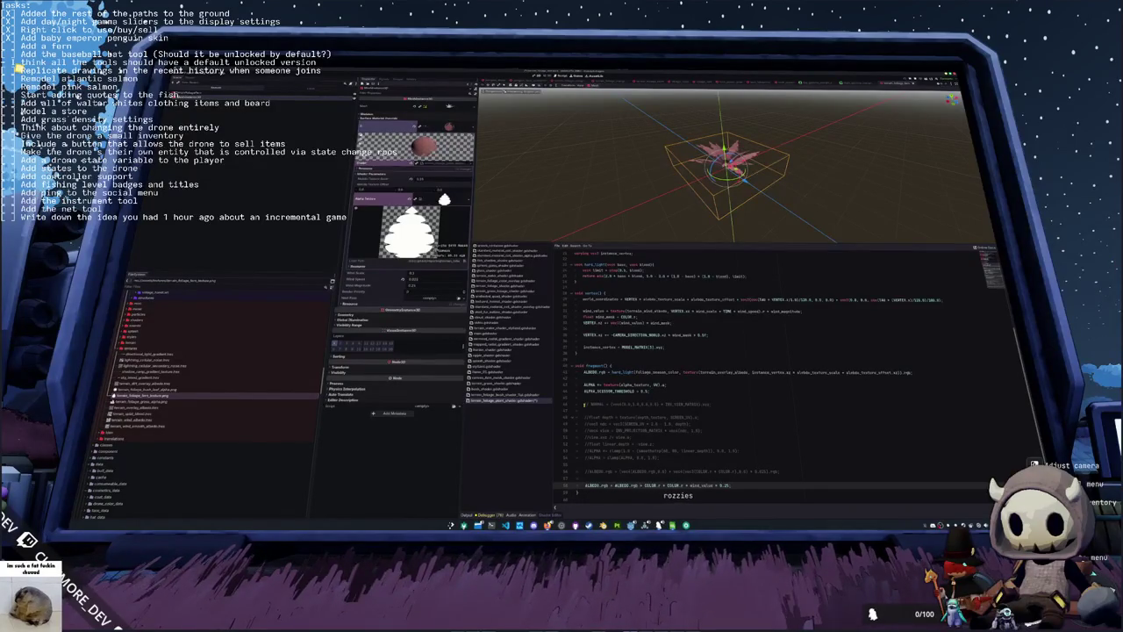
type("//")
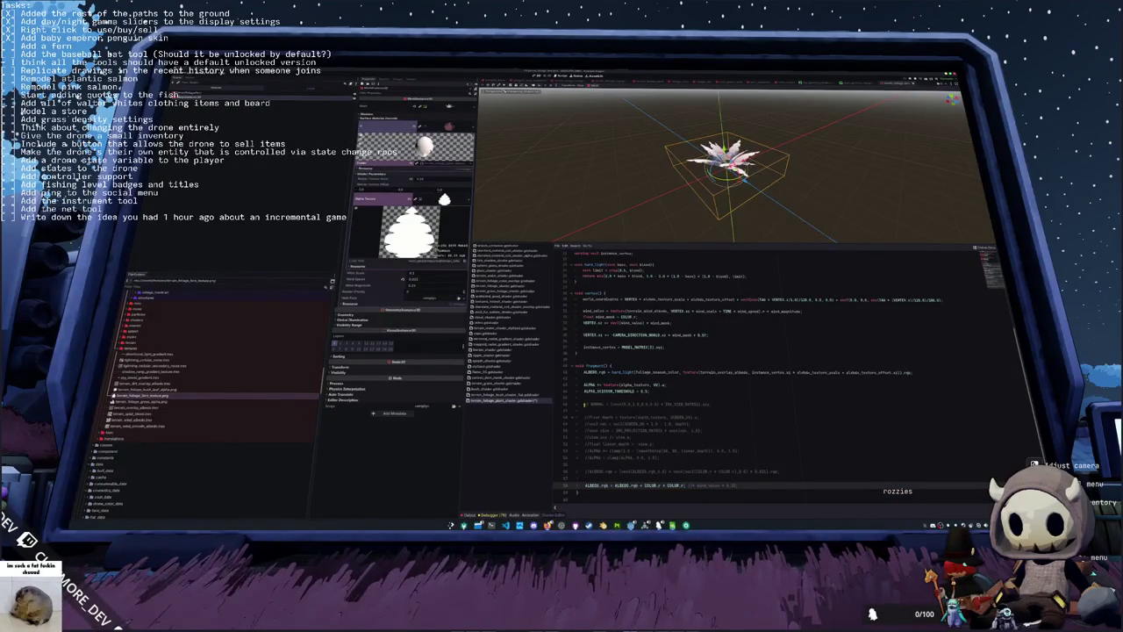
double_click(669, 486)
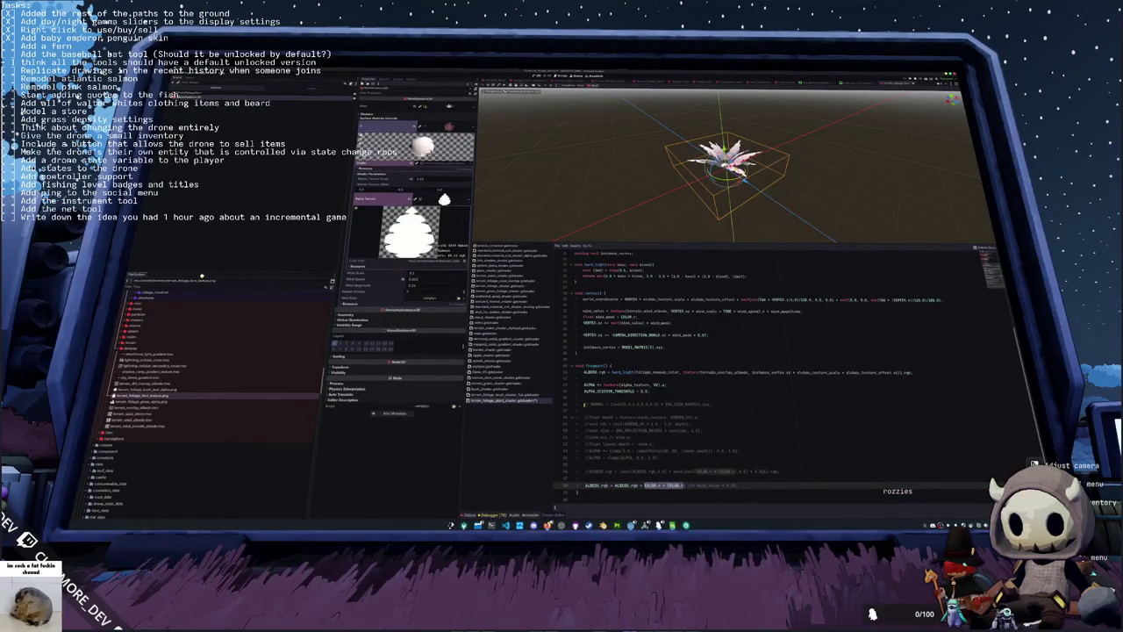
key("Right")
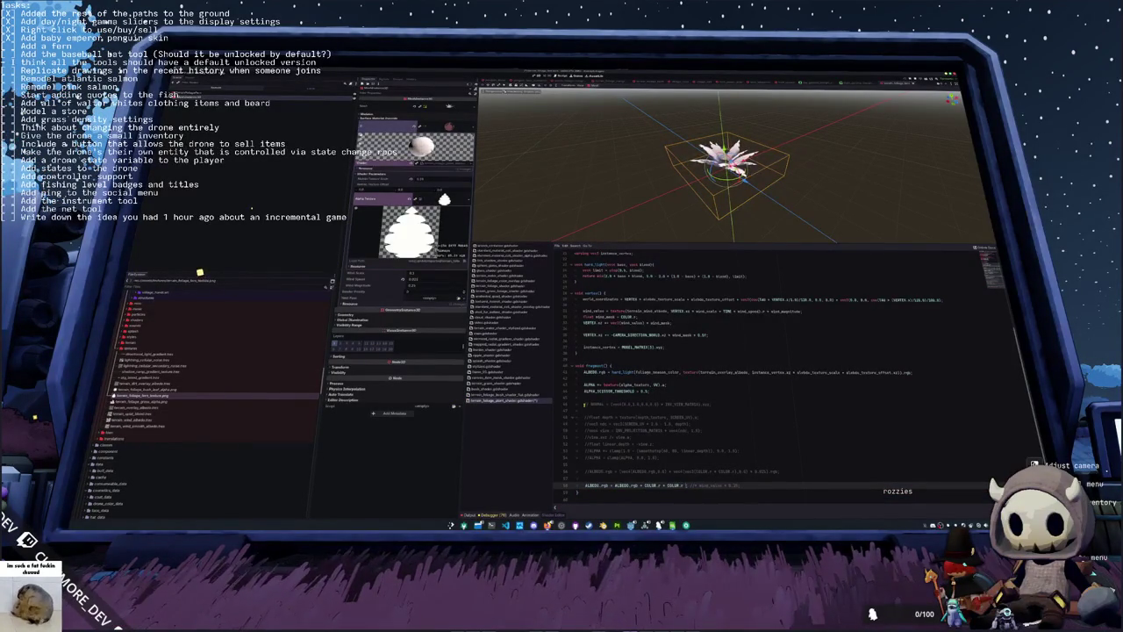
type("1")
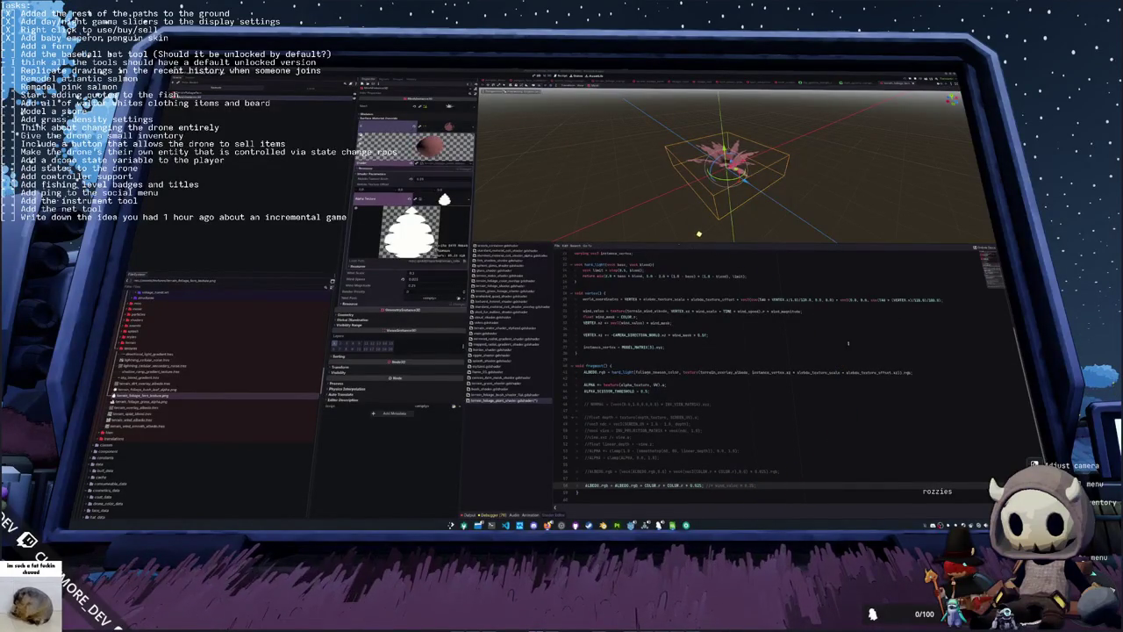
Step: Save the fern shader, compare it with another terrain shader, then hide the Shader Editor panel
key("ctrl+s")
scroll(729, 167, "up", 3)
mouse_move(762, 210)
left_mouse_down()
mouse_move(771, 243)
mouse_move(772, 215)
left_mouse_up()
left_click(621, 396)
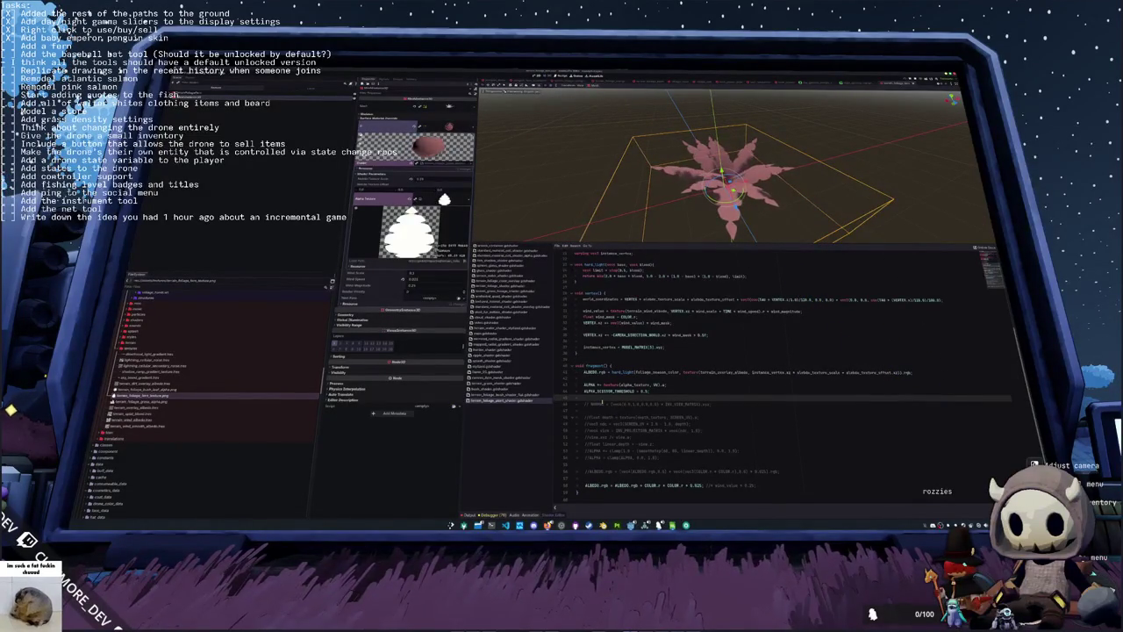
double_click(495, 384)
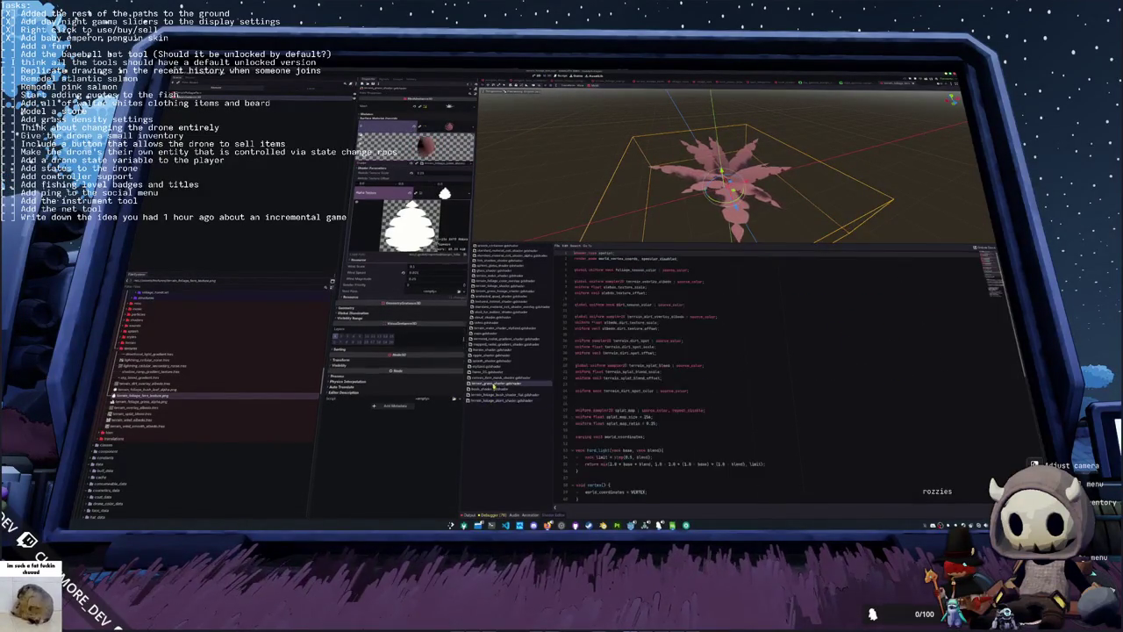
scroll(764, 377, "down", 10)
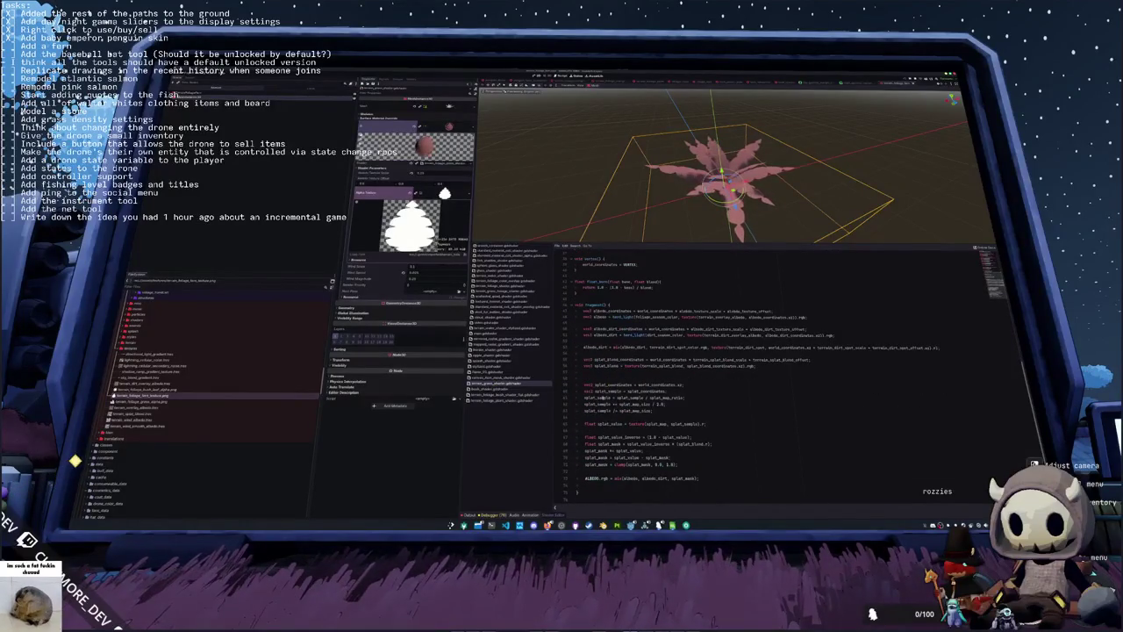
scroll(598, 416, "up", 2)
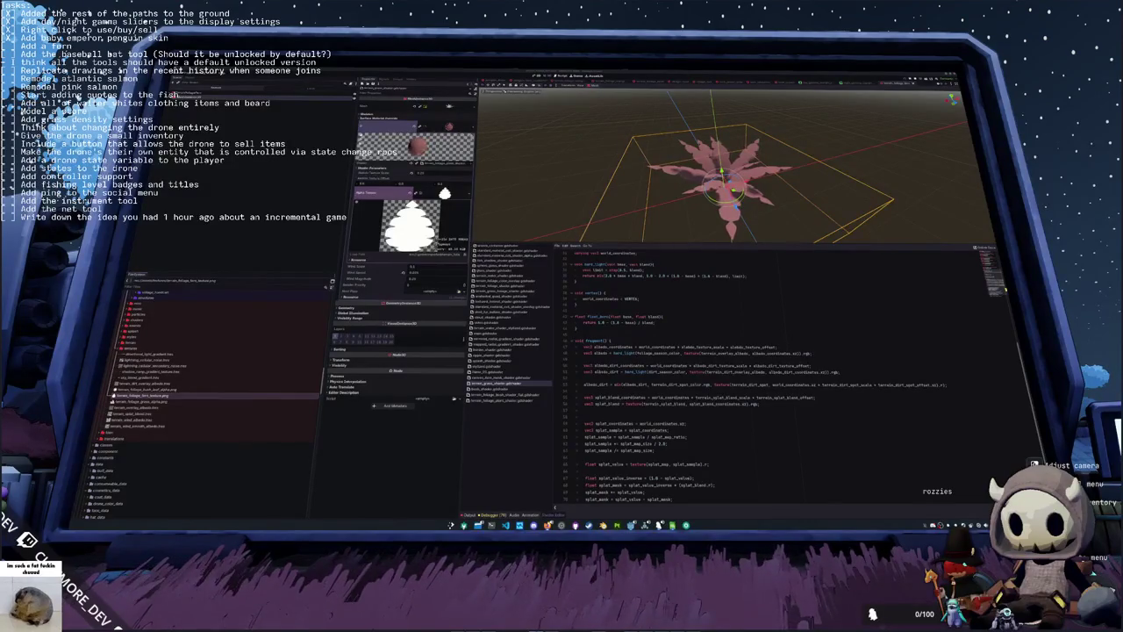
left_click(771, 341)
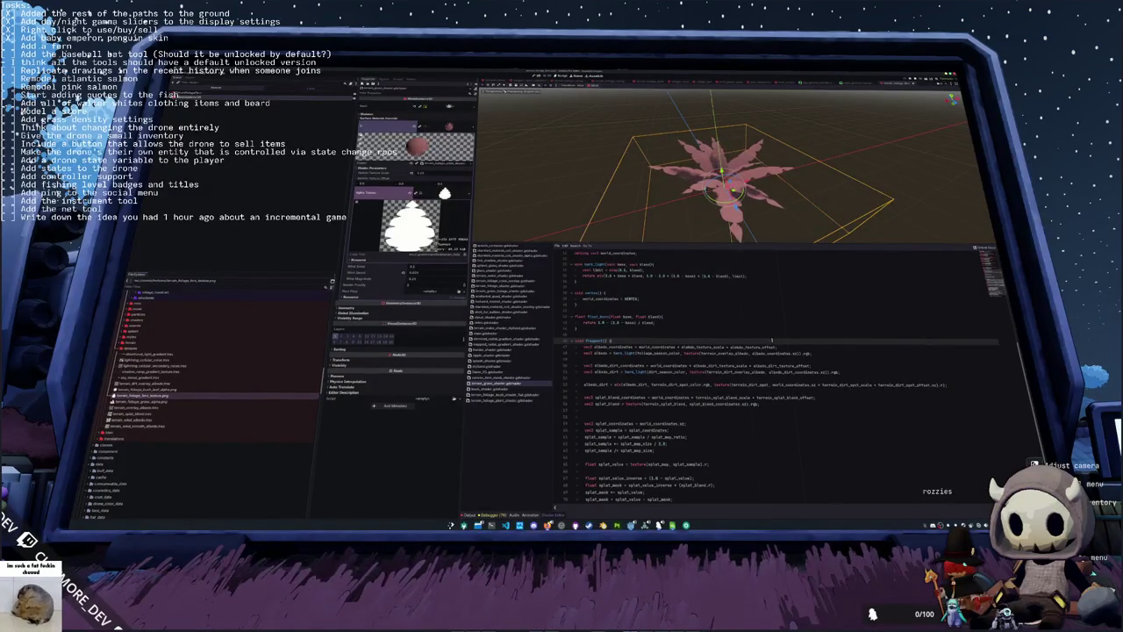
key("ctrl+j")
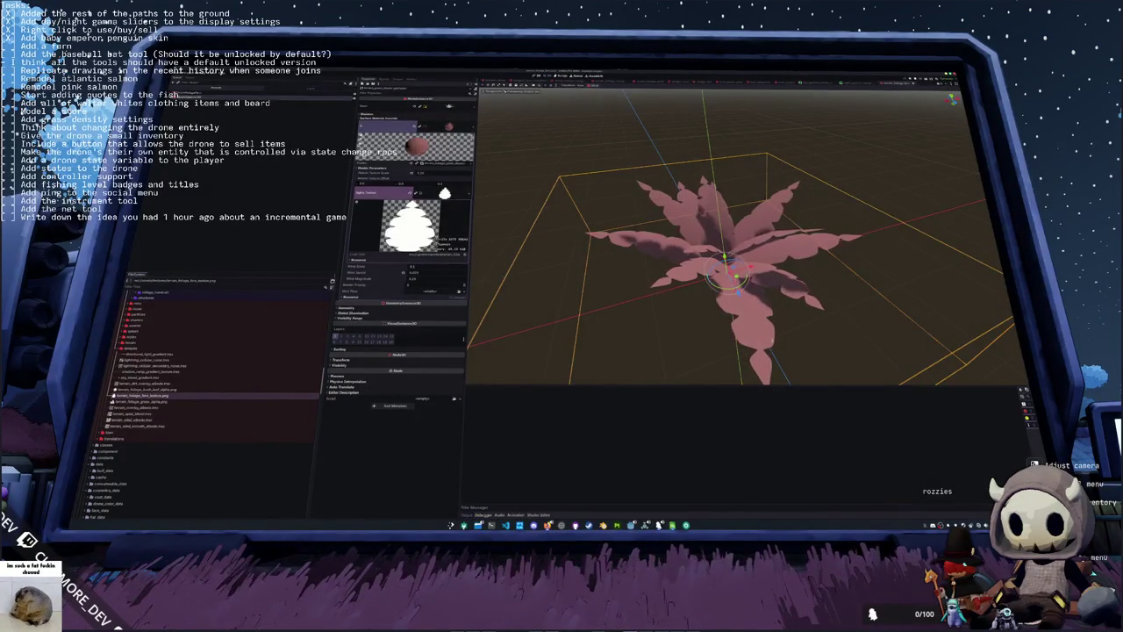
key("F5")
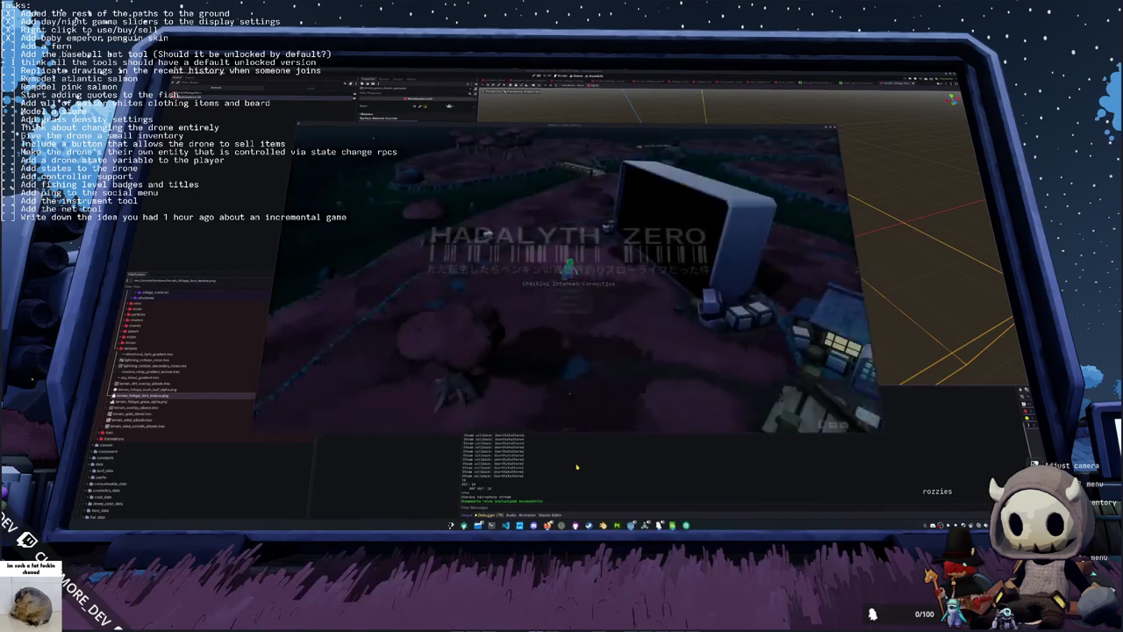
left_click(569, 468)
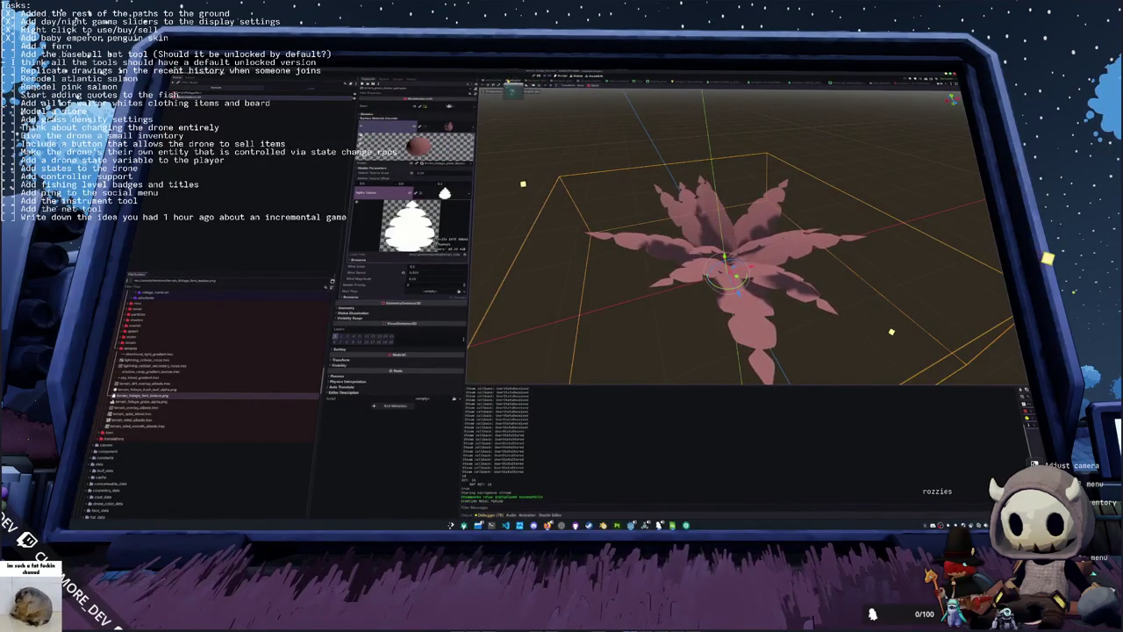
key("ctrl+Tab")
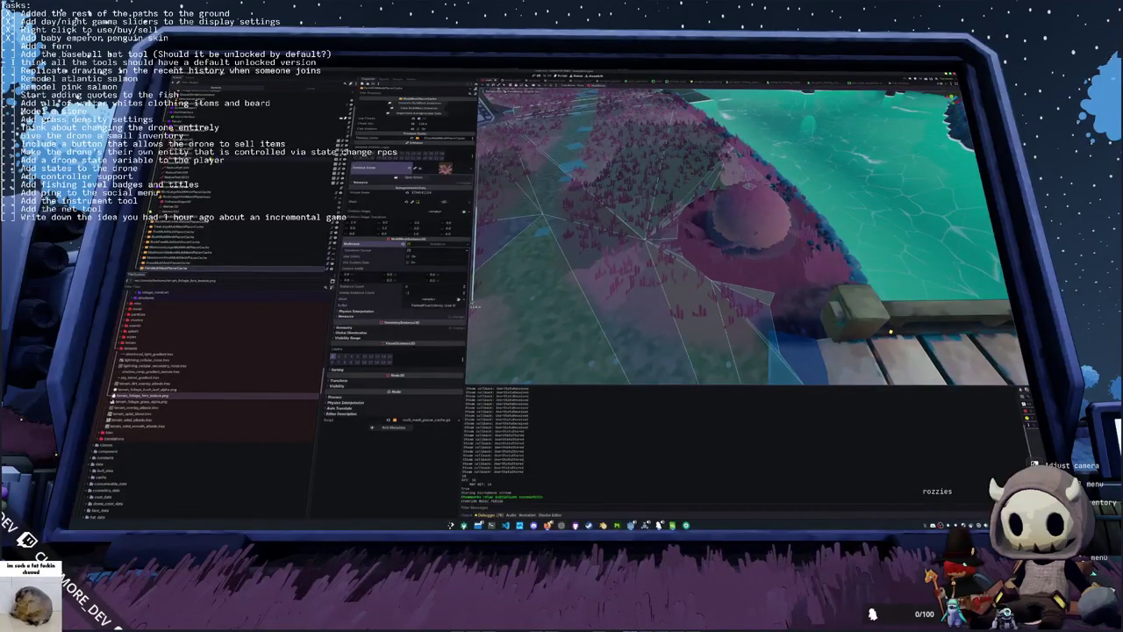
Step: Click through the terrain scene's MultiMeshInstance nodes to review their Inspector properties
left_click(210, 134)
left_click(158, 193)
left_click(153, 197)
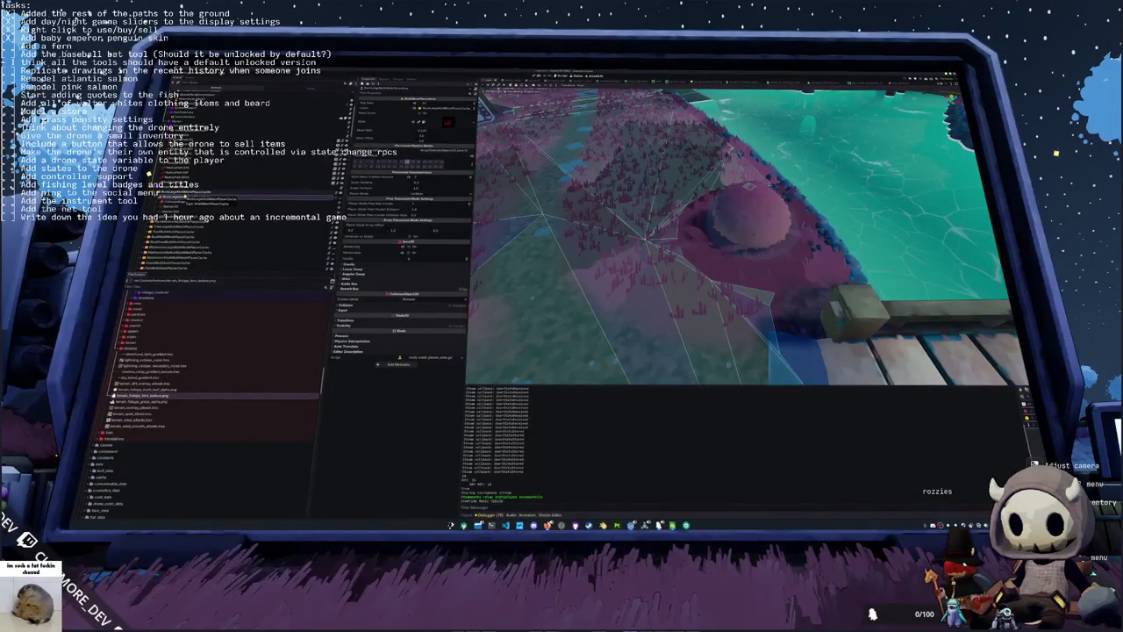
left_click(180, 198)
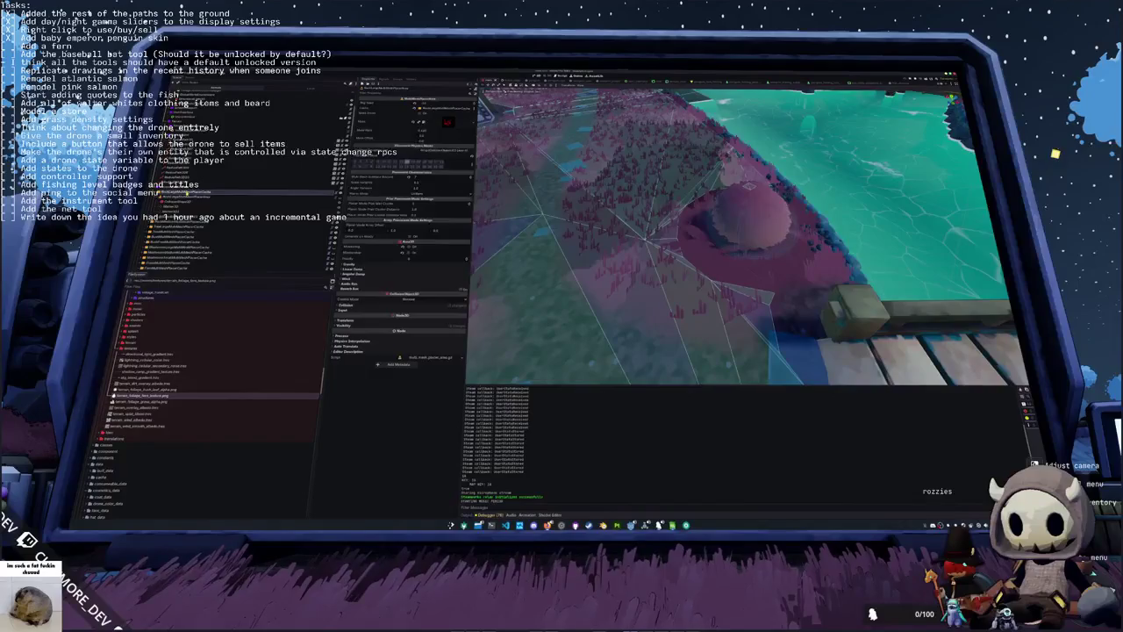
left_click(193, 220)
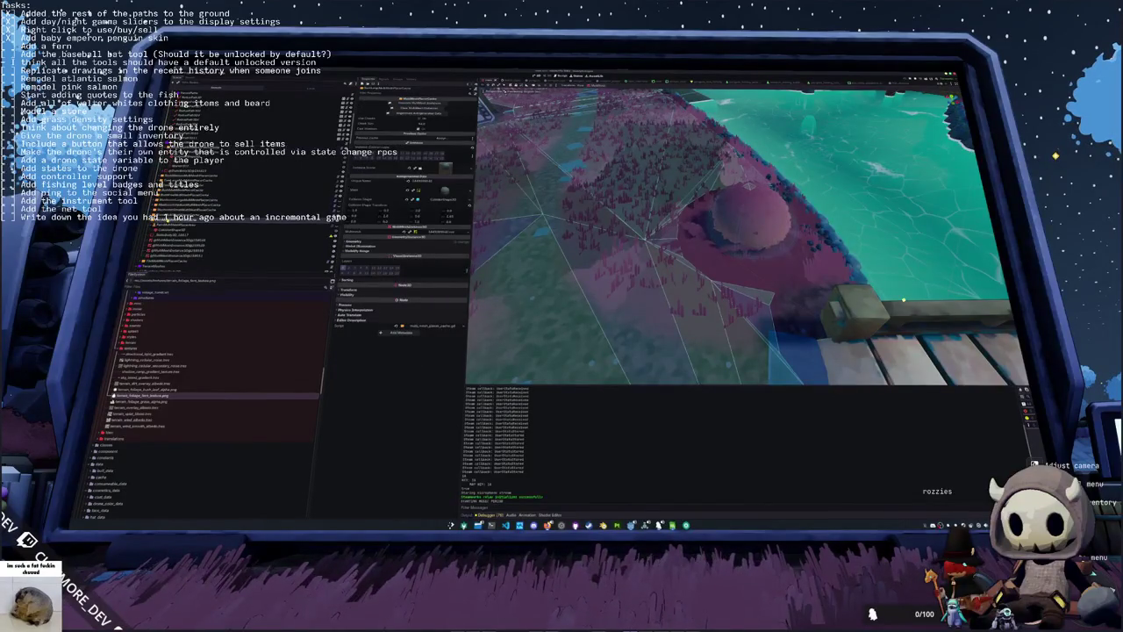
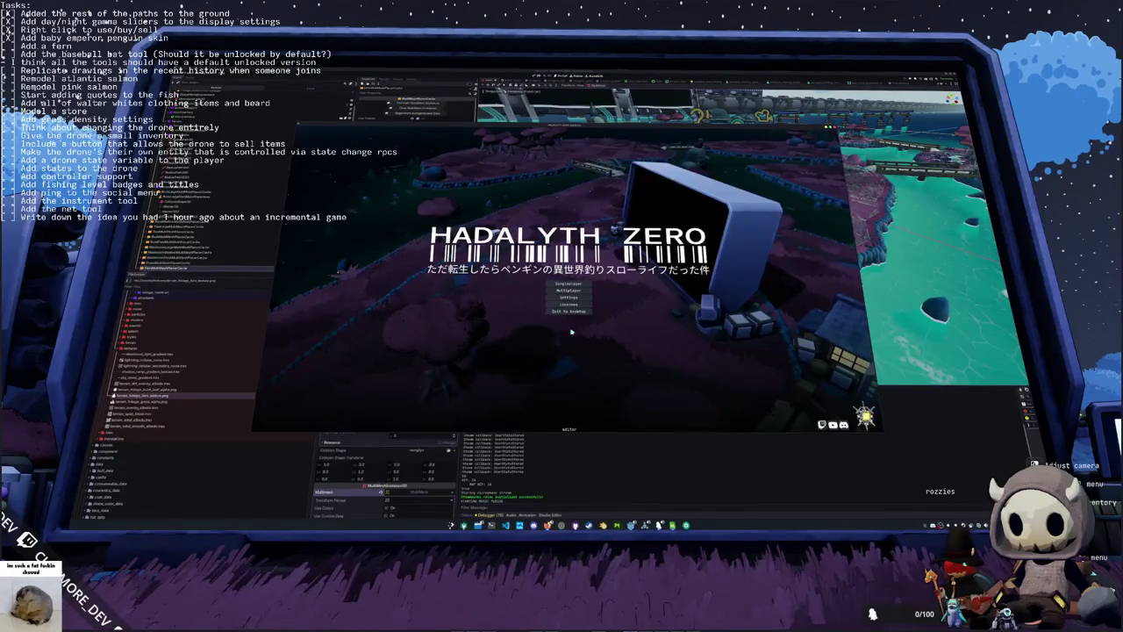
Step: Start a singleplayer game and walk across the bridge, through the trees toward the lit house
left_click(579, 285)
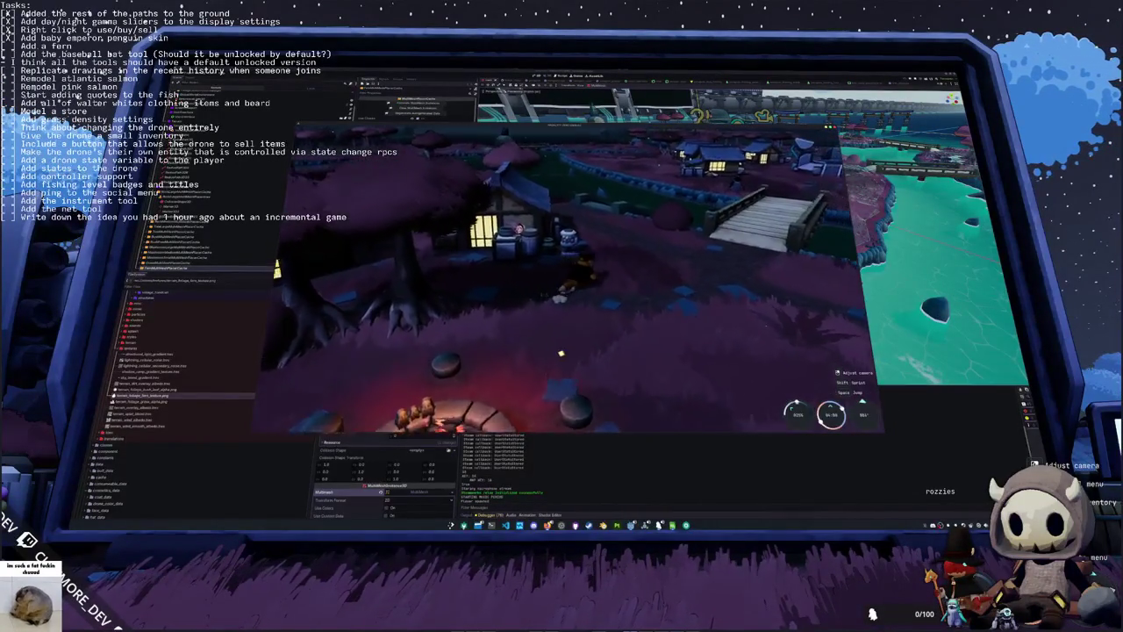
key("w")
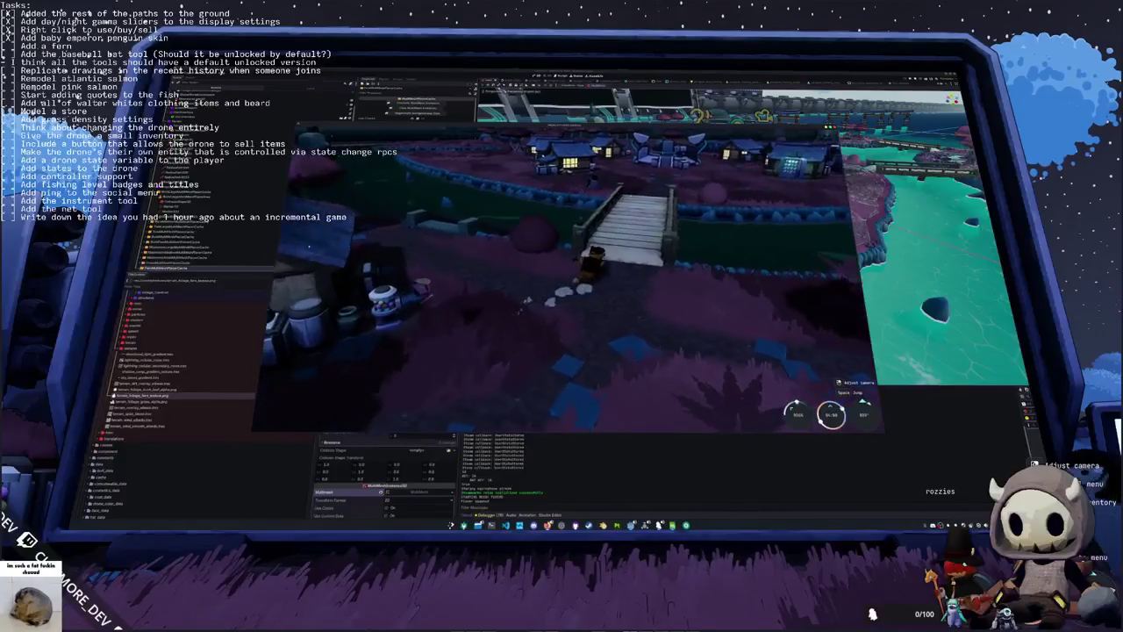
key("w")
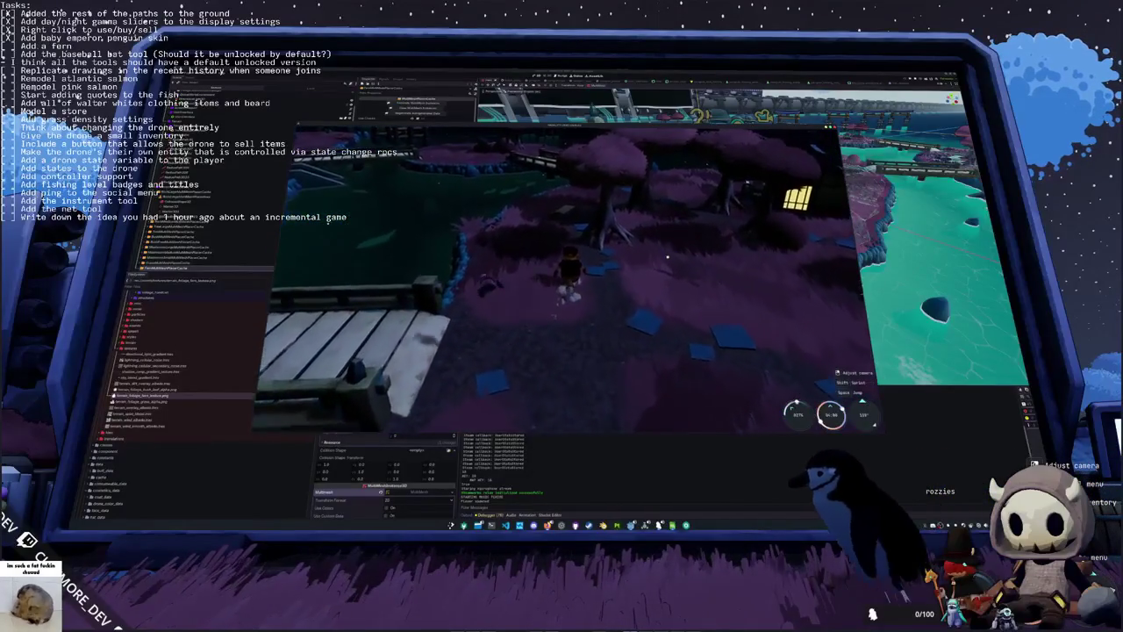
key("w")
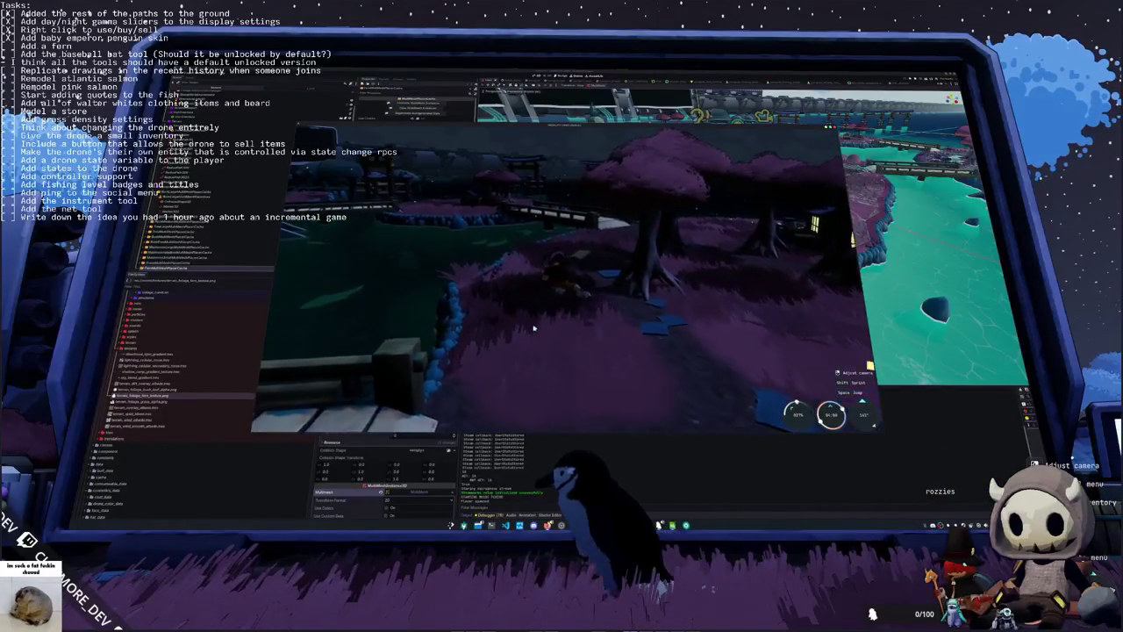
key("w")
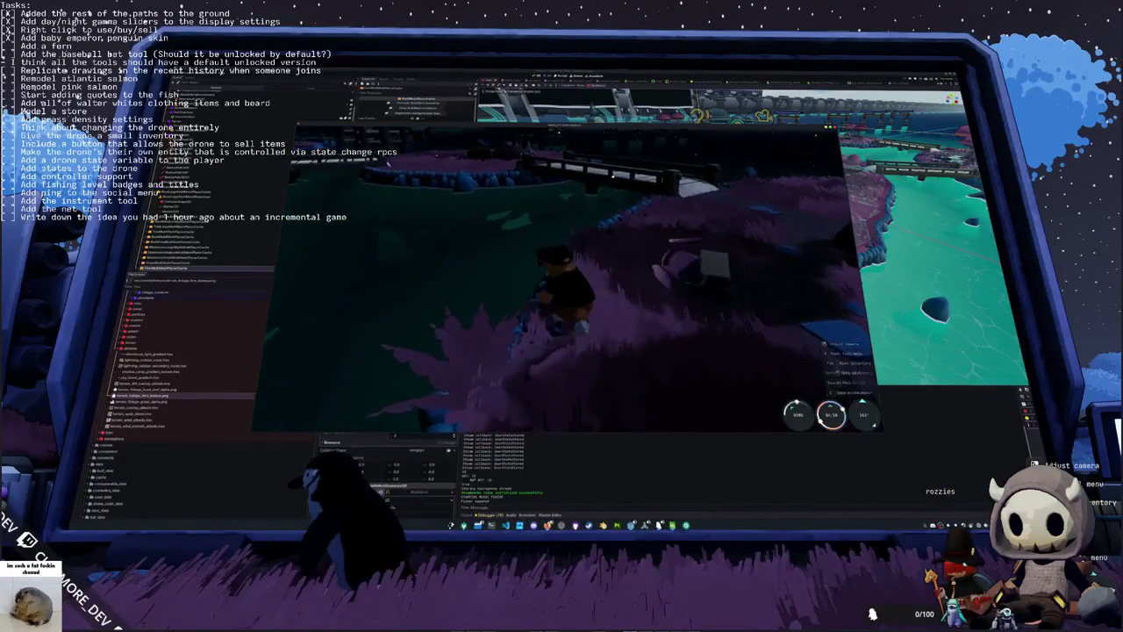
key("w")
key("w")
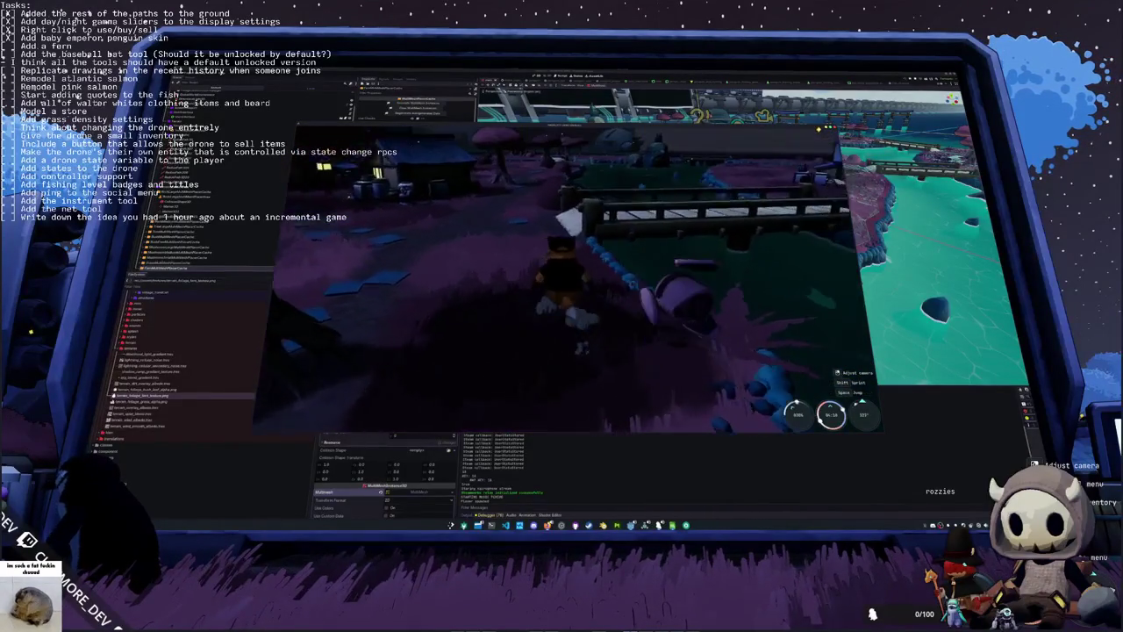
key("w")
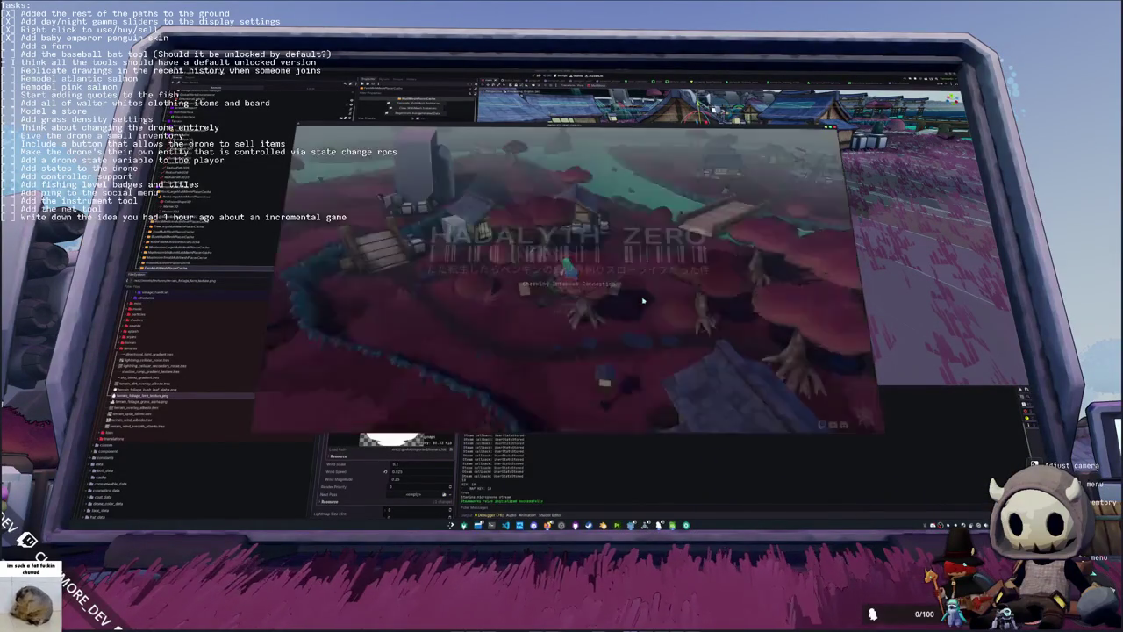
Step: Start singleplayer again and run along the pink shore toward the turquoise lake
left_click(605, 294)
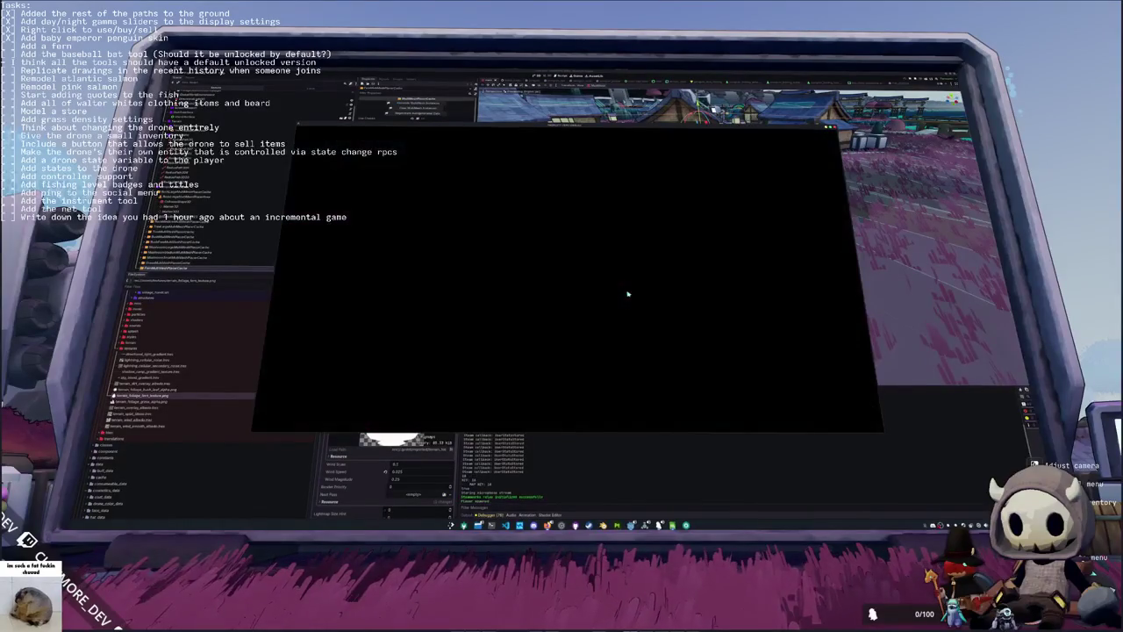
key("w")
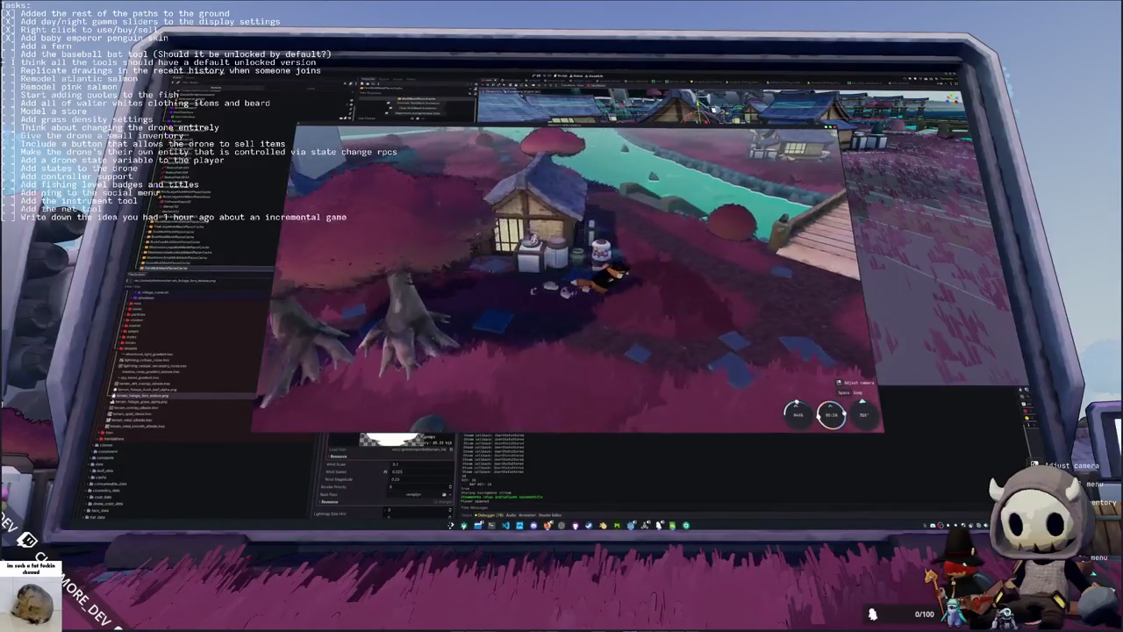
key("w")
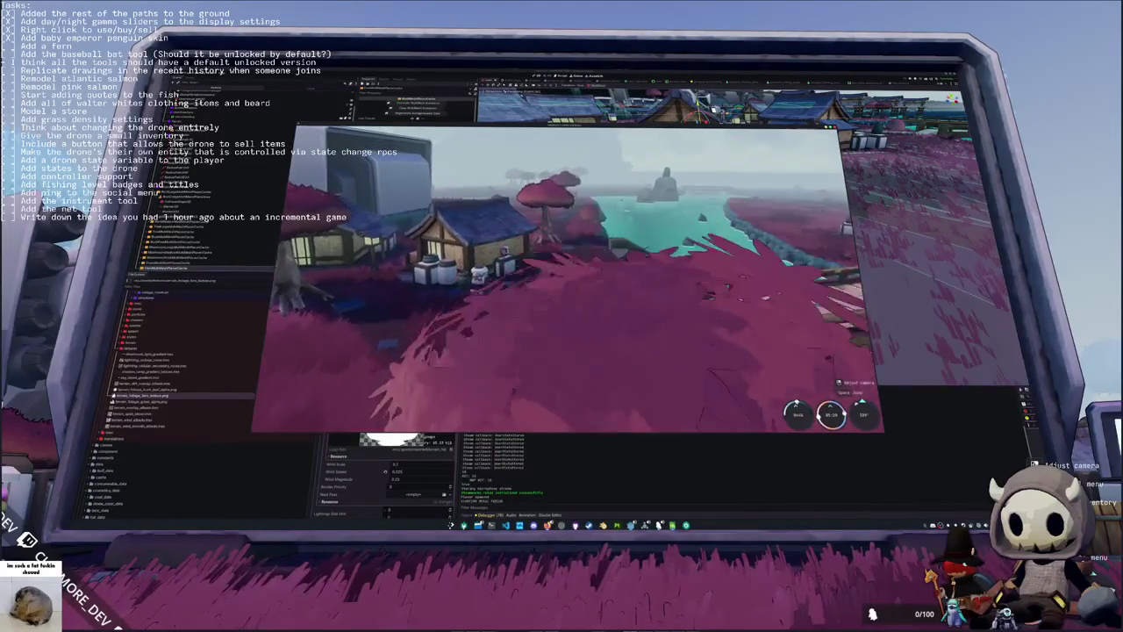
key("w")
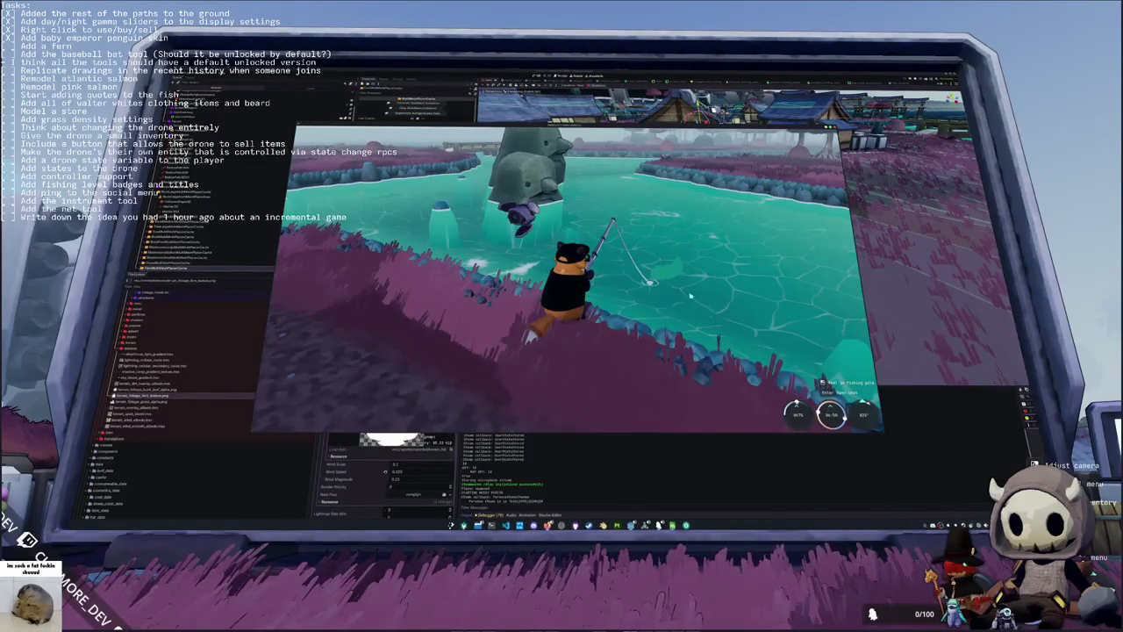
Step: Hook the bite and enter the Left, Down, Up, Left, Up arrow sequence to land the fish
left_click(691, 297)
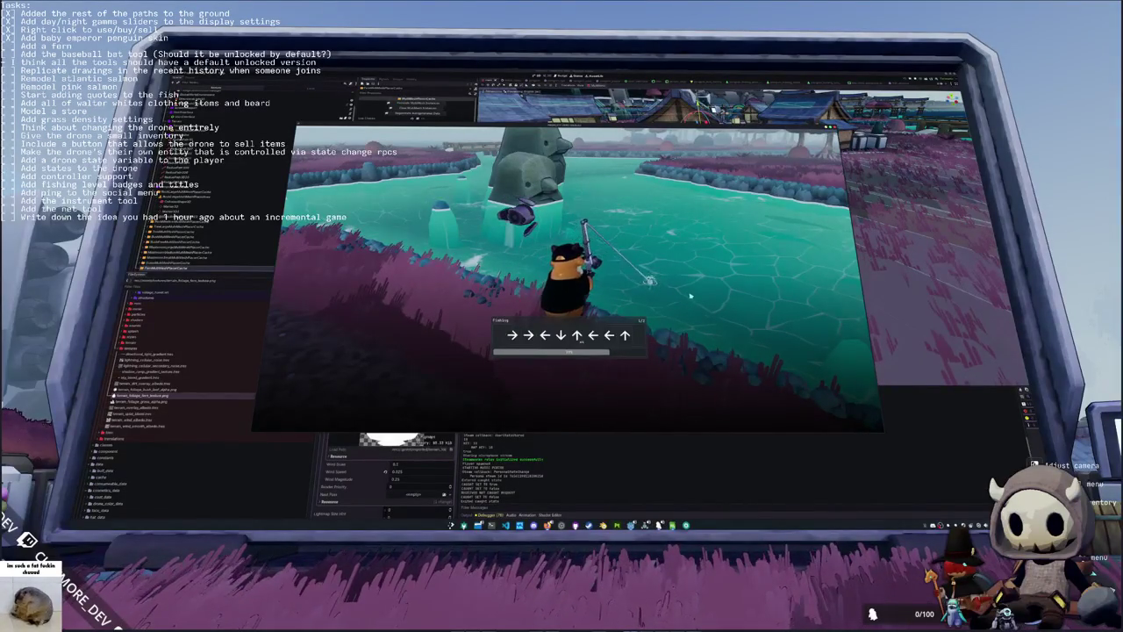
key("Left")
key("Down")
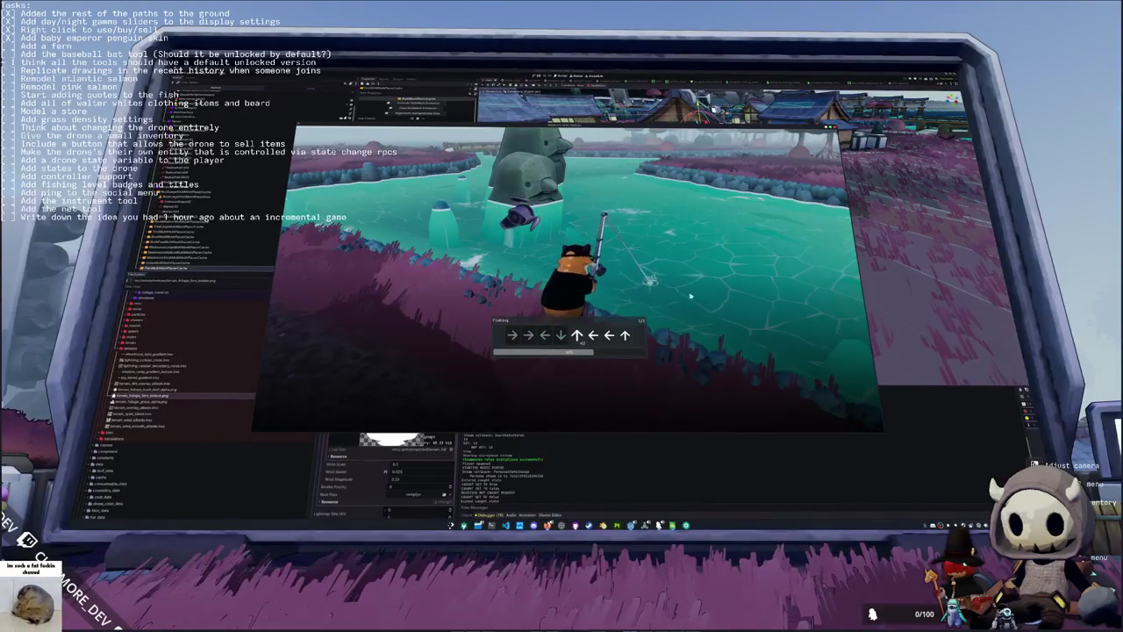
key("Up")
key("Left")
key("Up")
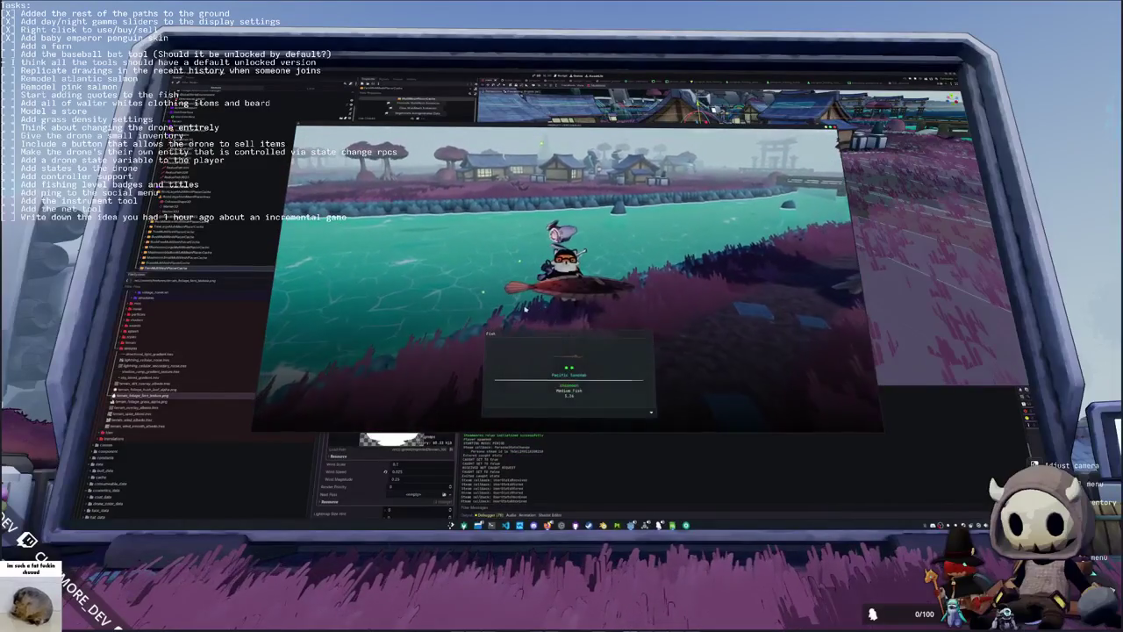
key("w")
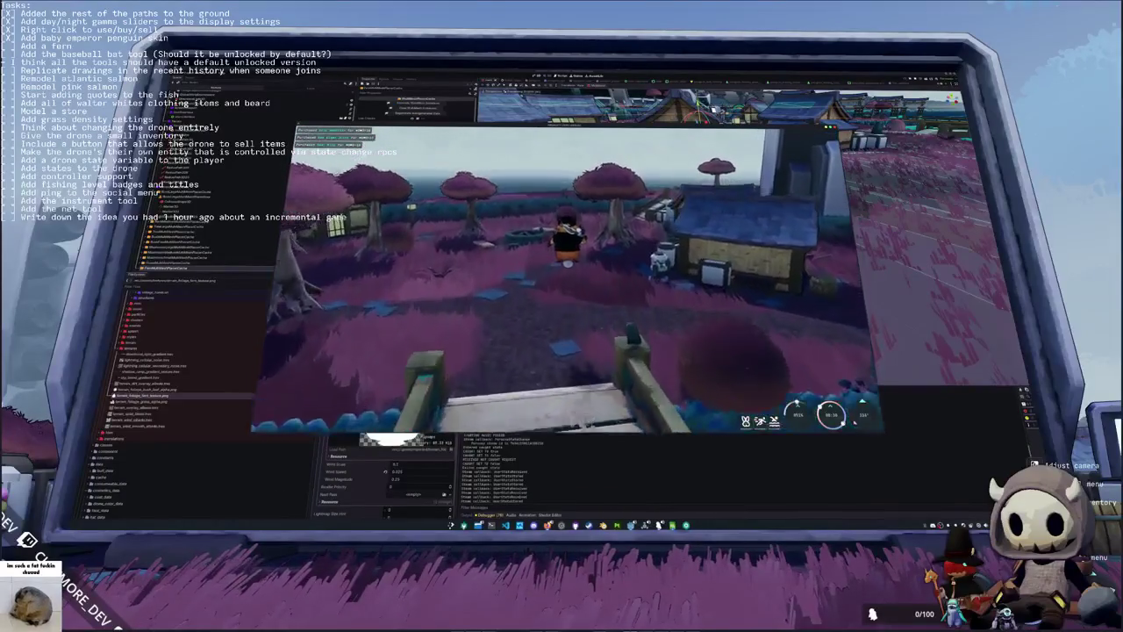
Step: Run the penguin across the field, through the water and up the purple grass
key("w")
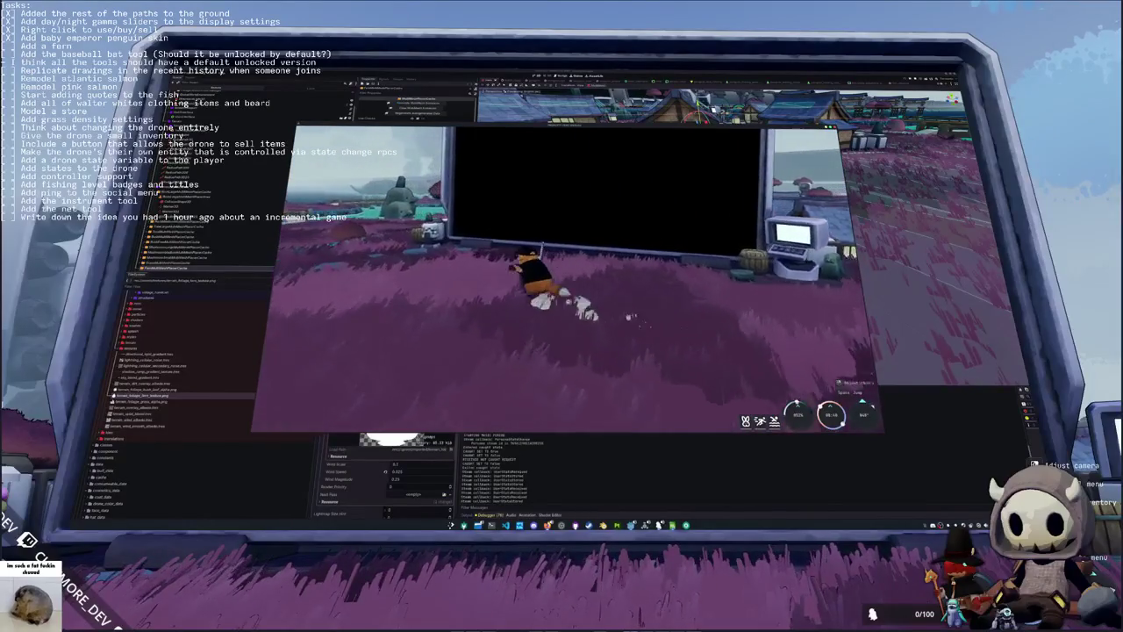
key("w")
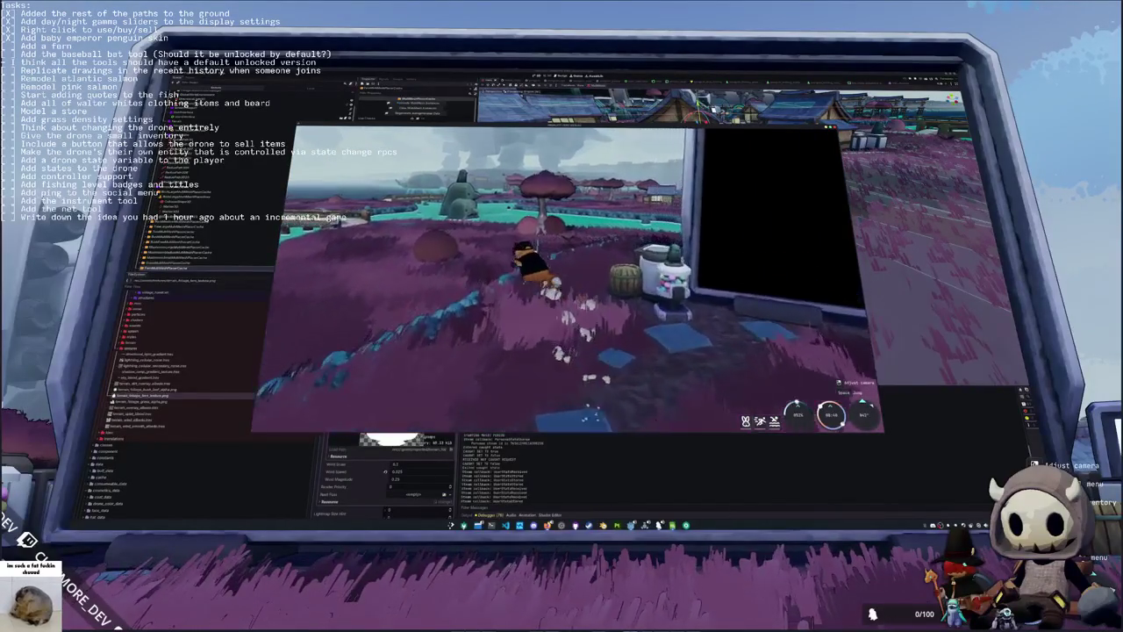
key("w")
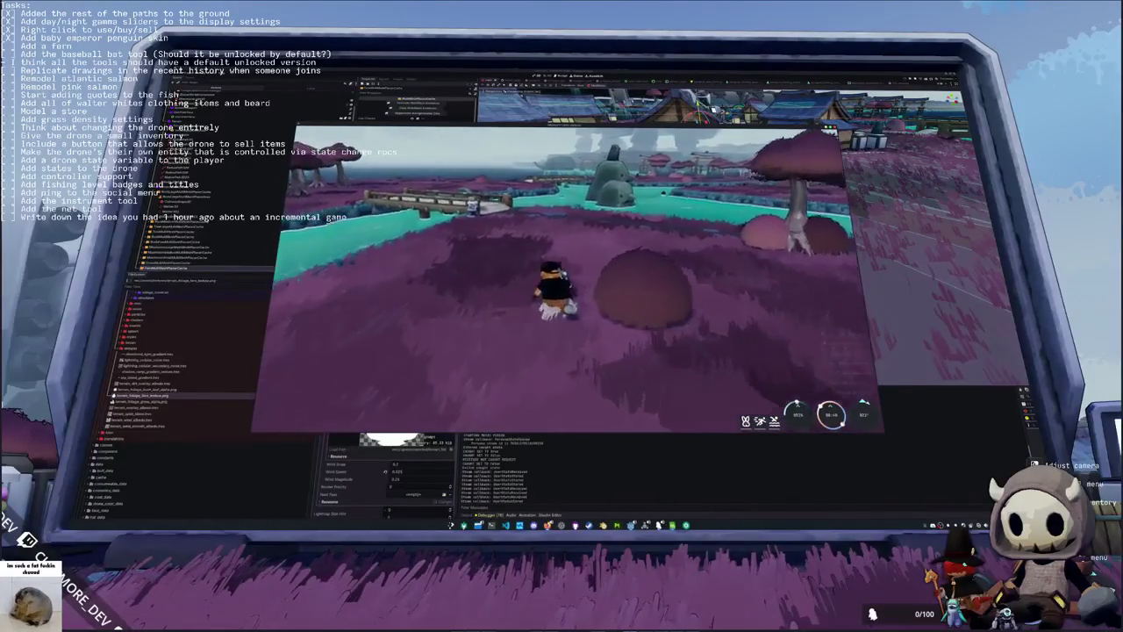
key("w")
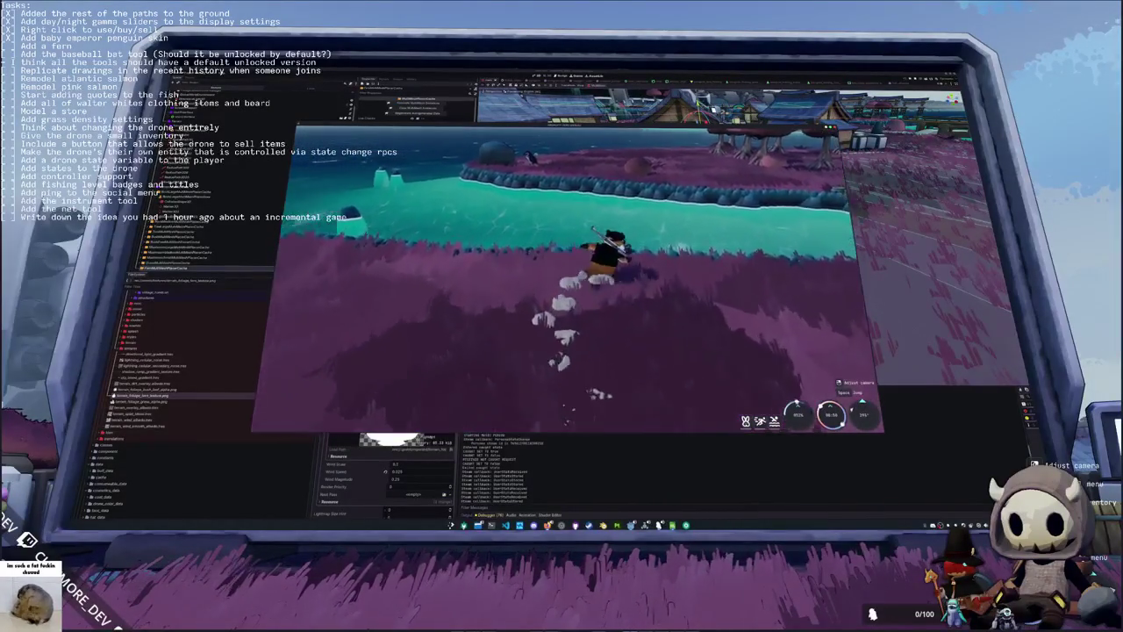
key("w")
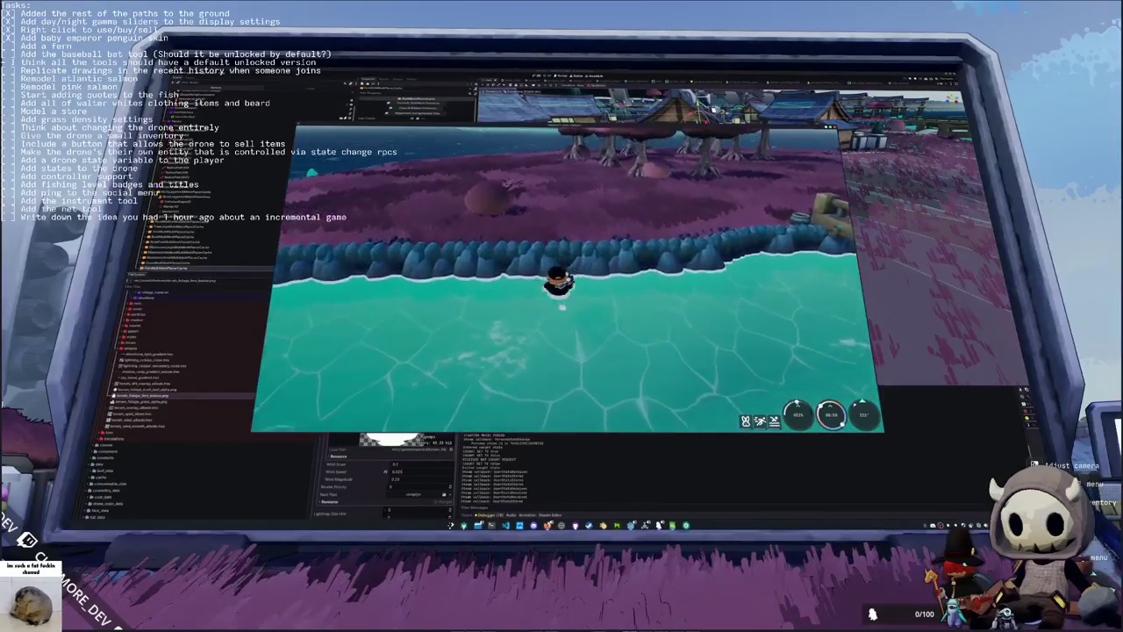
key("w")
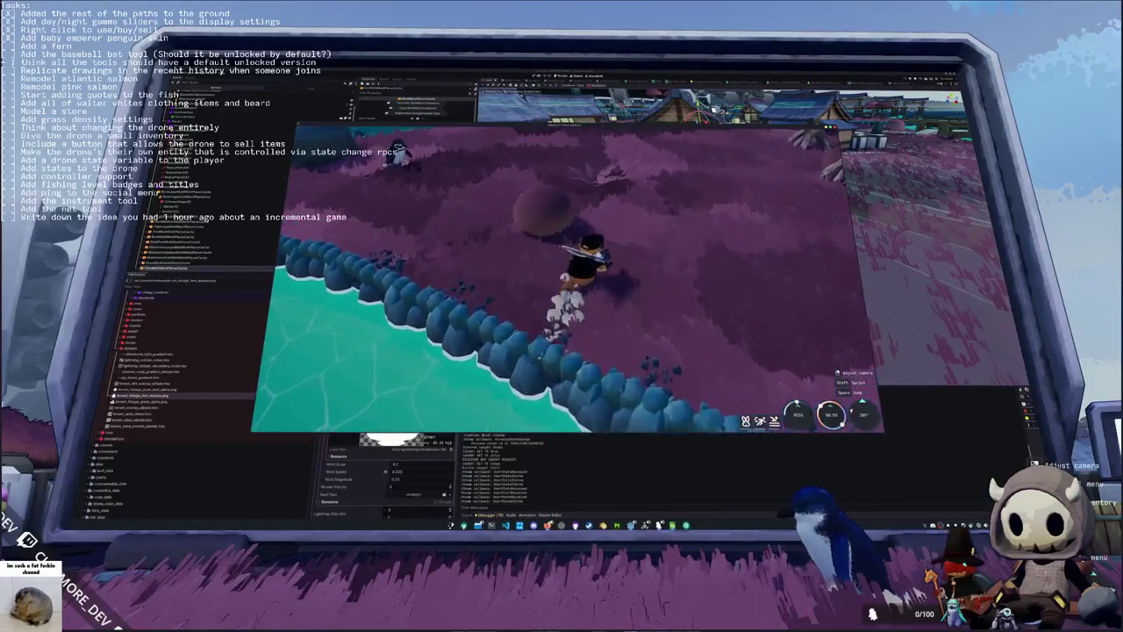
key("w")
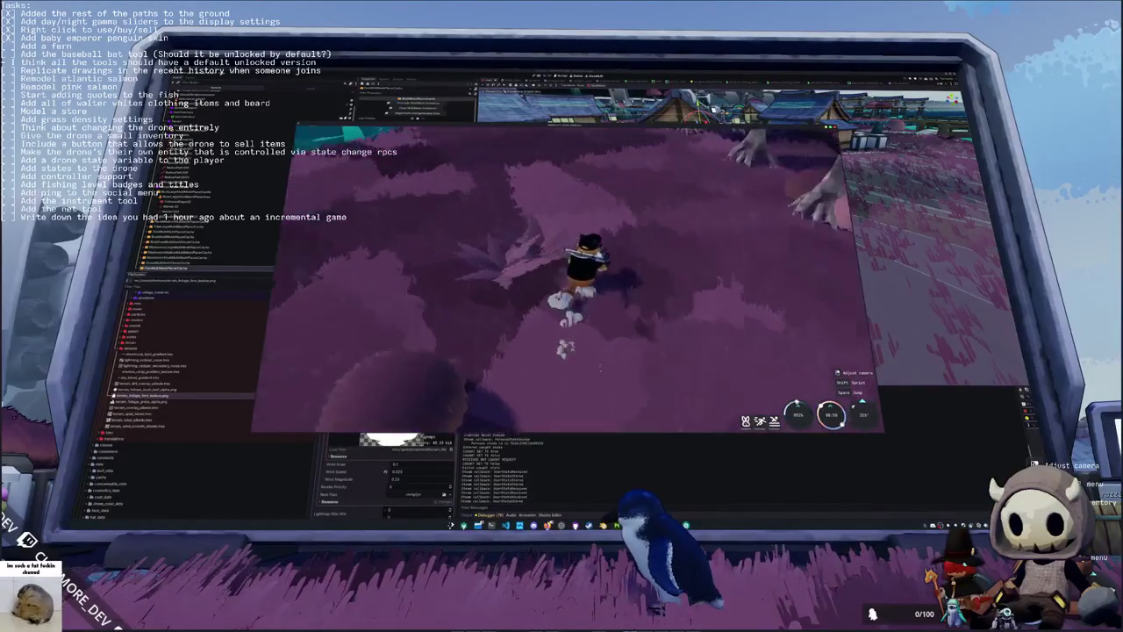
Step: Run between the pink trees and over the bridge, then pause the game with Escape
key("w")
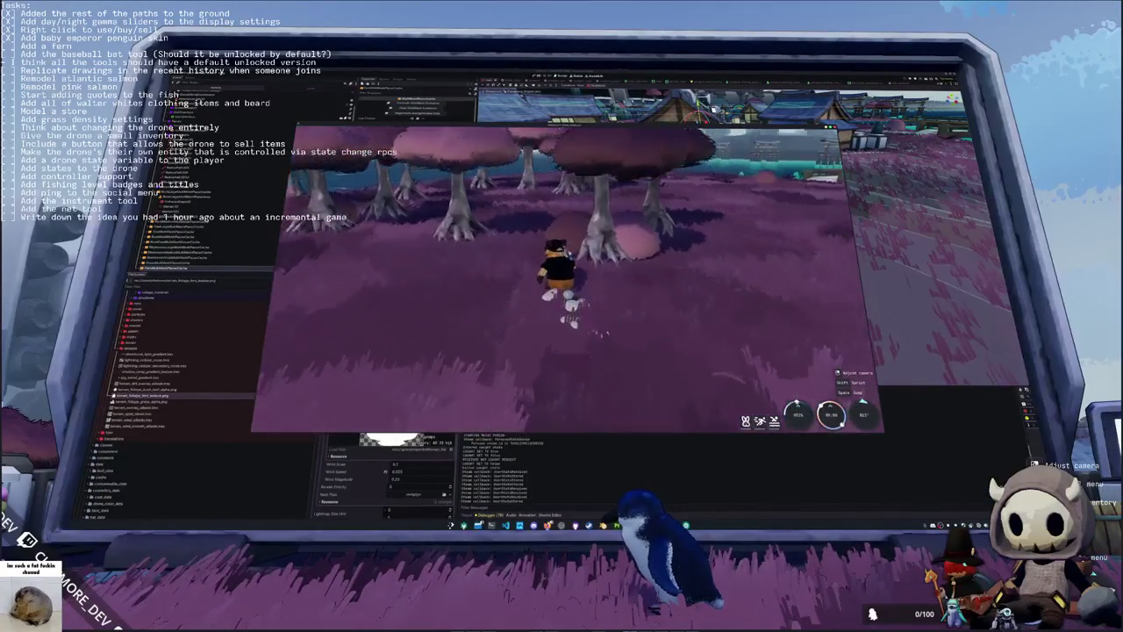
key("w")
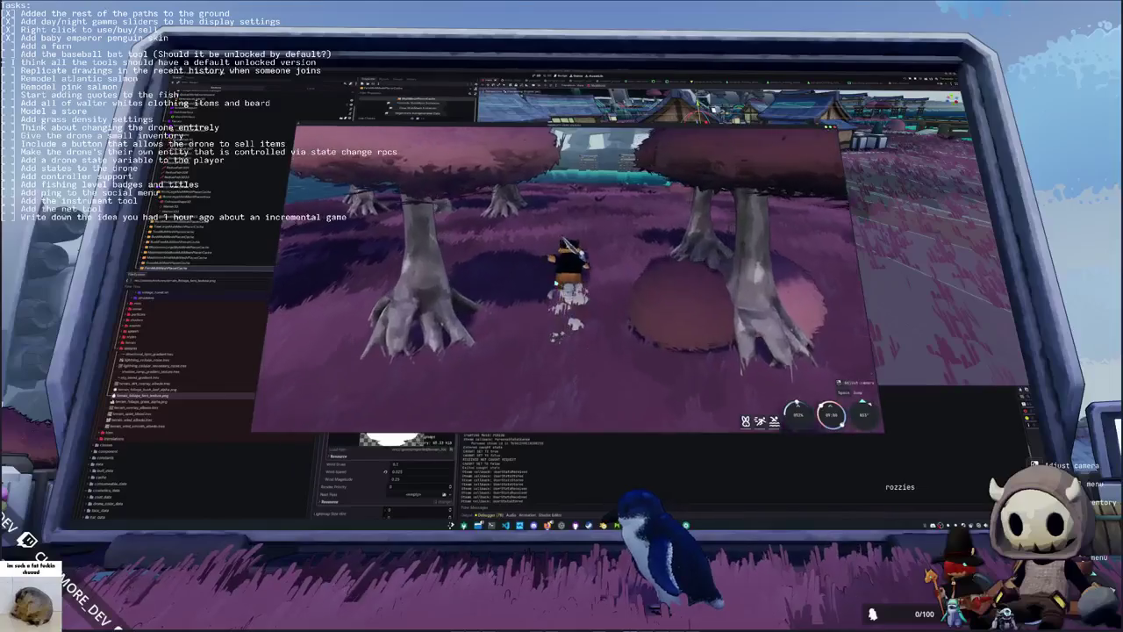
key("w")
key("w")
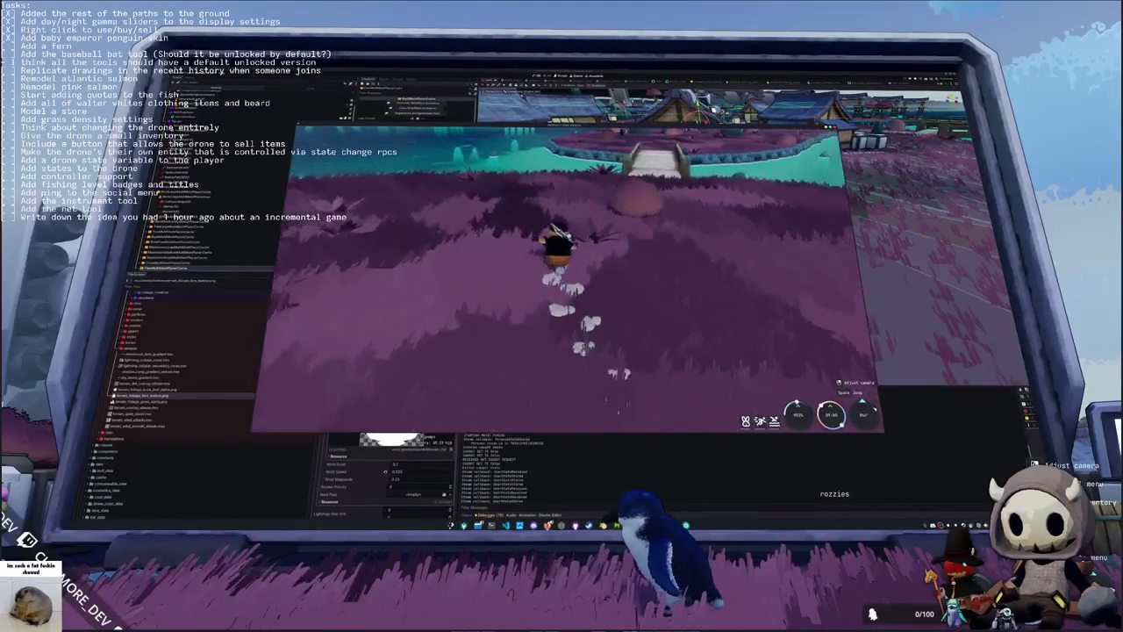
key("w")
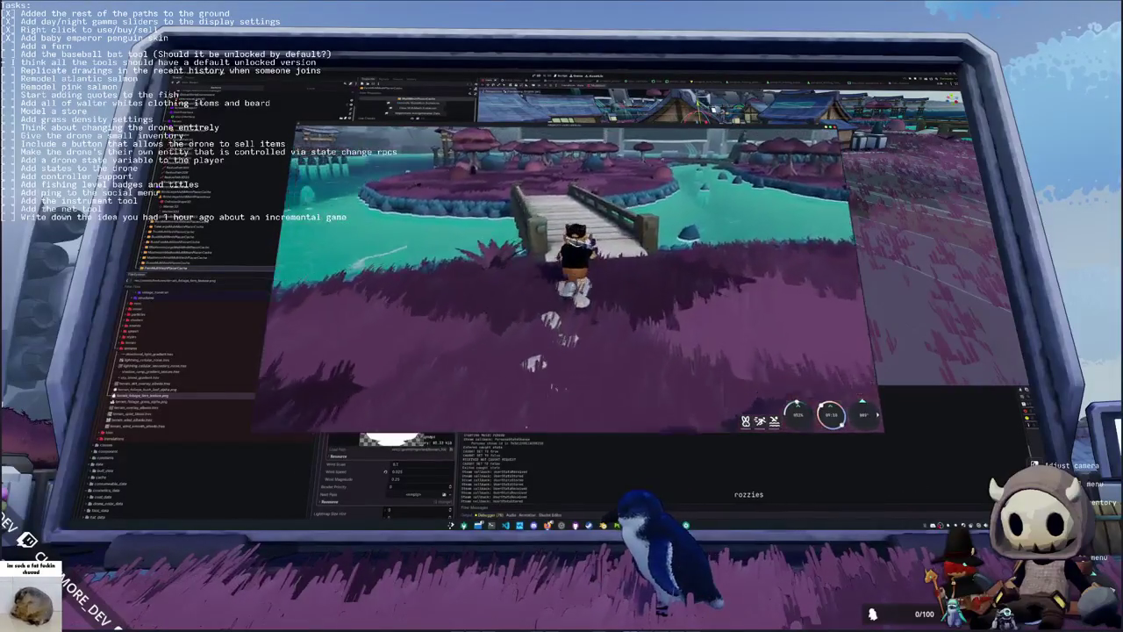
key("w")
key("w")
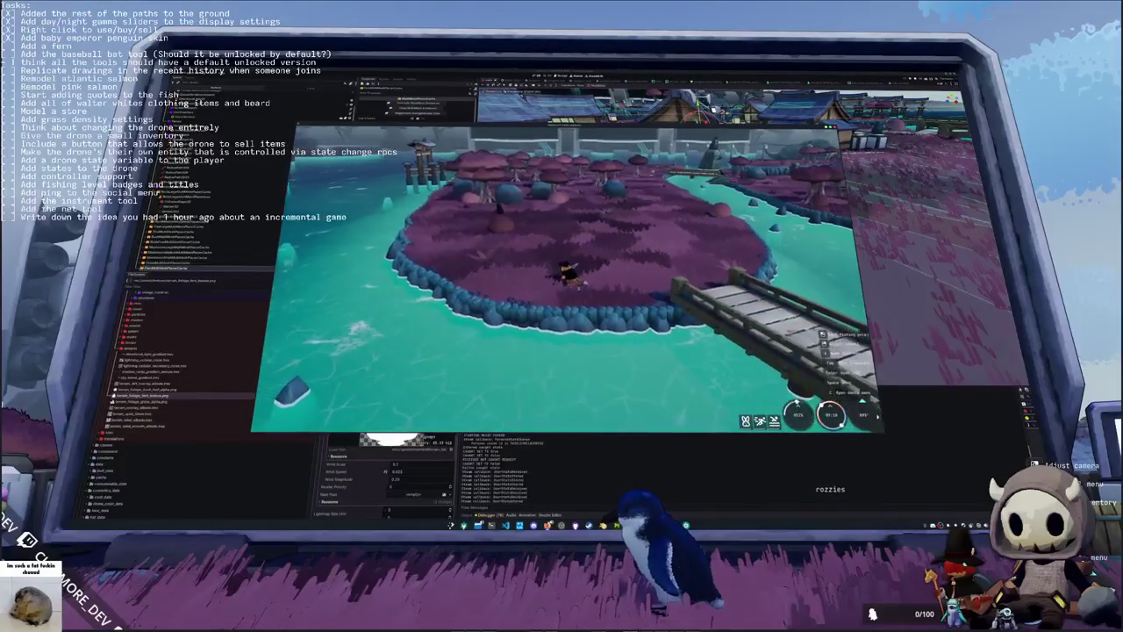
key("w")
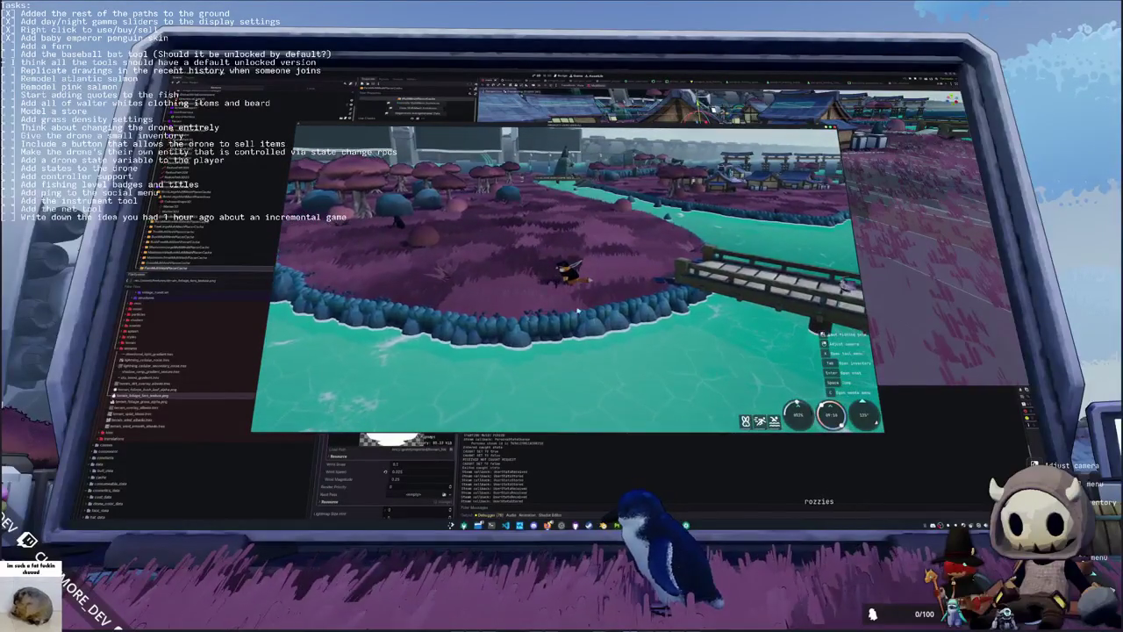
key("Escape")
Step: Quit the test game to desktop and assign a node to the property via Select a Node
left_click(564, 279)
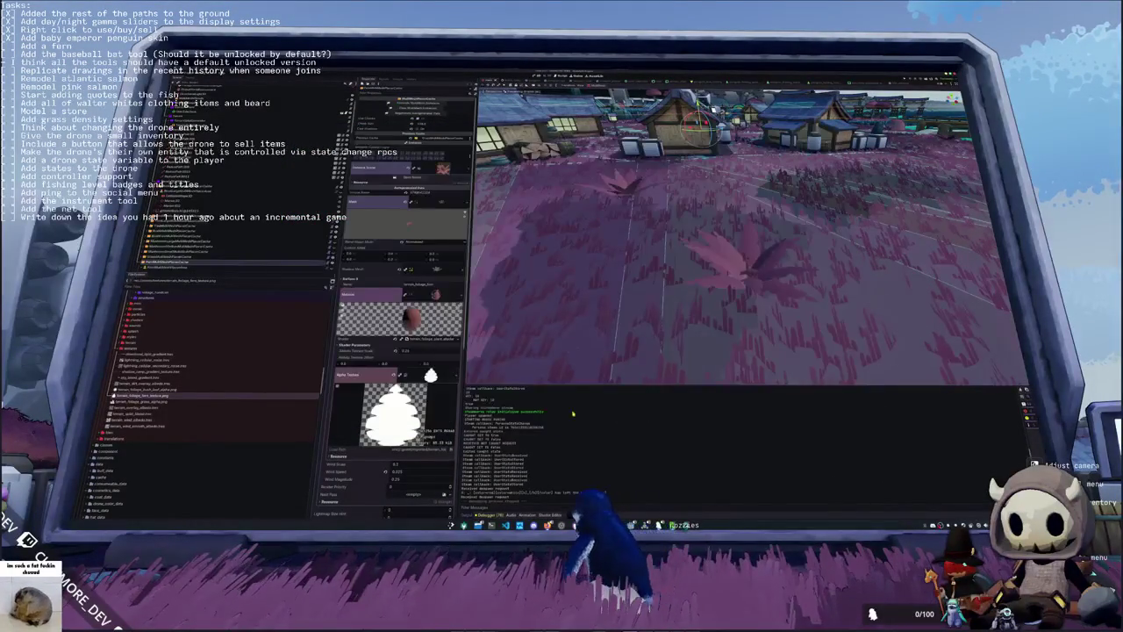
left_click(420, 254)
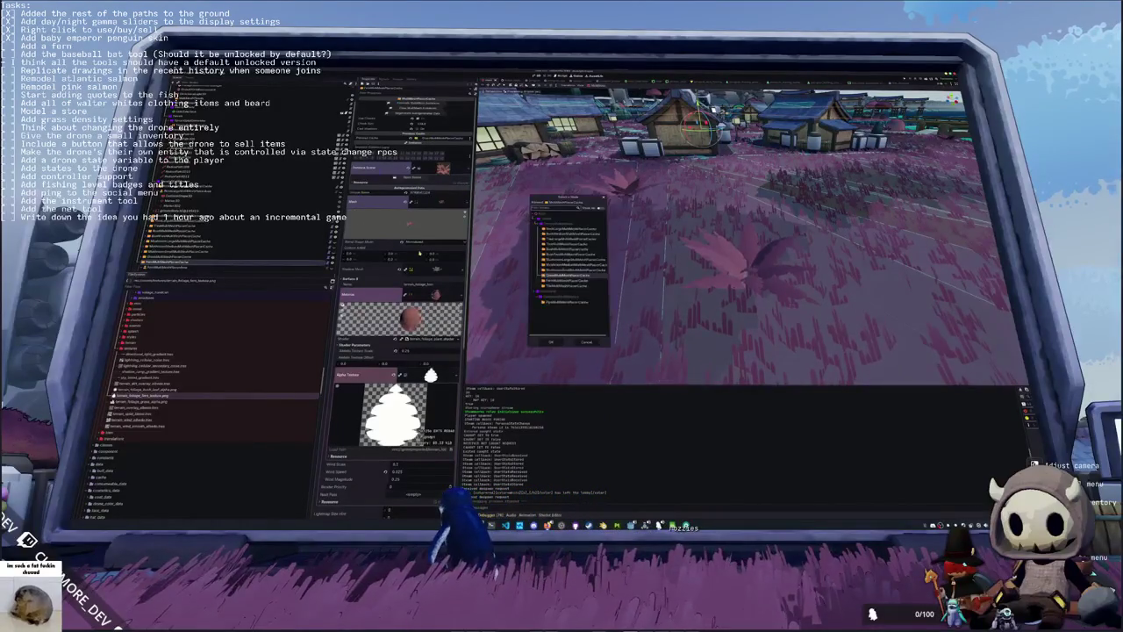
double_click(571, 253)
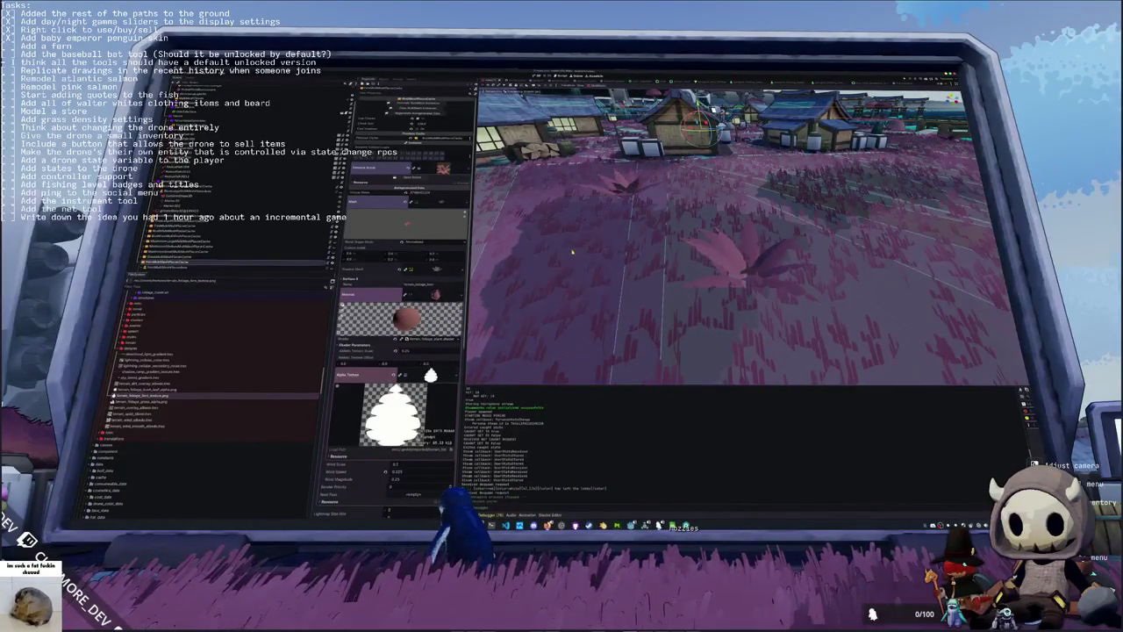
Step: Inspect the physics node and the foliage-material node, then switch to the terminal
left_click(175, 264)
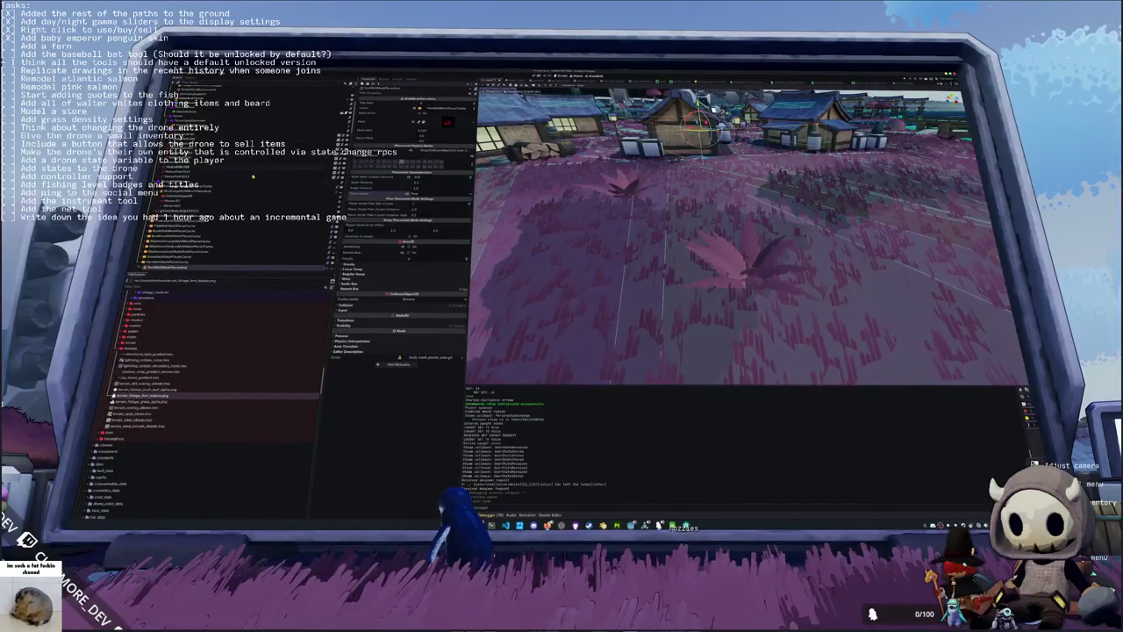
left_click(175, 261)
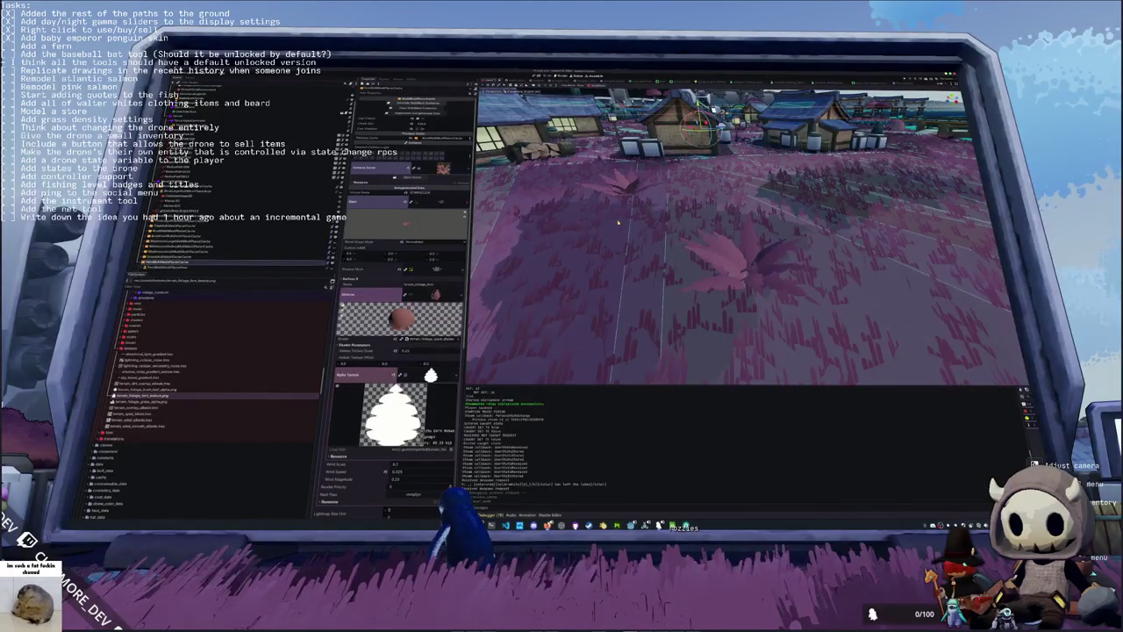
key("alt+Tab")
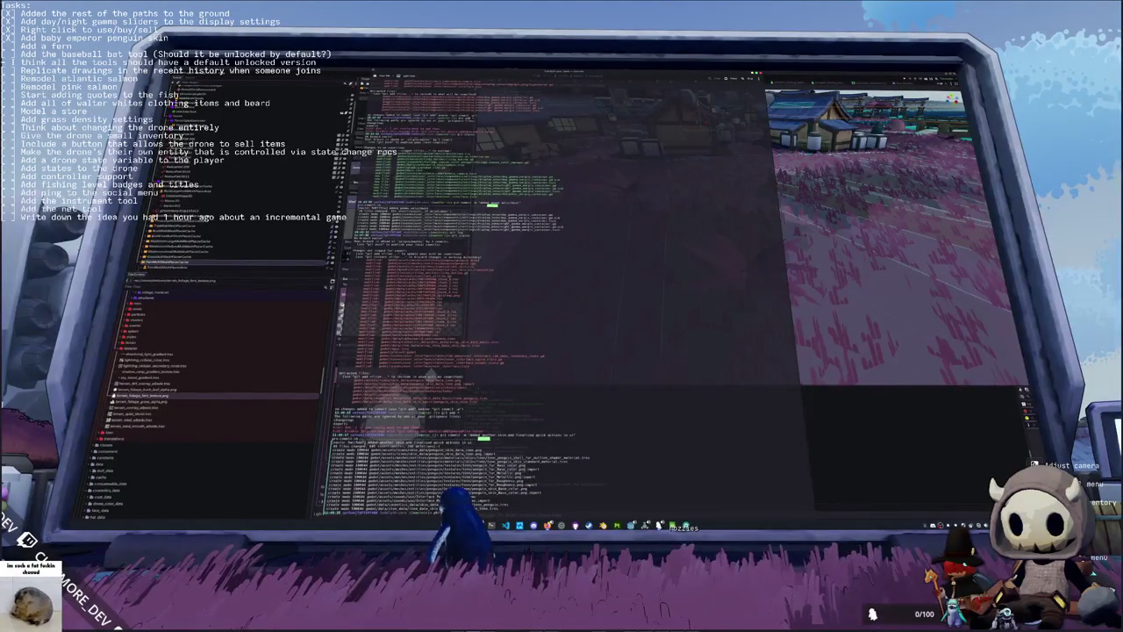
Step: Relaunch Godot and open the Hadalyth Zero project from the Project Manager
key("alt+Tab")
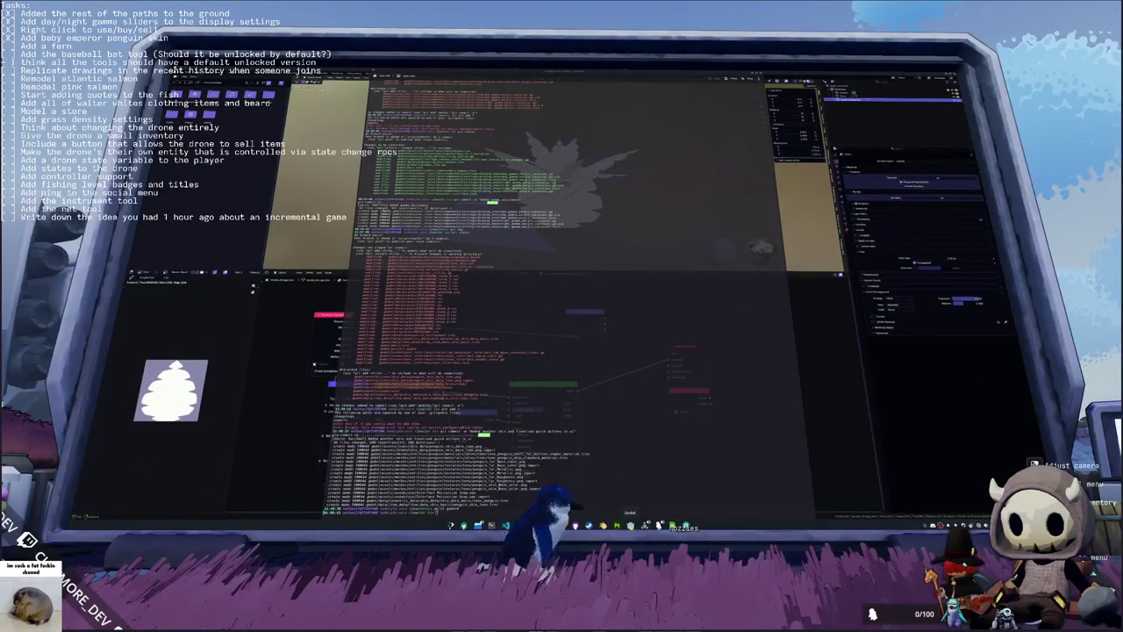
left_click(630, 525)
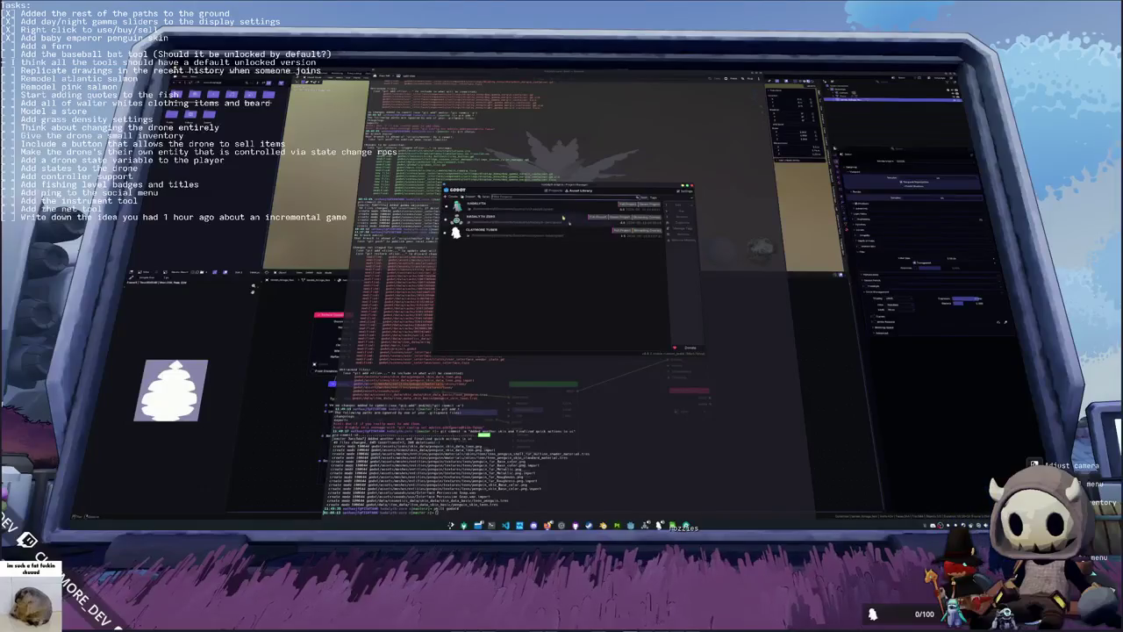
double_click(615, 222)
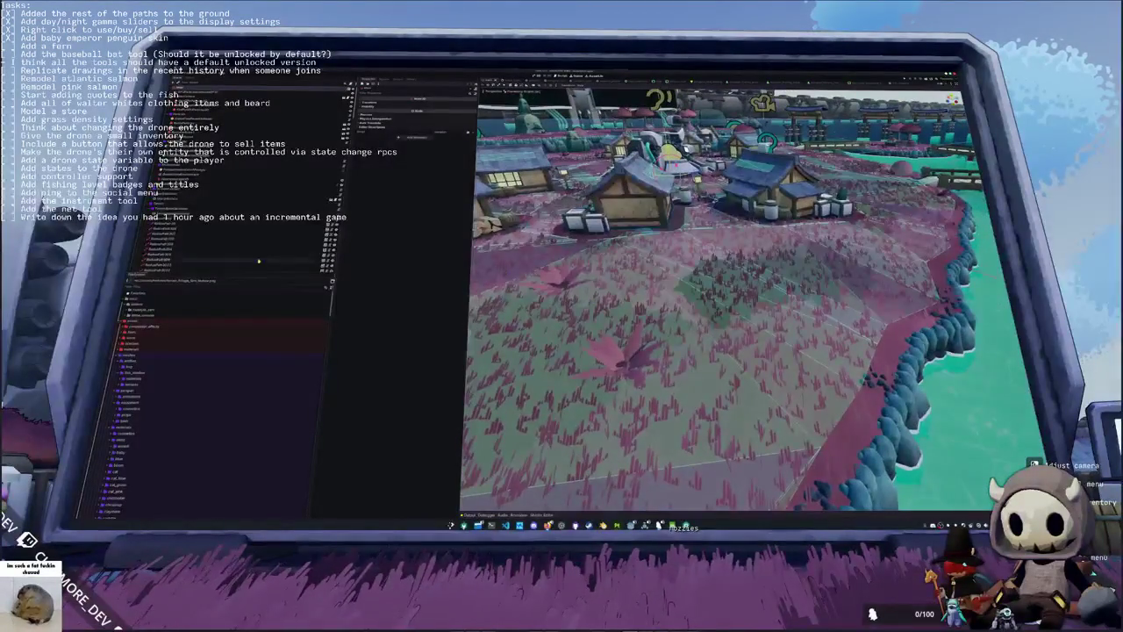
Step: Step through the reloaded scene's nodes to inspect their foliage materials
scroll(237, 175, "down", 5)
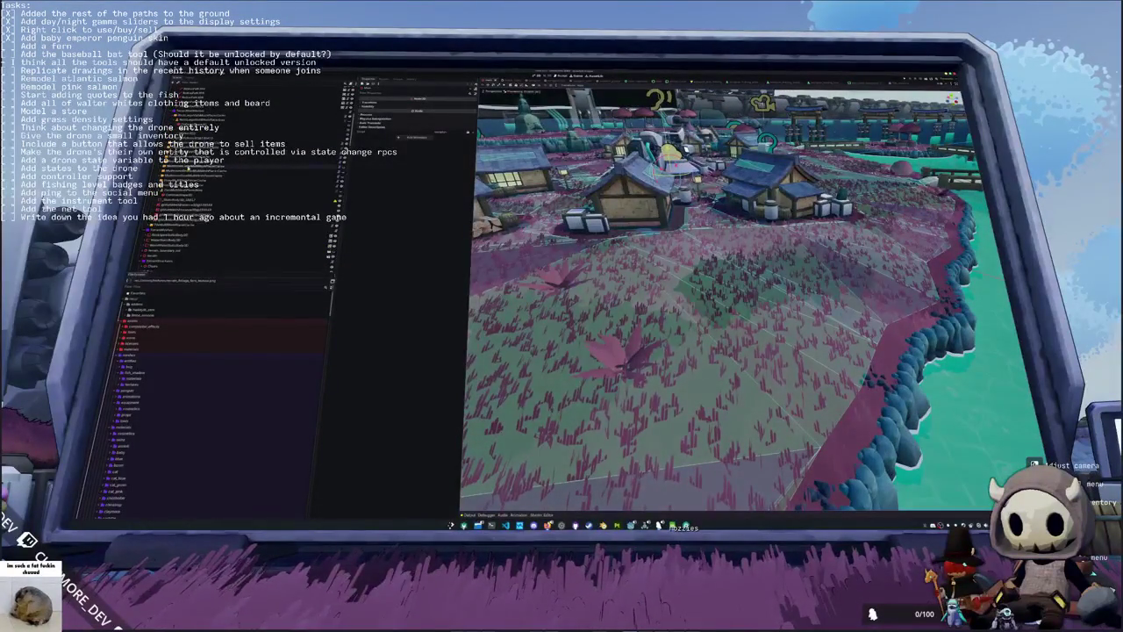
left_click(202, 166)
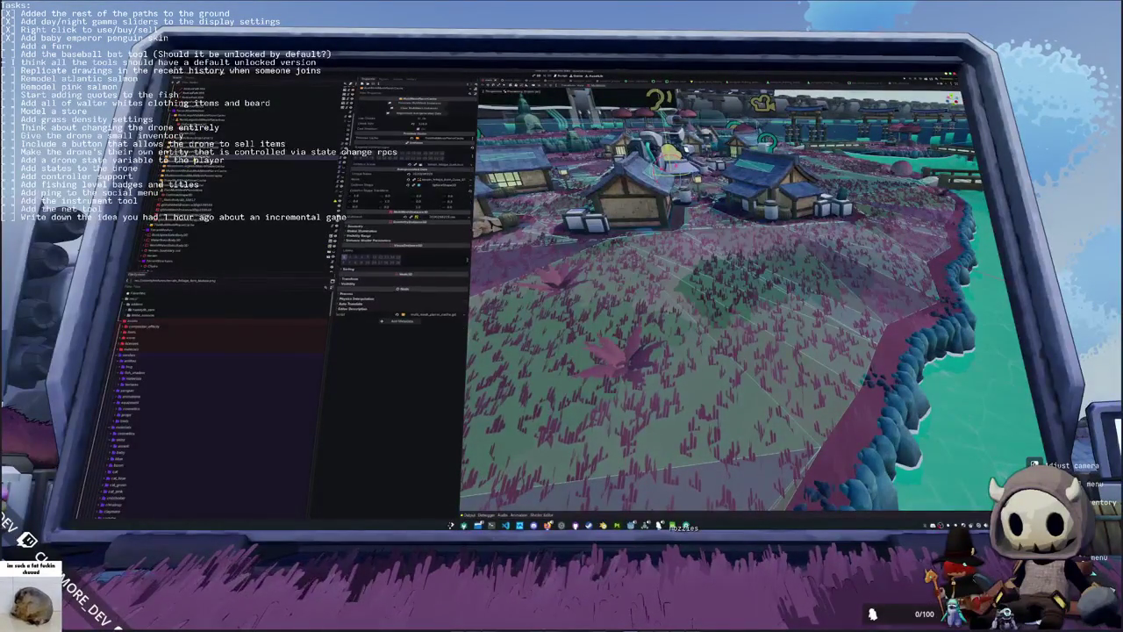
key("Down")
key("Down")
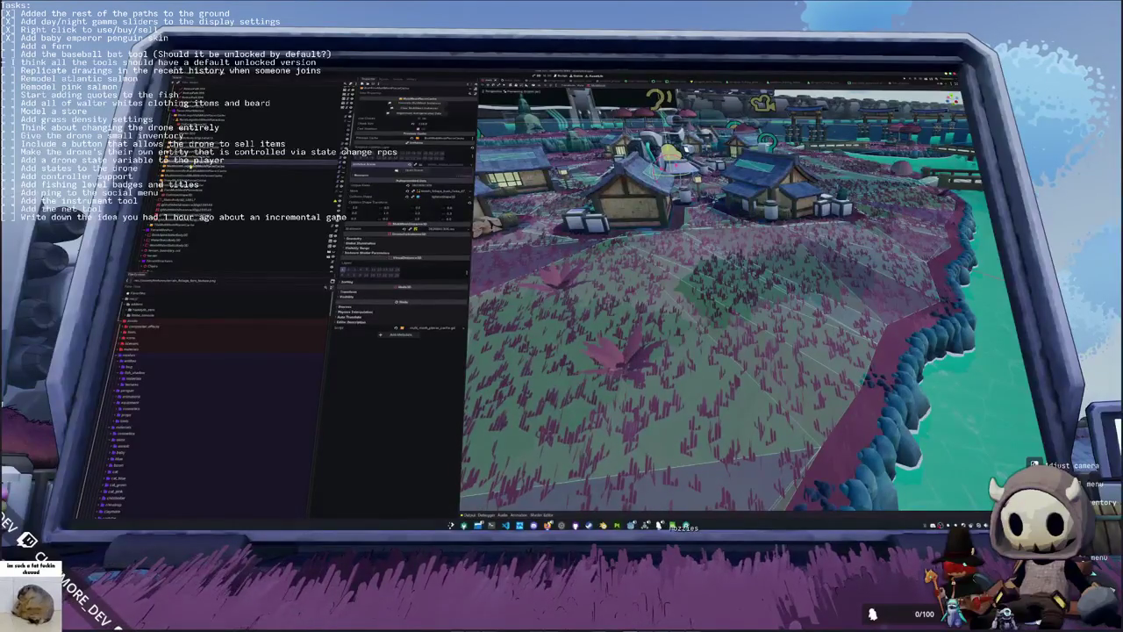
key("Down")
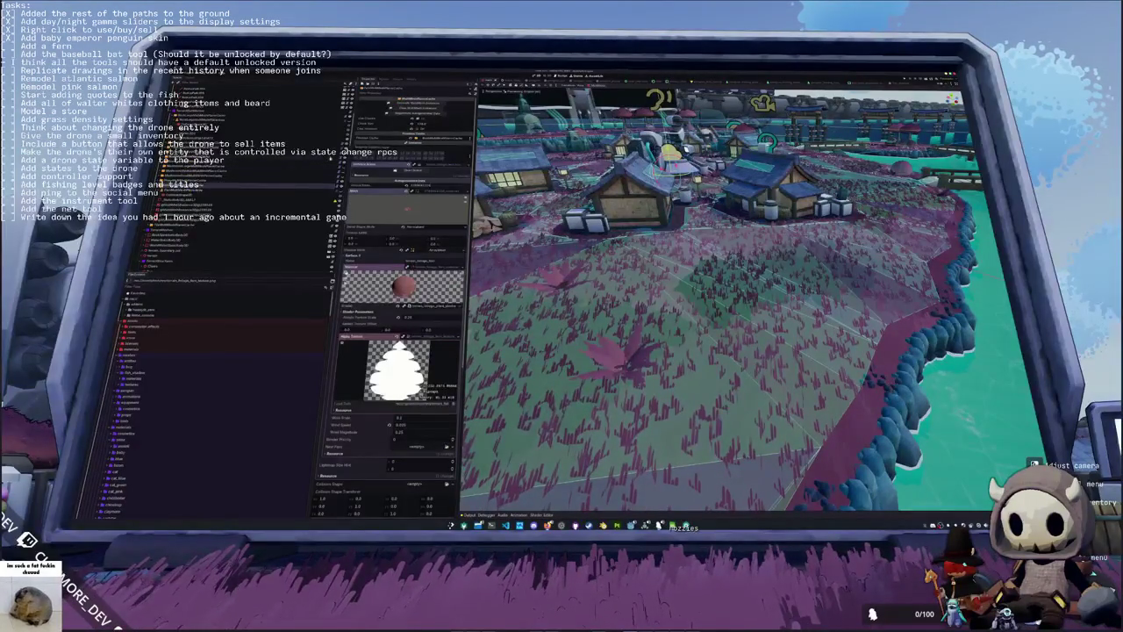
key("Down")
key("Down")
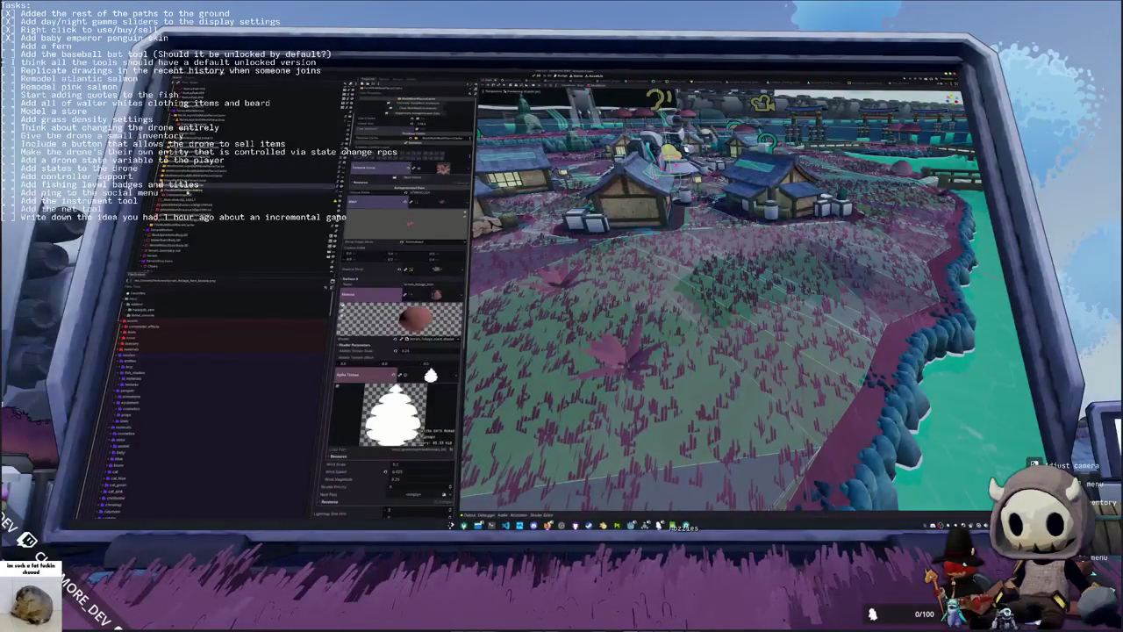
key("Up")
key("Up")
key("Down")
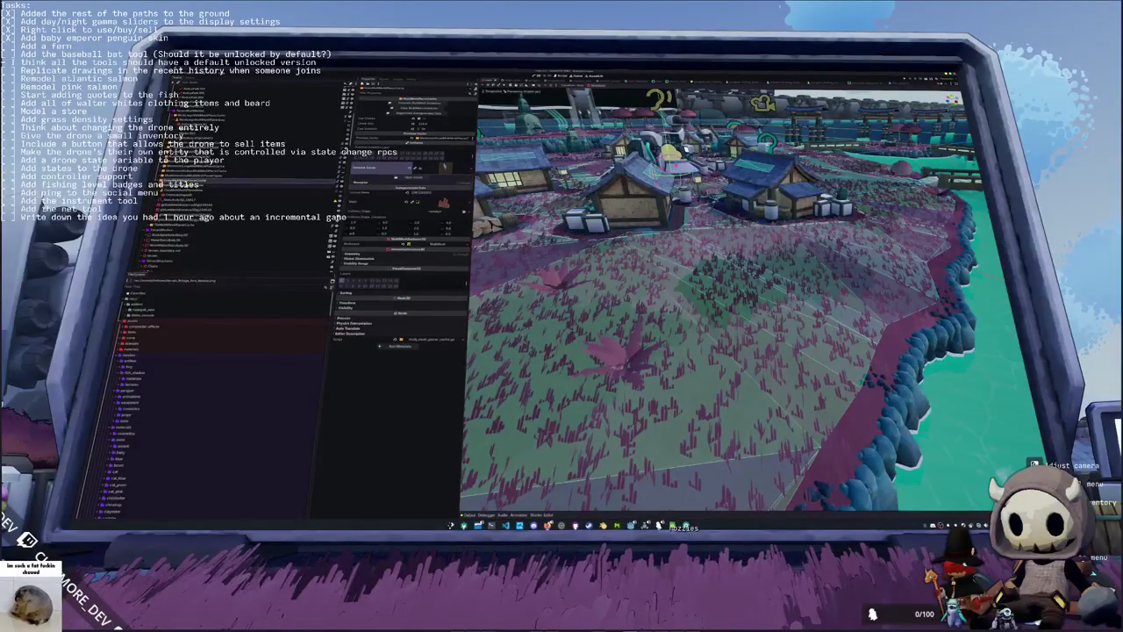
key("Down")
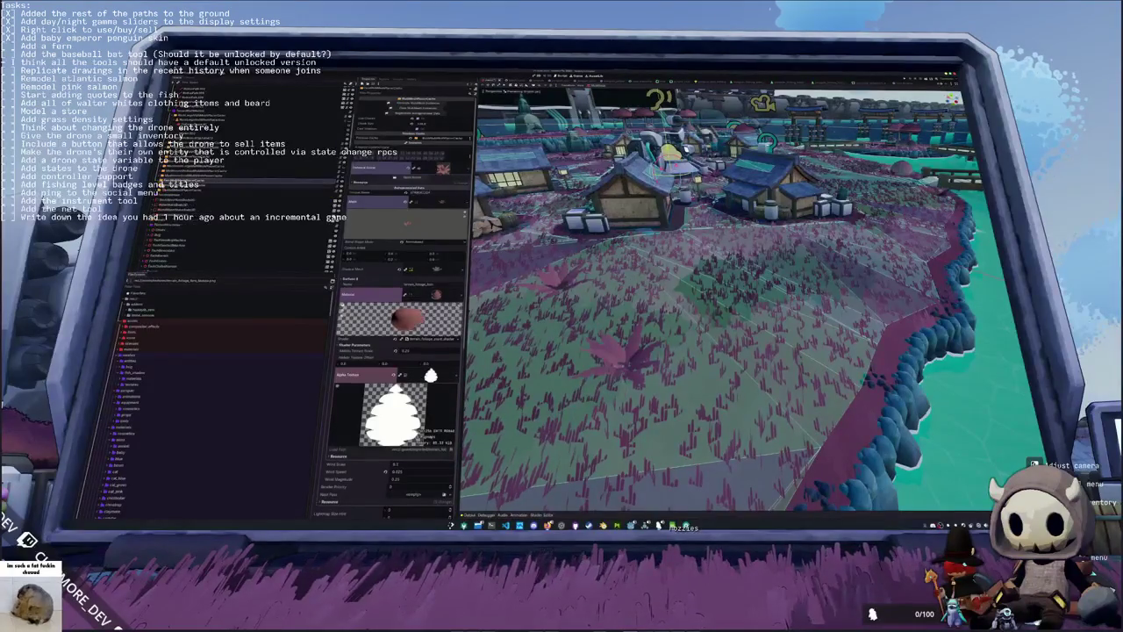
key("Down")
Step: Pick nodes for the two node-path properties, saving the scene after each
left_click(442, 140)
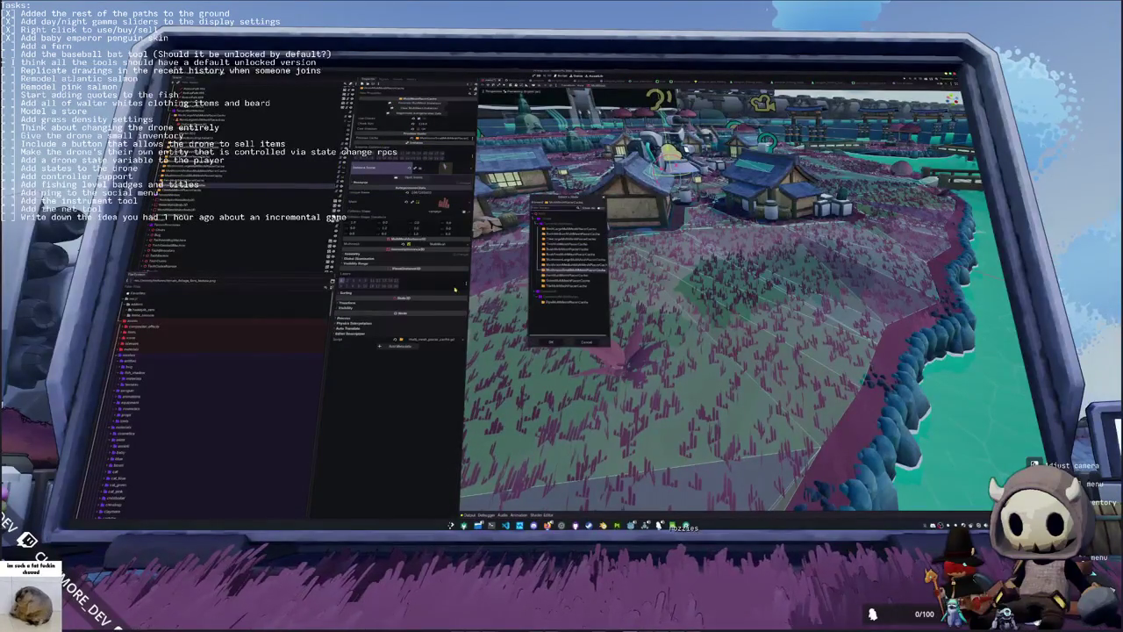
key("Return")
key("ctrl+s")
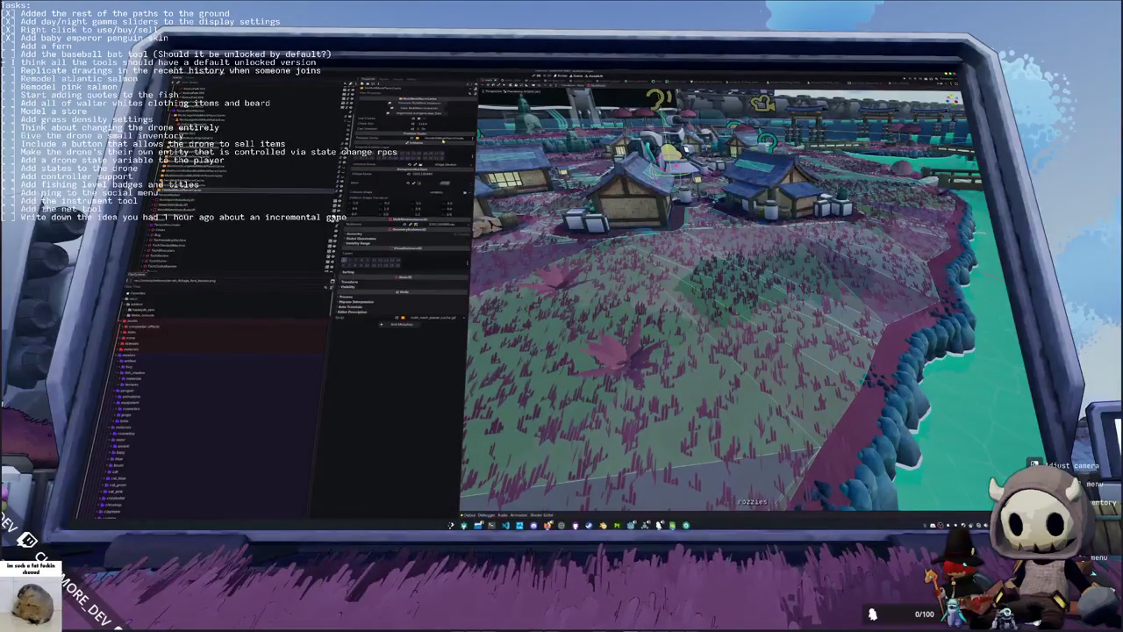
left_click(443, 142)
key("Return")
key("ctrl+s")
Step: Inspect the MultiMeshInstance foliage node and its material textures
left_click(220, 116)
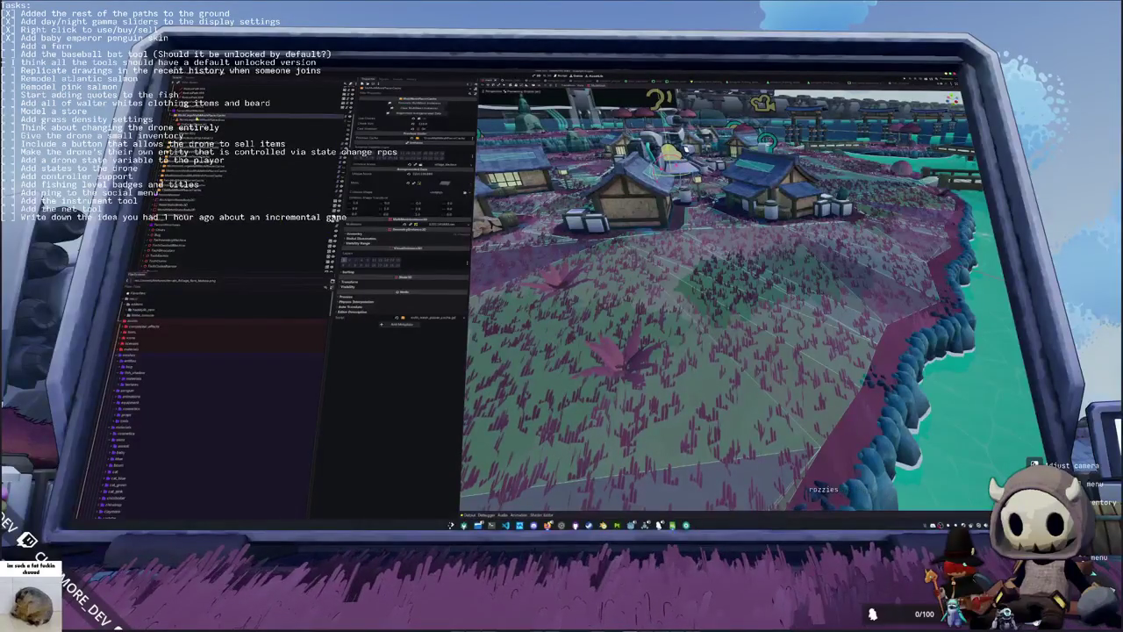
left_click(202, 180)
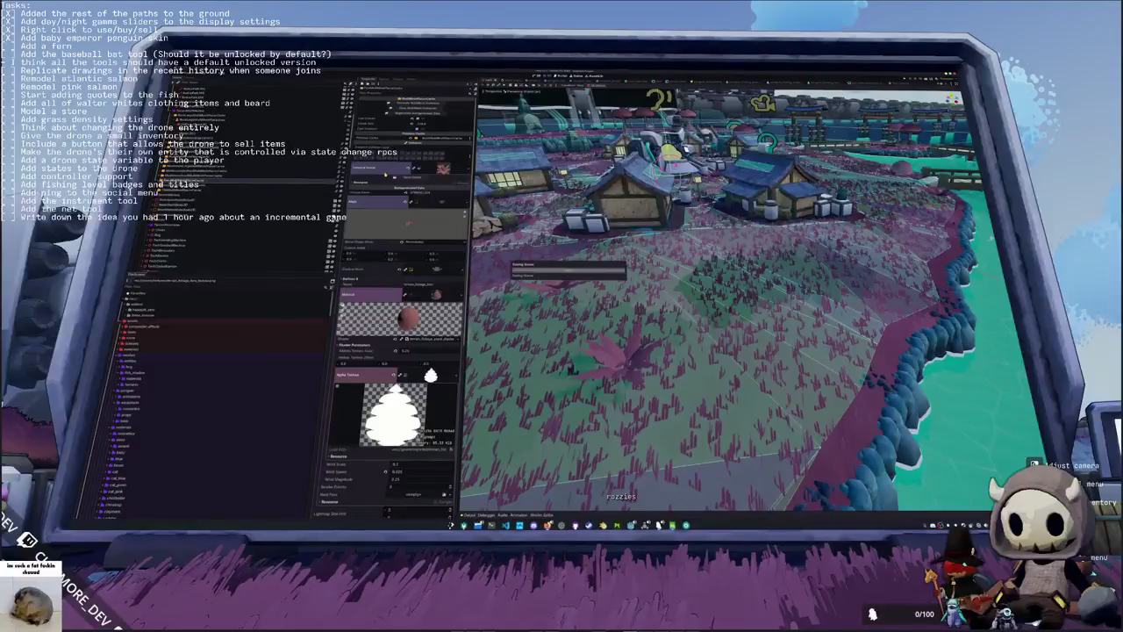
left_click(193, 184)
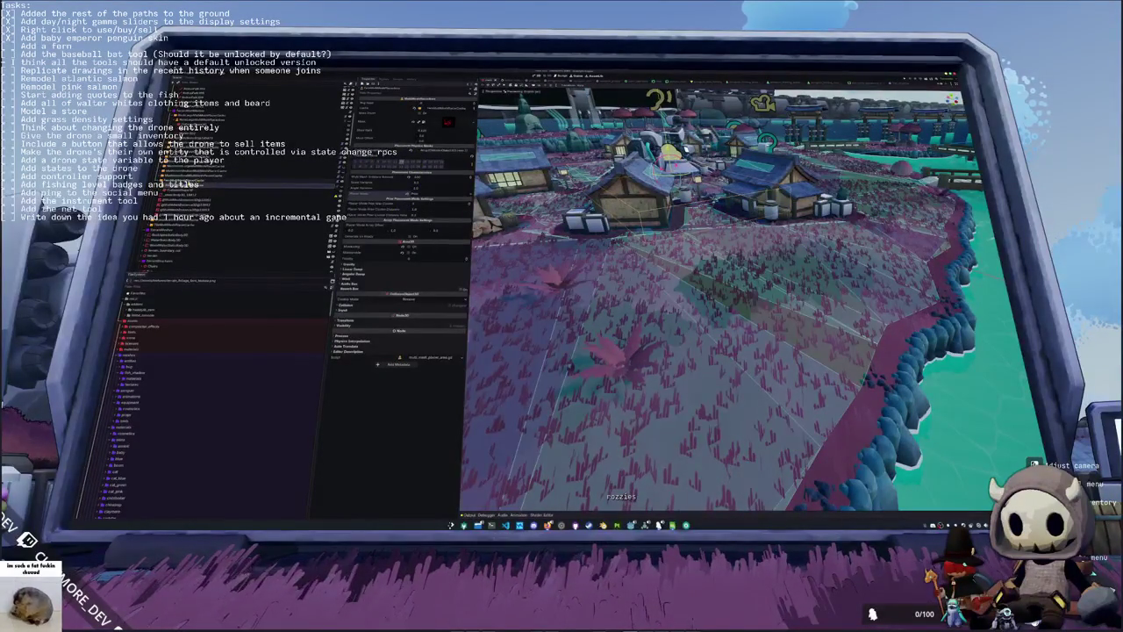
left_click(203, 182)
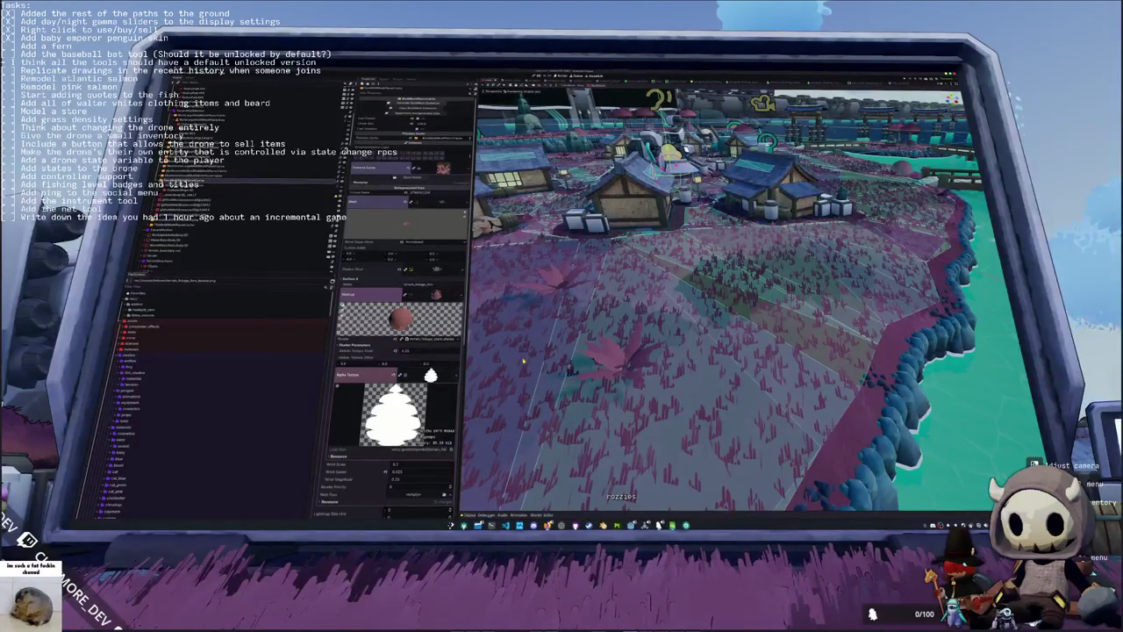
mouse_move(562, 525)
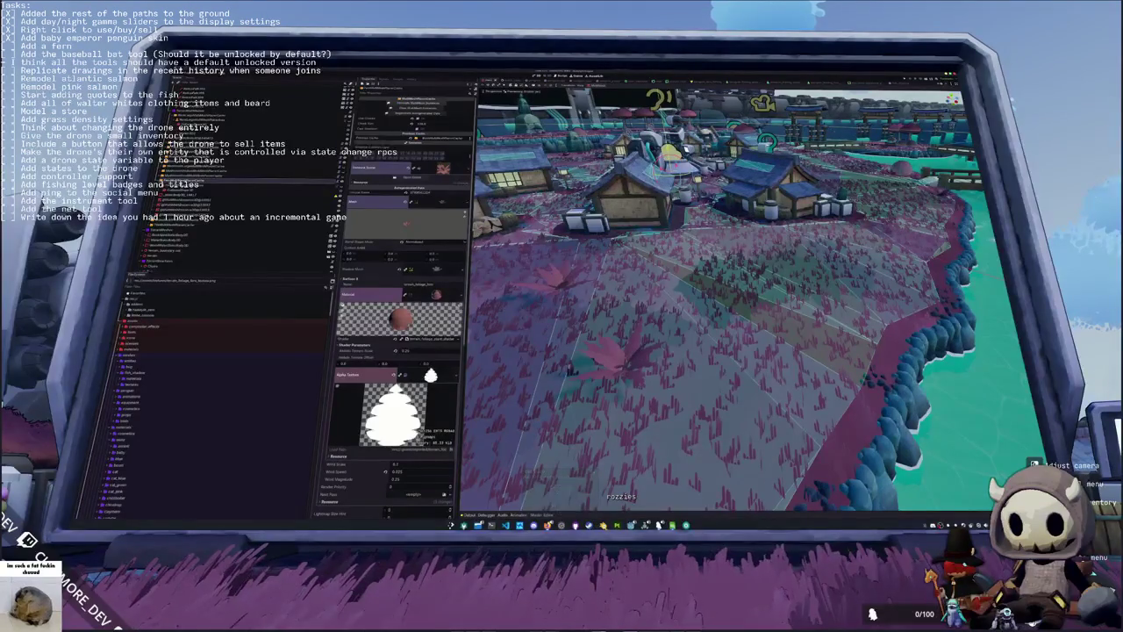
mouse_move(505, 525)
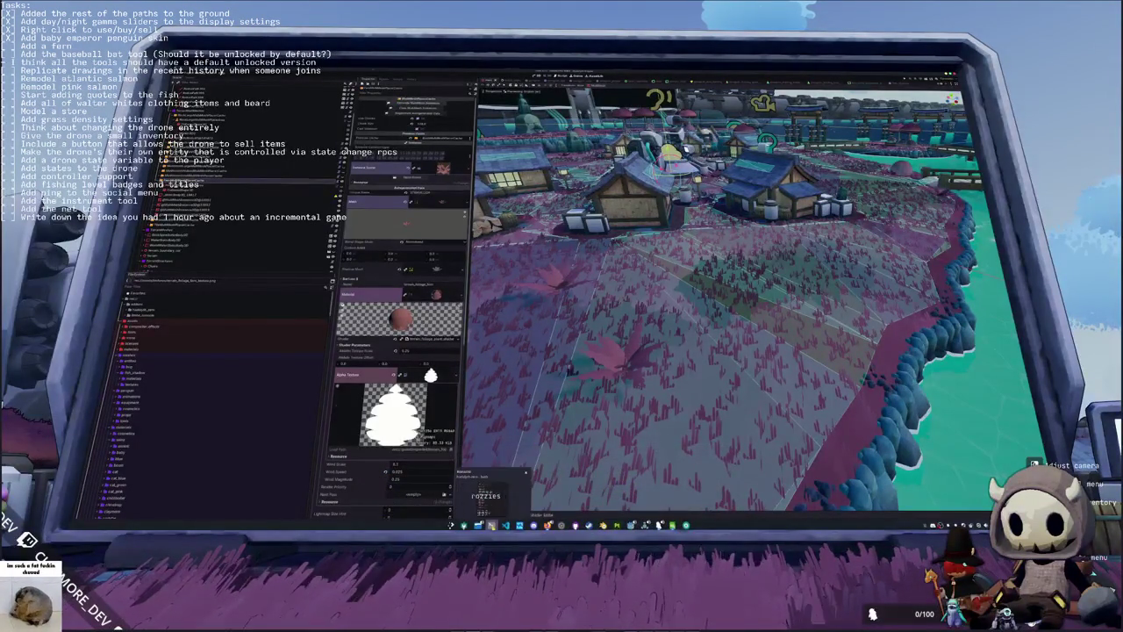
Step: From the terminal, relaunch Godot and reopen the Hadalyth Zero project
left_click(491, 525)
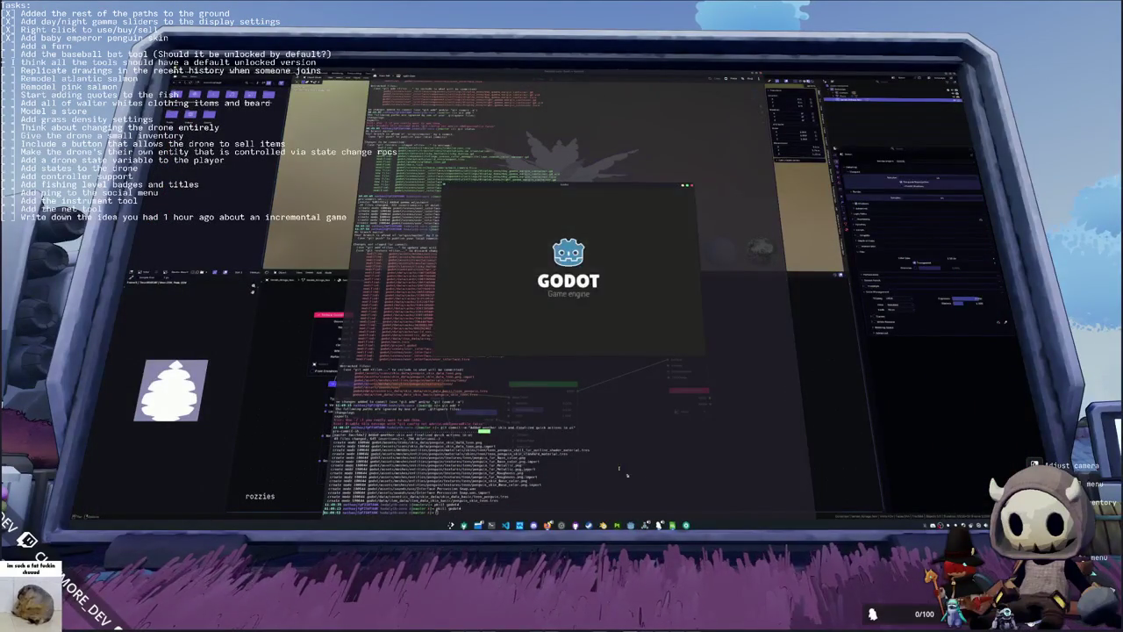
double_click(539, 234)
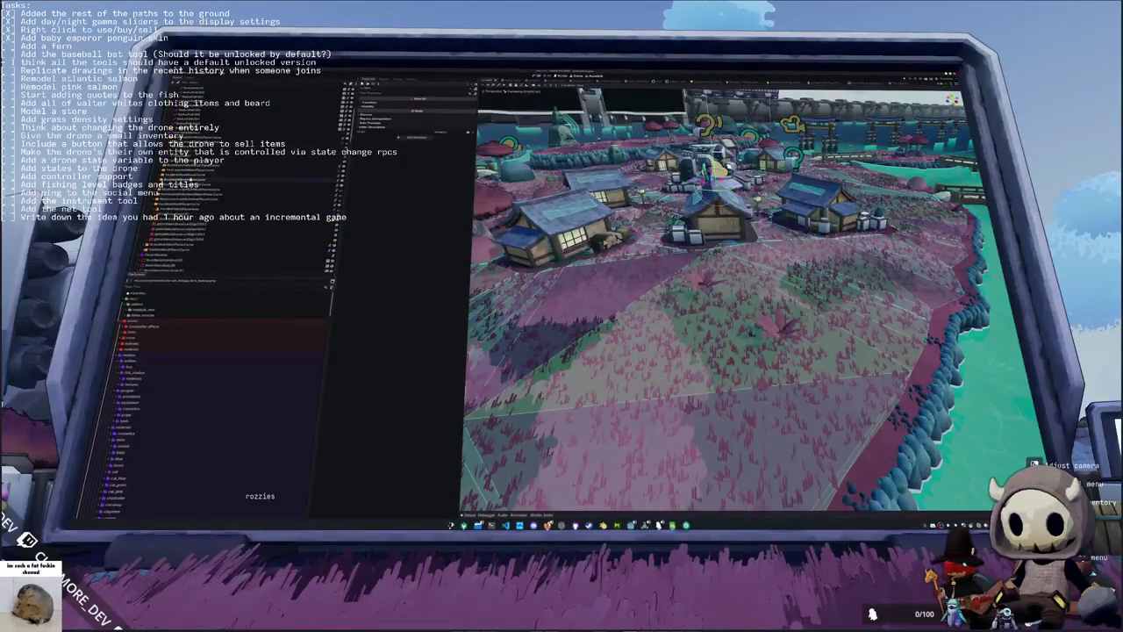
Step: Click through the foliage nodes to check their pink material textures, then return to the terminal
left_click(175, 180)
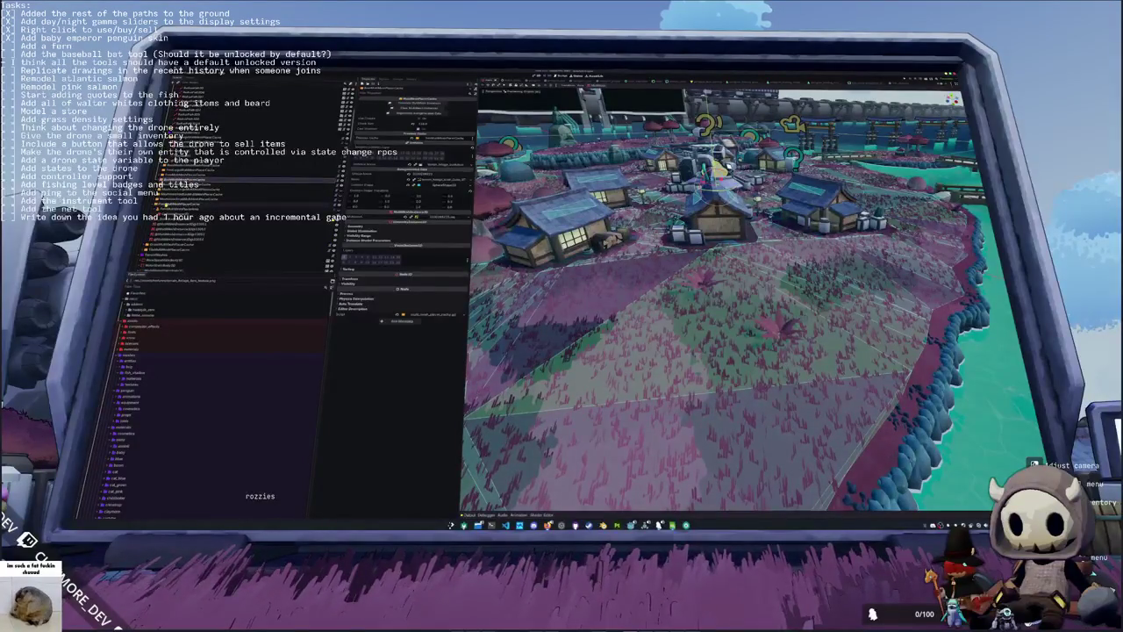
left_click(175, 205)
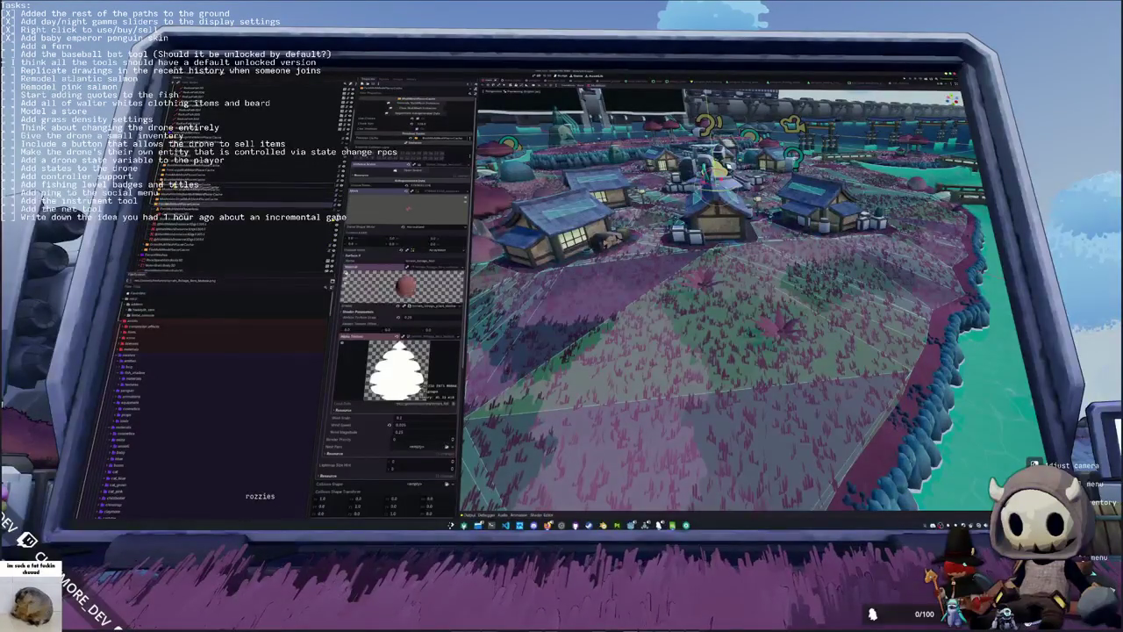
left_click(176, 185)
left_click(175, 192)
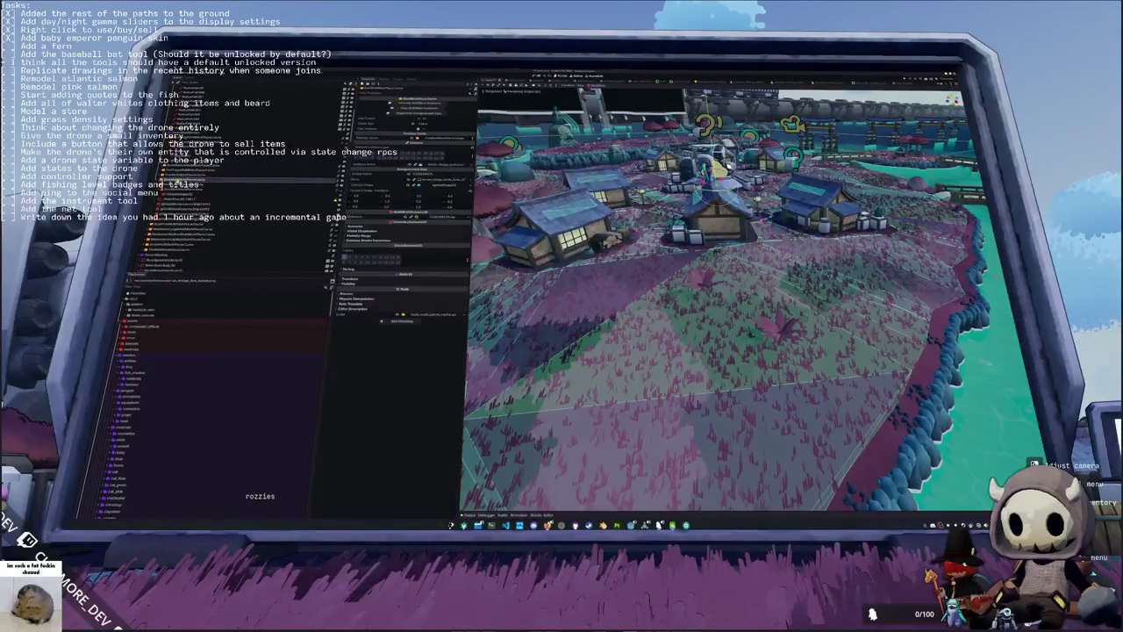
left_click(175, 186)
left_click(175, 223)
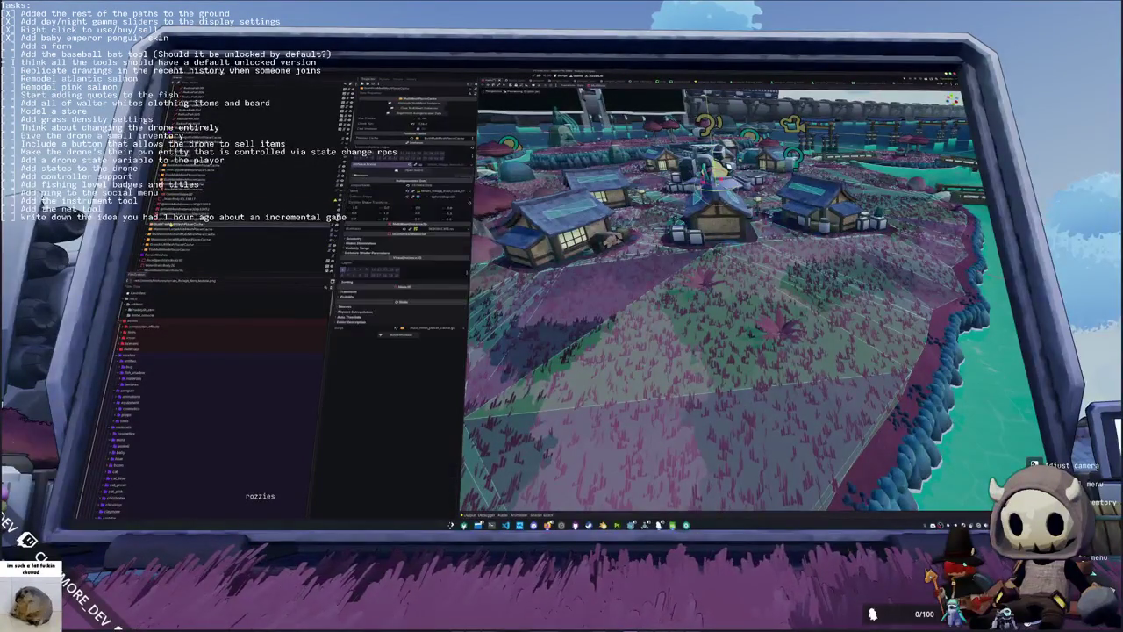
left_click(176, 185)
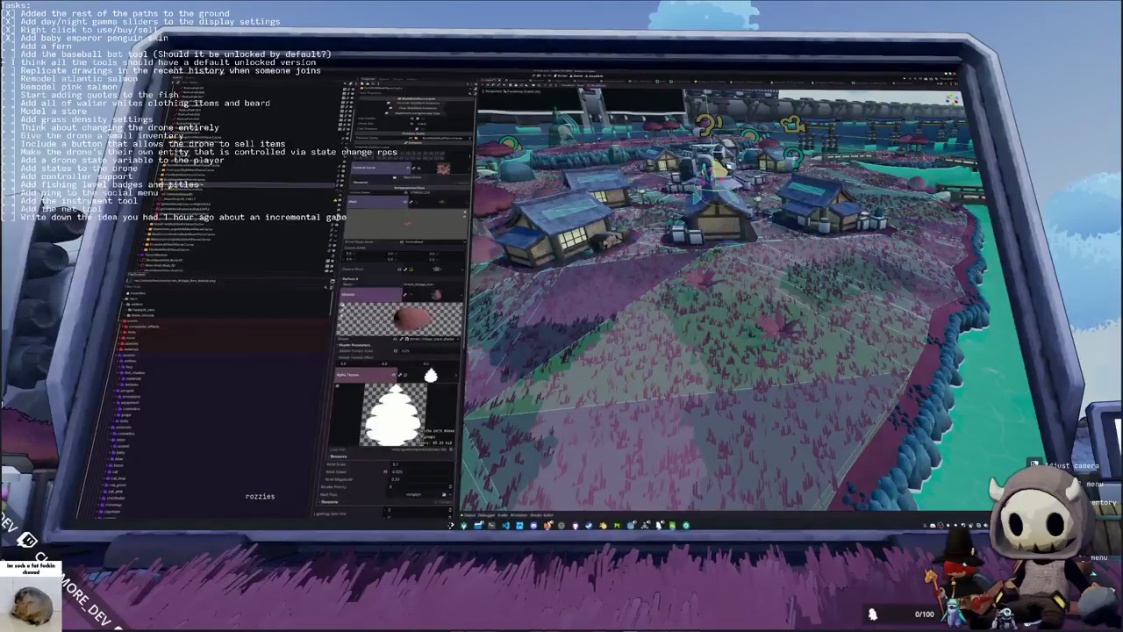
left_click(197, 198)
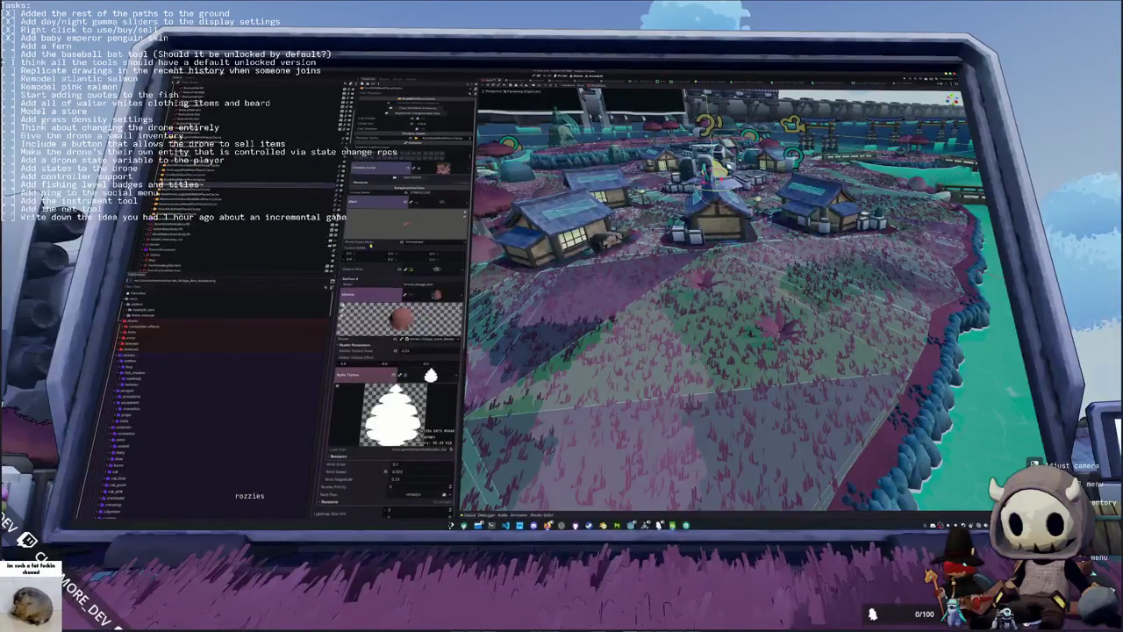
key("alt+Tab")
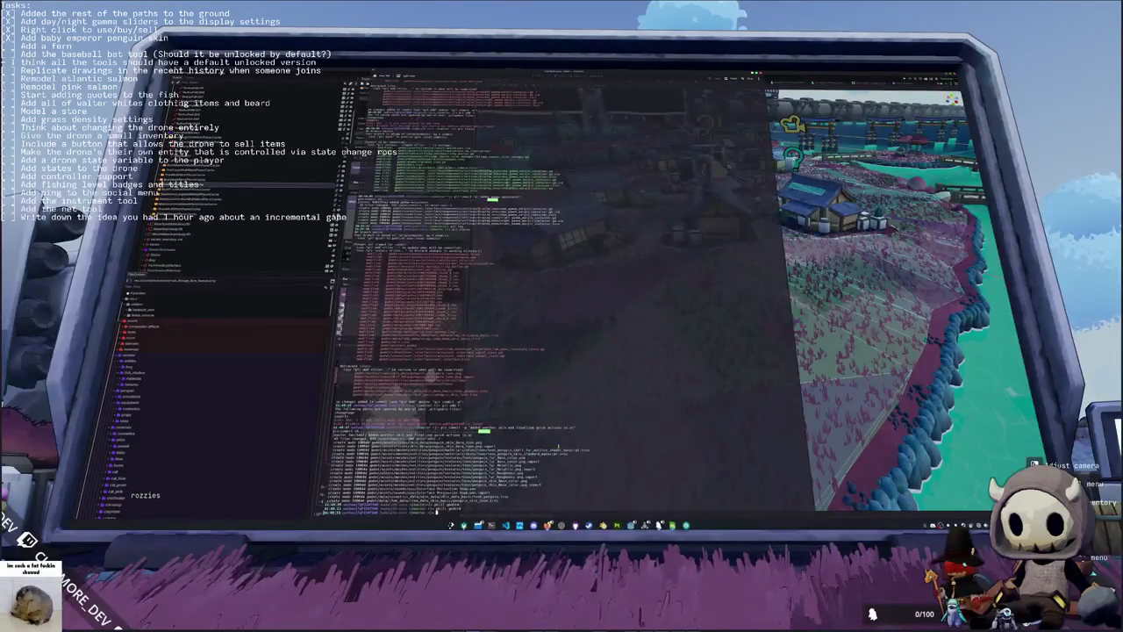
Step: Run godot4 in the terminal and open the game project from the Project Manager
key("Return")
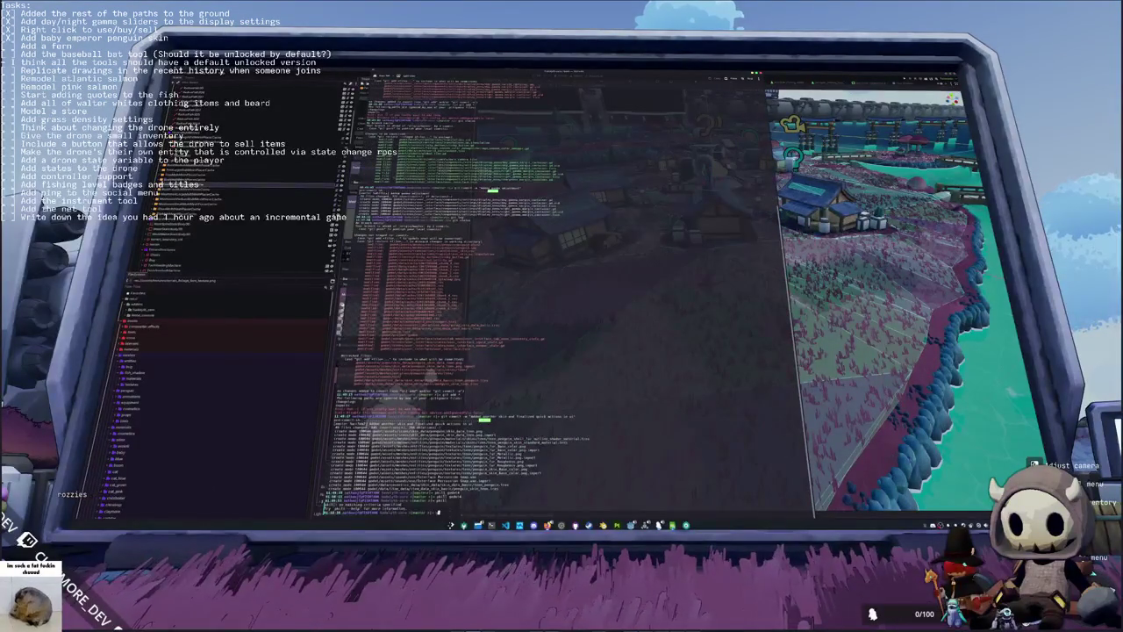
type("godot4")
key("Return")
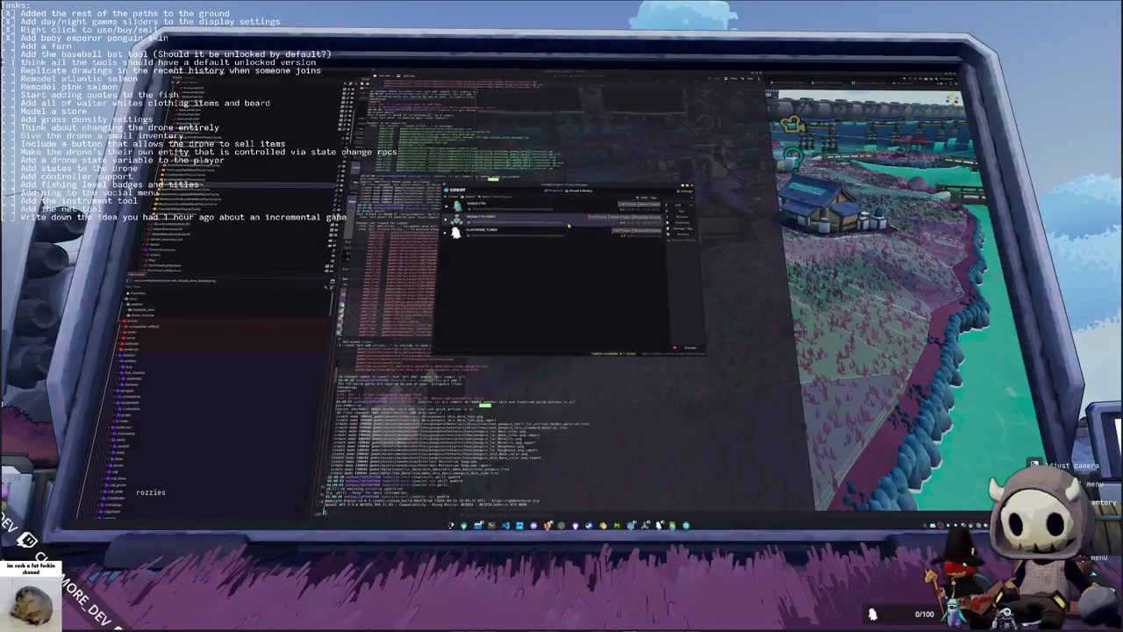
double_click(568, 226)
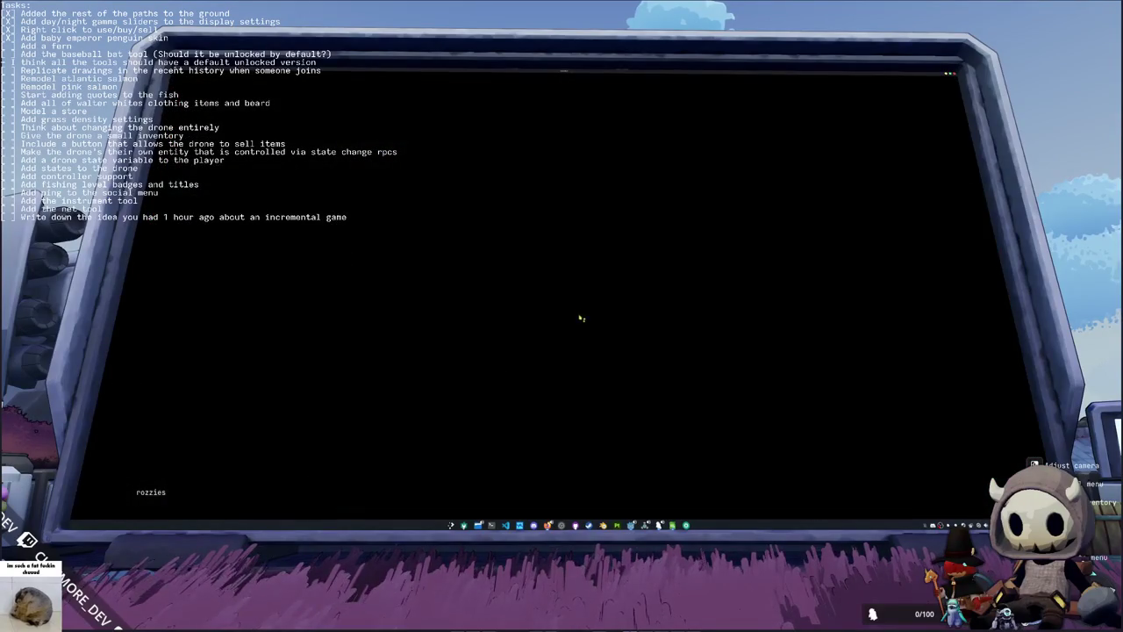